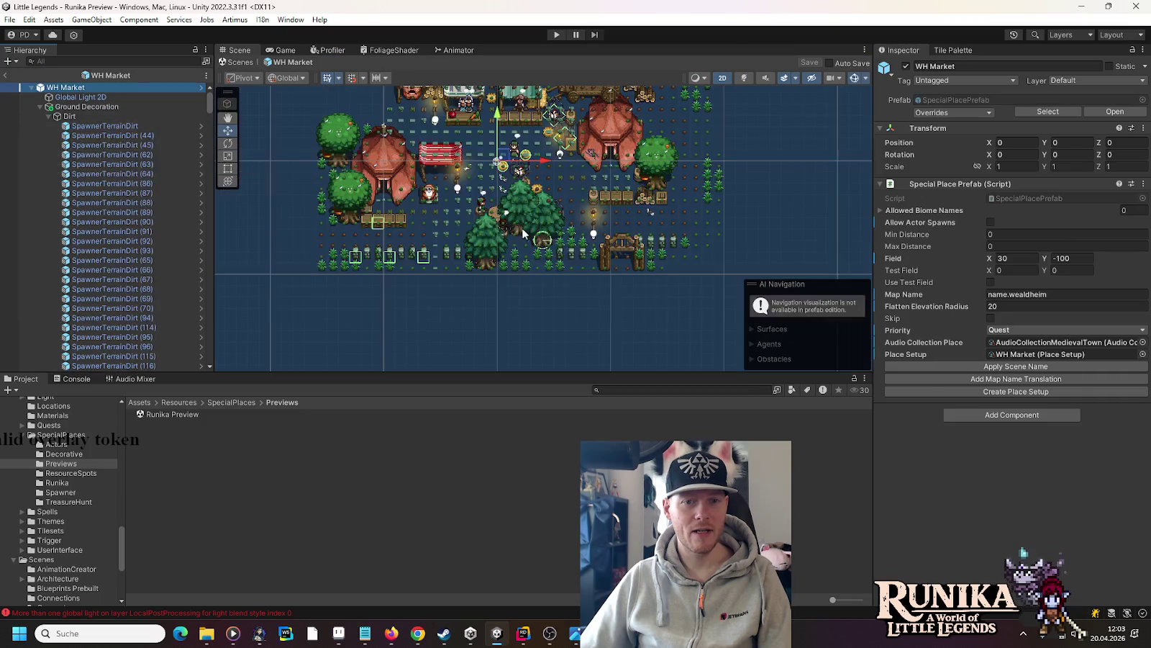
{"action": "scroll", "coordinate": [446, 281], "scroll_direction": "up", "scroll_amount": 5}
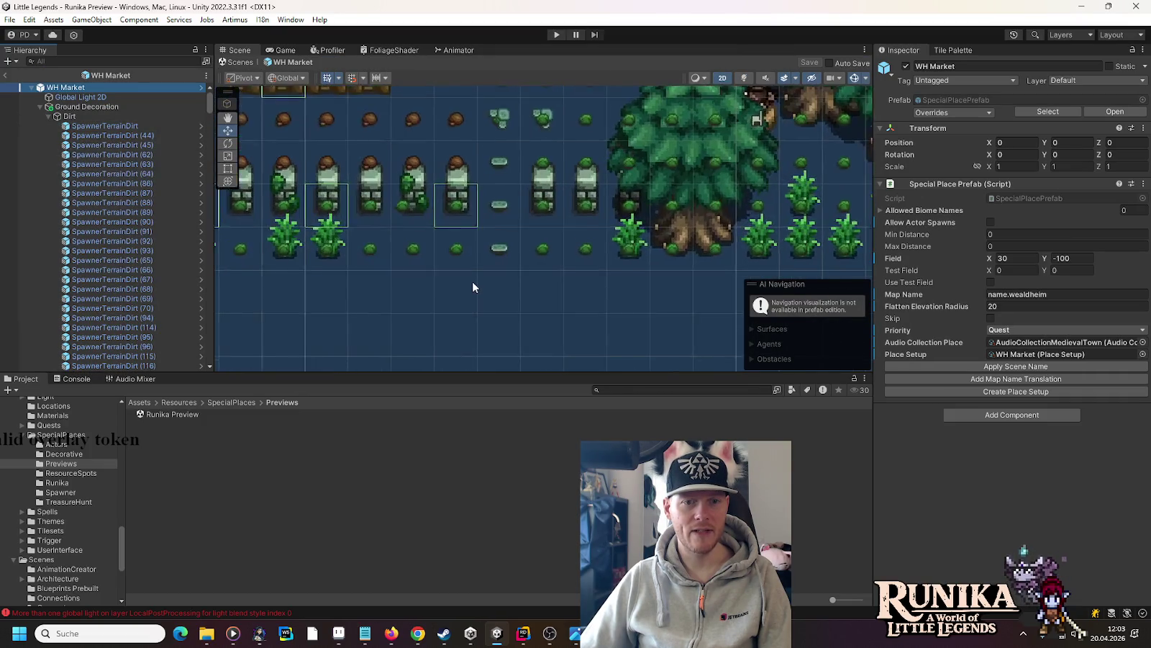
- Reposition the stone path tiles and delete a grass bush in the WH Market prefab
{"action": "left_click", "coordinate": [526, 223]}
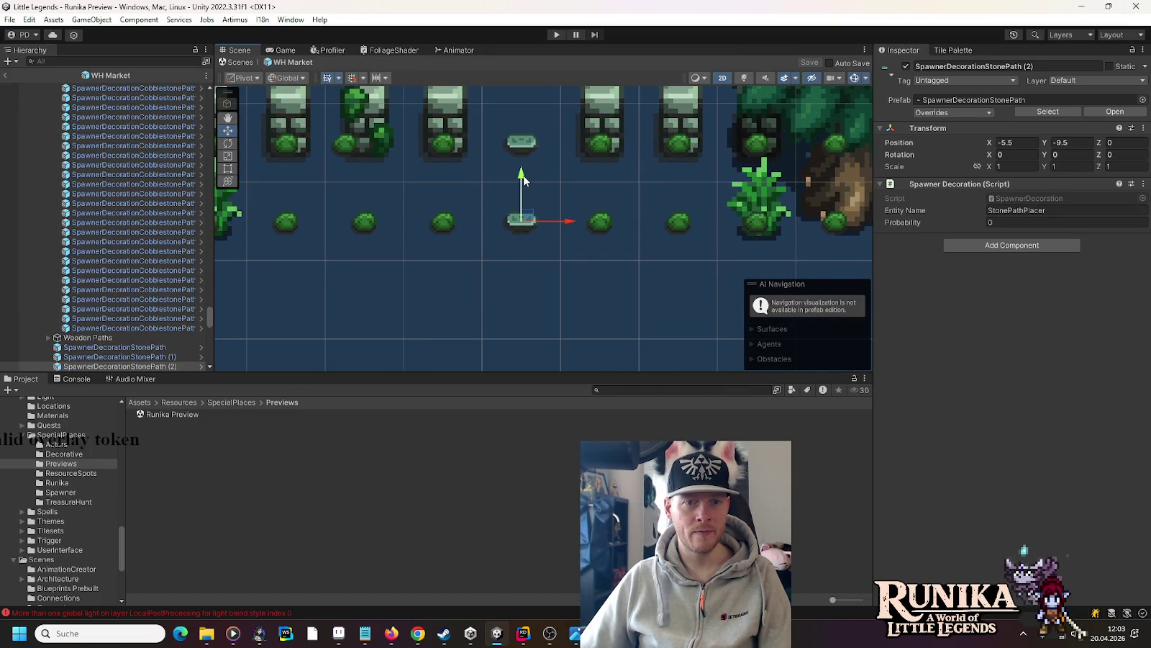
{"action": "left_click_drag", "start_coordinate": [524, 174], "coordinate": [522, 280]}
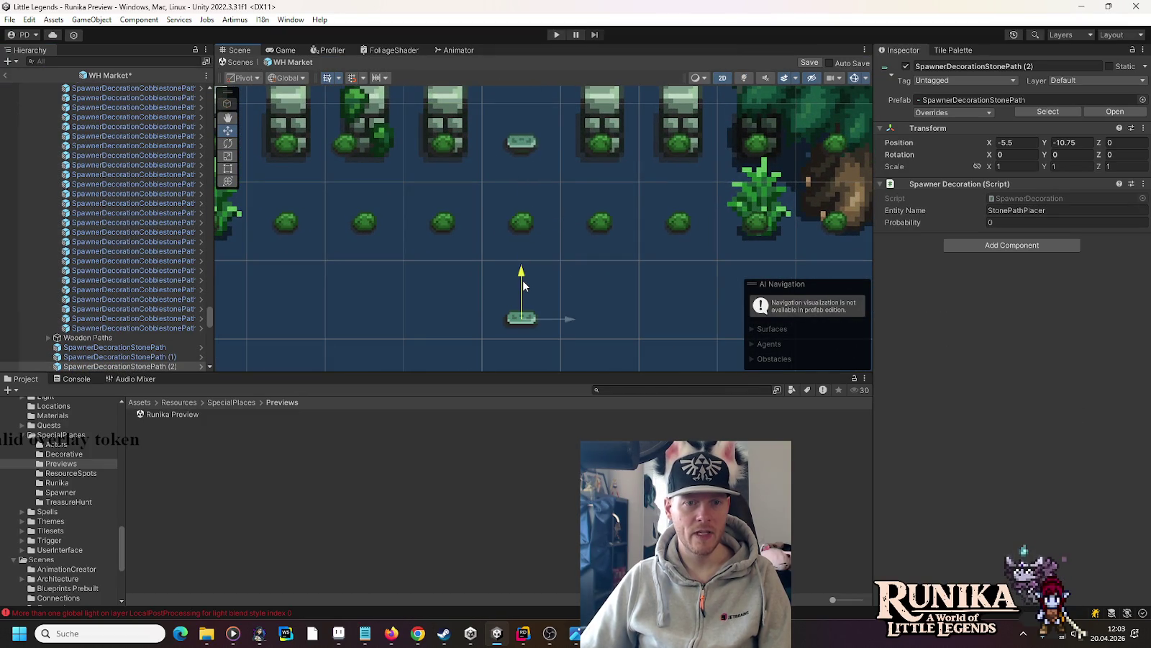
{"action": "left_click", "coordinate": [528, 221]}
{"action": "key", "text": "Delete"}
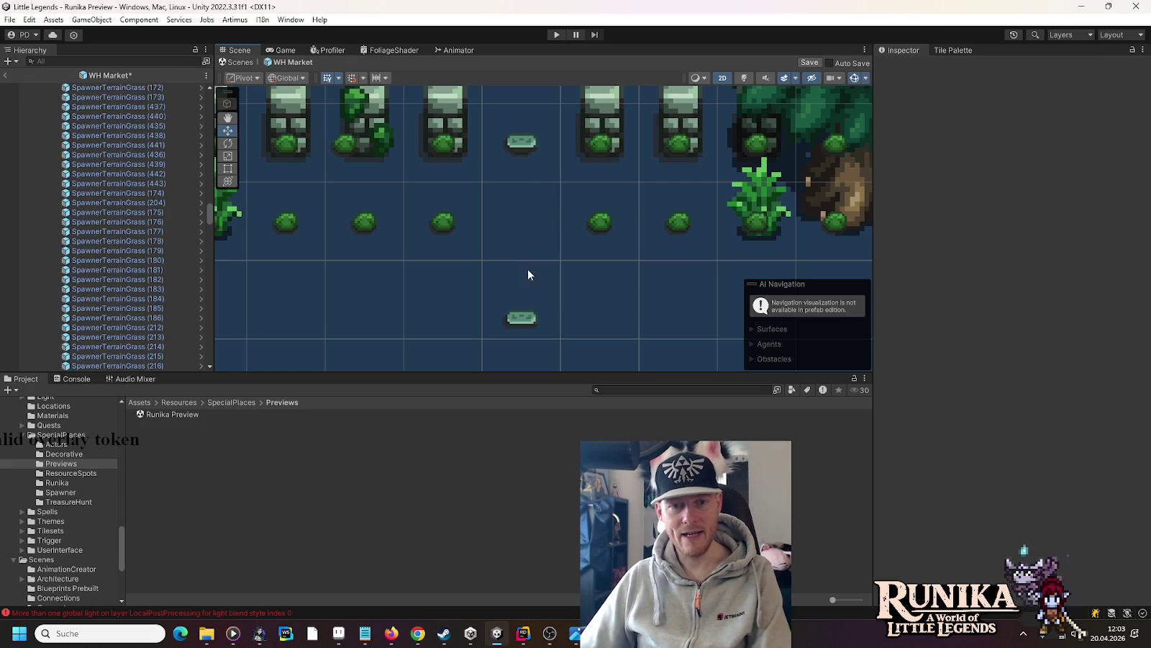
{"action": "left_click", "coordinate": [515, 322]}
{"action": "mouse_move", "coordinate": [526, 270]}
{"action": "left_mouse_down"}
{"action": "mouse_move", "coordinate": [522, 134]}
{"action": "mouse_move", "coordinate": [522, 184]}
{"action": "left_mouse_up"}
{"action": "left_click", "coordinate": [486, 261]}
- Move a top-row dirt spawner down into the lower row and save the prefab
{"action": "scroll", "coordinate": [487, 260], "scroll_direction": "down", "scroll_amount": 3}
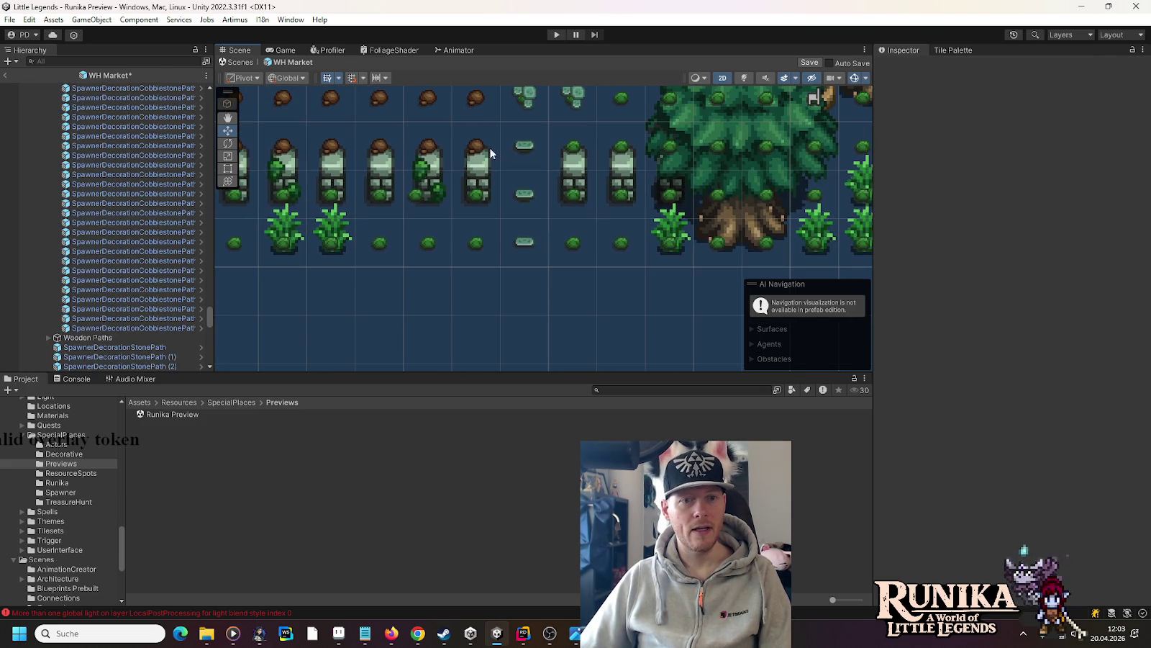
{"action": "left_click", "coordinate": [472, 101]}
{"action": "left_click_drag", "start_coordinate": [486, 106], "coordinate": [533, 236]}
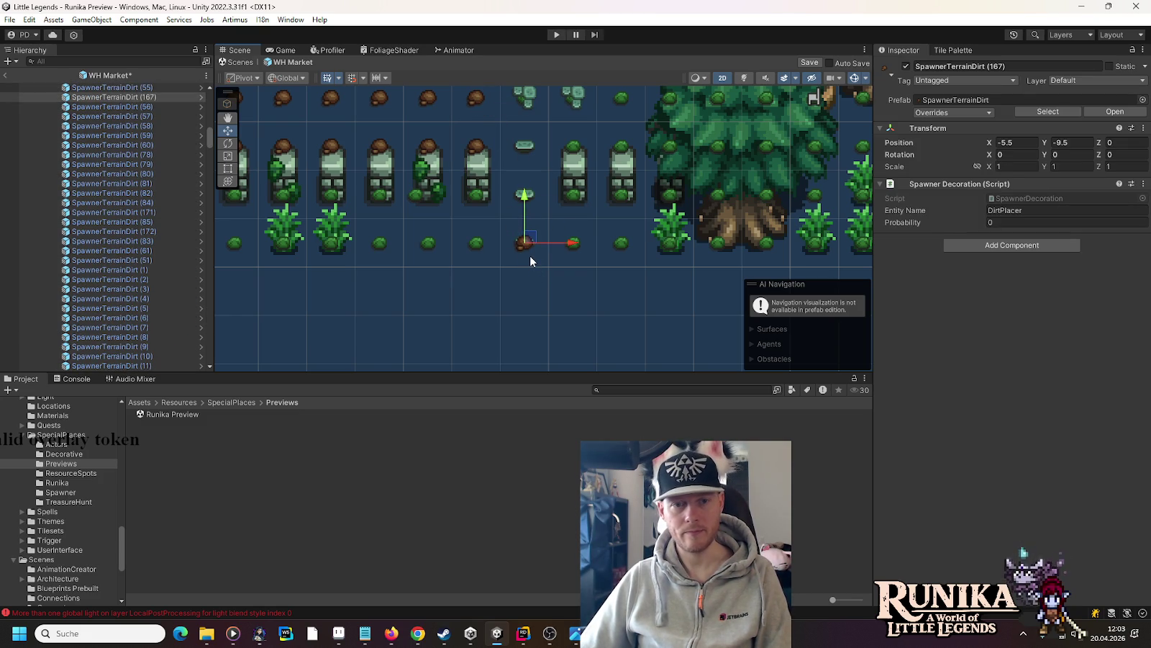
{"action": "key", "text": "ctrl+s"}
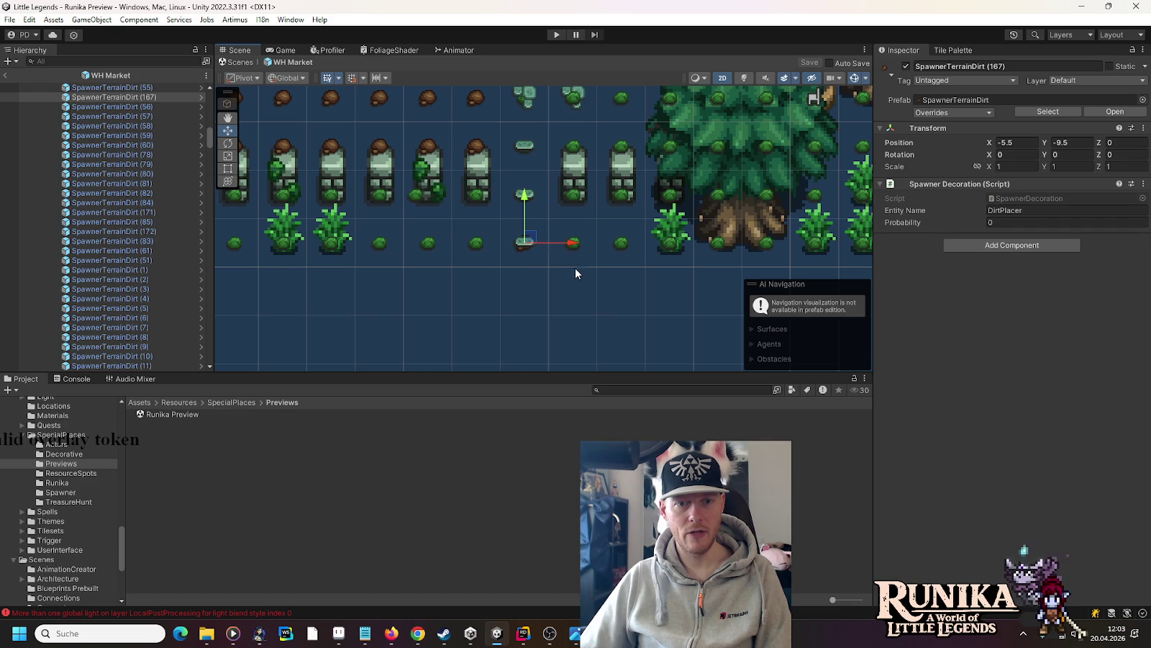
- Replace two grass bushes with duplicated dirt spawners, then exit Prefab Mode
{"action": "left_click", "coordinate": [476, 243]}
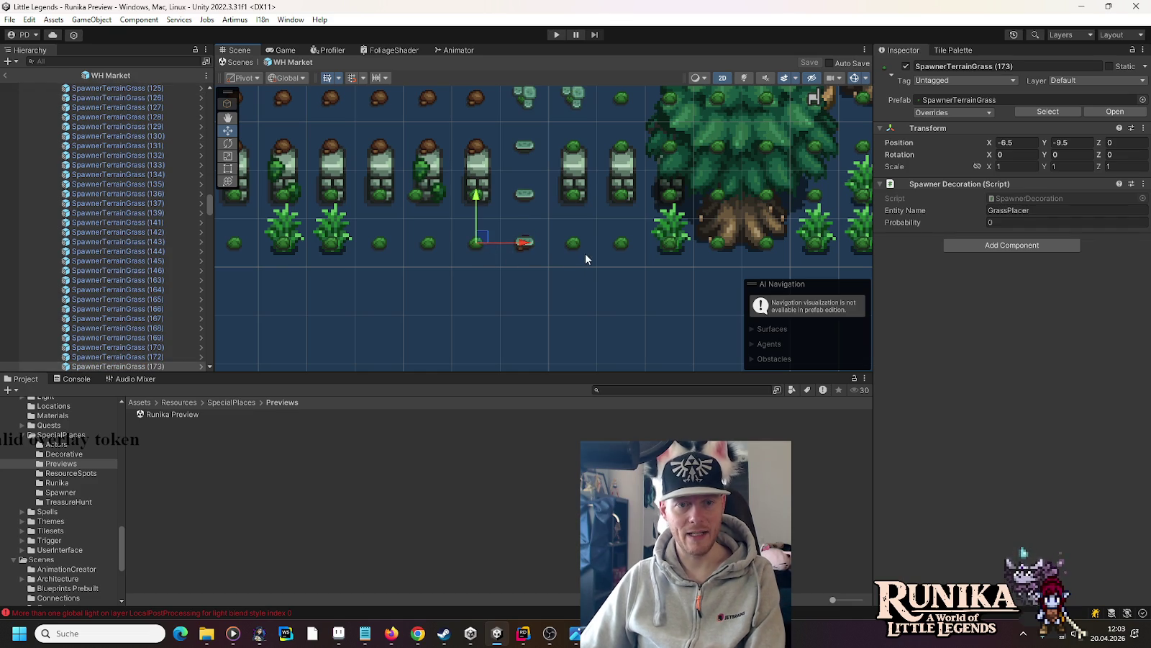
{"action": "left_click", "coordinate": [575, 243], "text": "ctrl"}
{"action": "key", "text": "Delete"}
{"action": "left_click", "coordinate": [428, 98]}
{"action": "key", "text": "ctrl+d"}
{"action": "mouse_move", "coordinate": [428, 98]}
{"action": "left_mouse_down"}
{"action": "mouse_move", "coordinate": [482, 250]}
{"action": "mouse_move", "coordinate": [585, 241]}
{"action": "left_mouse_up"}
{"action": "key", "text": "ctrl+d"}
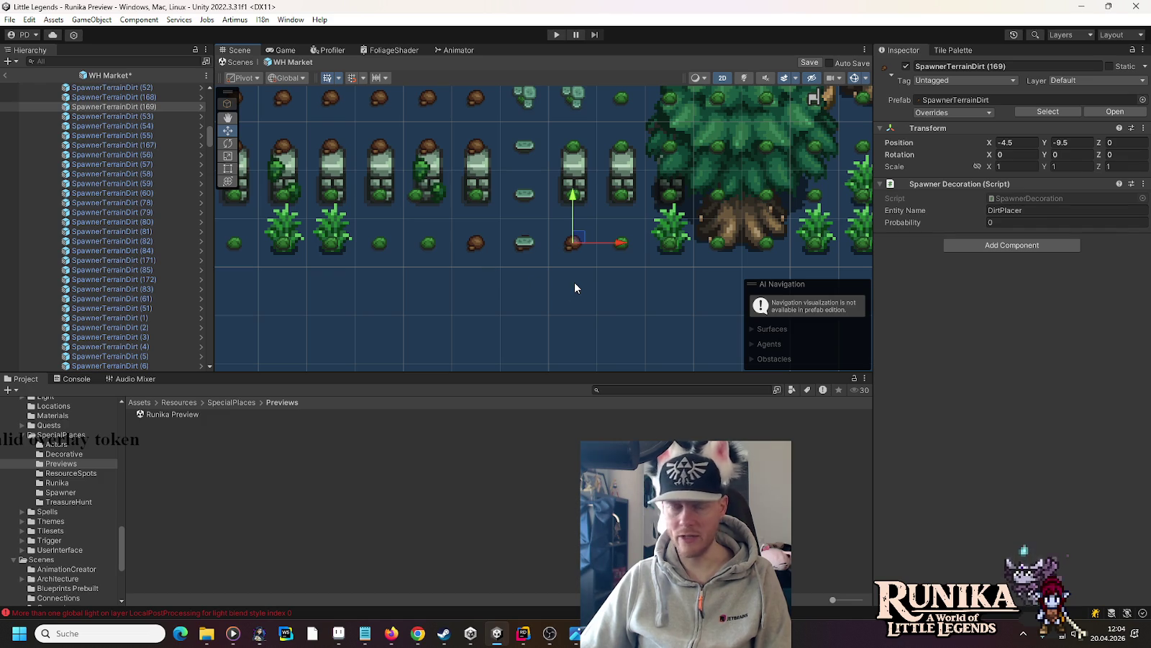
{"action": "left_click", "coordinate": [6, 75]}
- Open the Wealdheim Mines Path prefab and nudge a spawner to a new grid spot
{"action": "scroll", "coordinate": [594, 286], "scroll_direction": "down", "scroll_amount": 2}
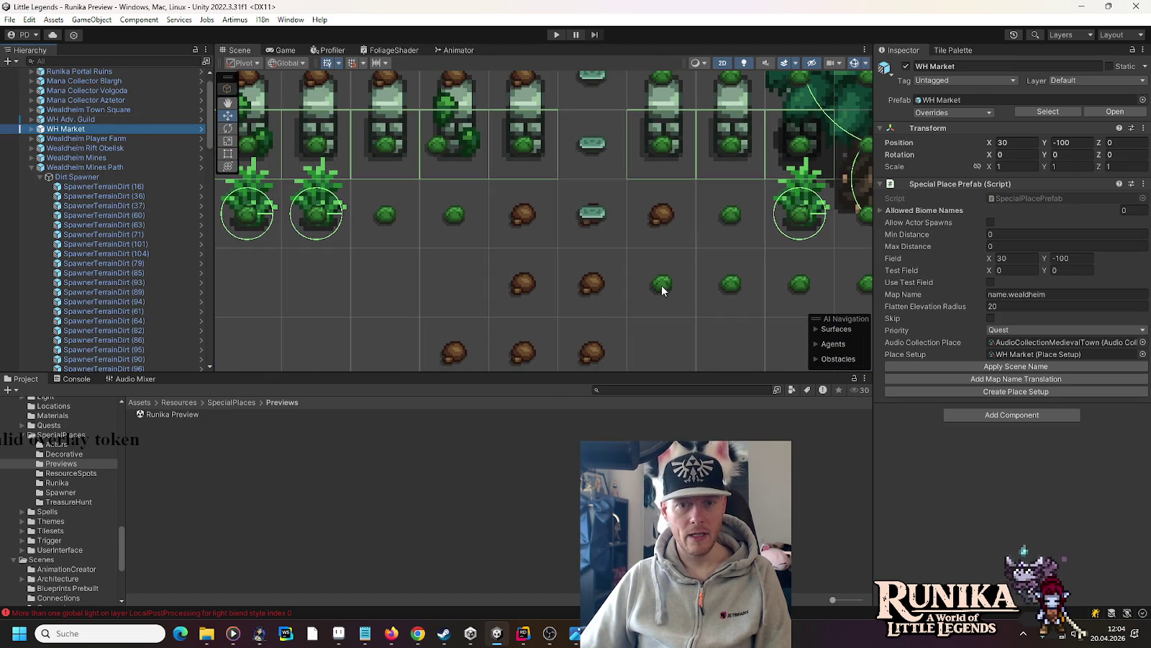
{"action": "left_click", "coordinate": [662, 285]}
{"action": "left_click", "coordinate": [194, 168]}
{"action": "left_click", "coordinate": [200, 169]}
{"action": "scroll", "coordinate": [578, 203], "scroll_direction": "up", "scroll_amount": 3}
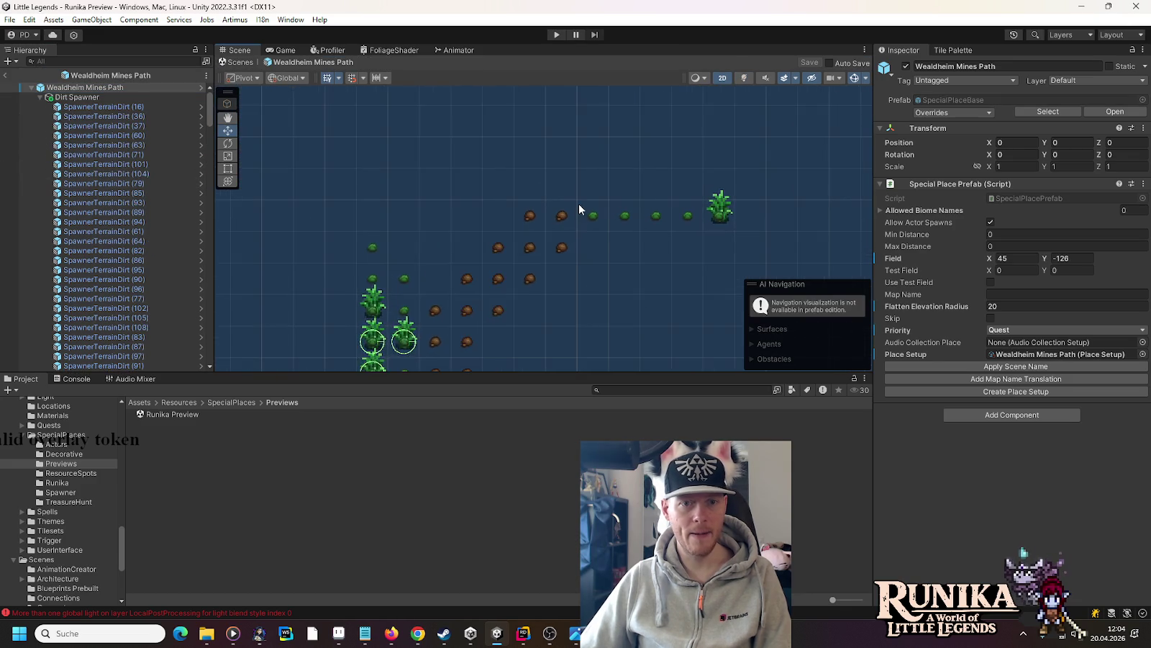
{"action": "left_click", "coordinate": [590, 214]}
{"action": "mouse_move", "coordinate": [590, 214]}
{"action": "left_mouse_down"}
{"action": "mouse_move", "coordinate": [554, 250]}
{"action": "mouse_move", "coordinate": [593, 215]}
{"action": "left_mouse_up"}
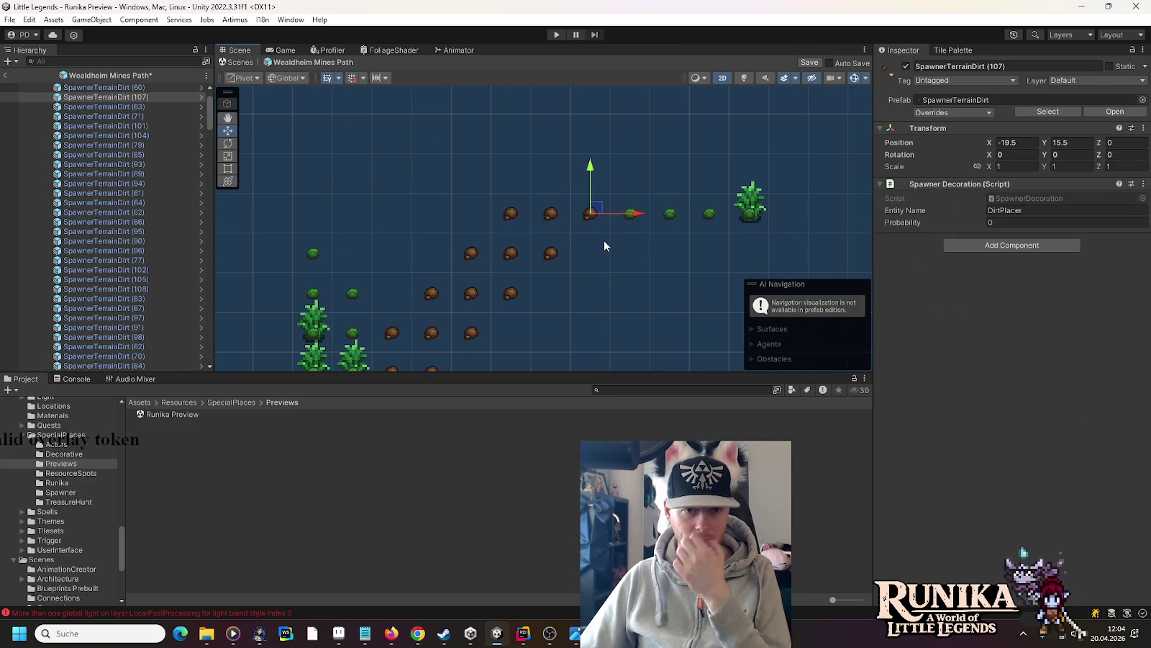
- Duplicate a dirt spawner onto new path spots, then marquee a dirt tile in Aseprite
{"action": "left_click", "coordinate": [490, 274]}
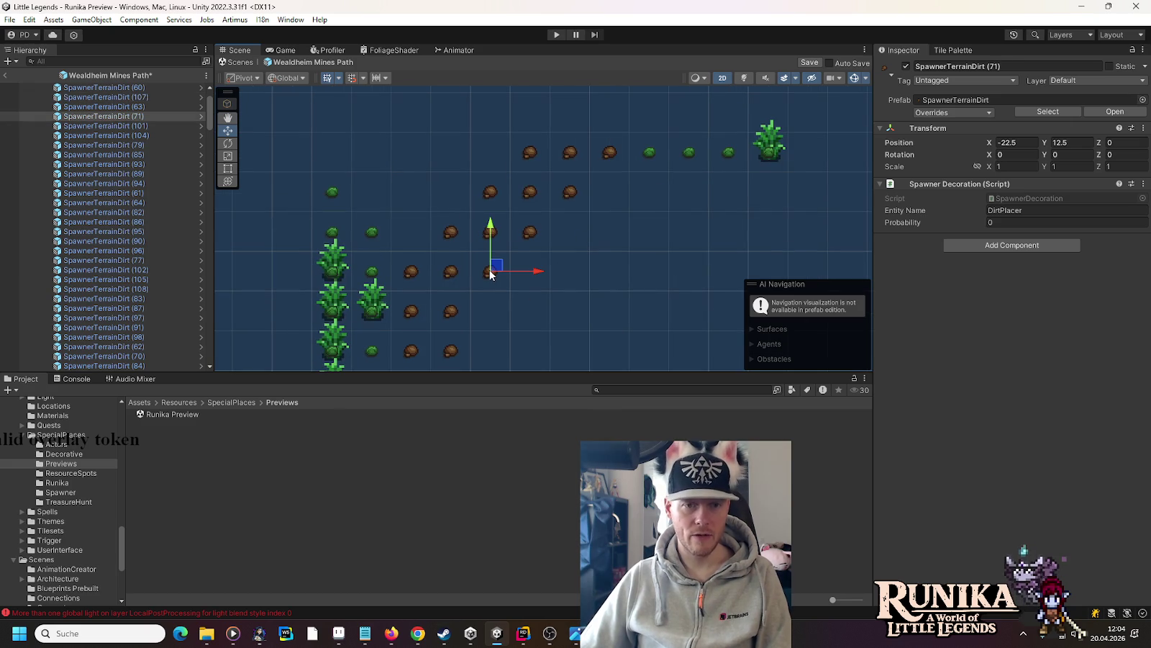
{"action": "key", "text": "ctrl+d"}
{"action": "mouse_move", "coordinate": [495, 263]}
{"action": "left_mouse_down"}
{"action": "mouse_move", "coordinate": [494, 308]}
{"action": "mouse_move", "coordinate": [614, 190]}
{"action": "left_mouse_up"}
{"action": "key", "text": "ctrl+d"}
{"action": "key", "text": "ctrl+d"}
{"action": "key", "text": "ctrl+d"}
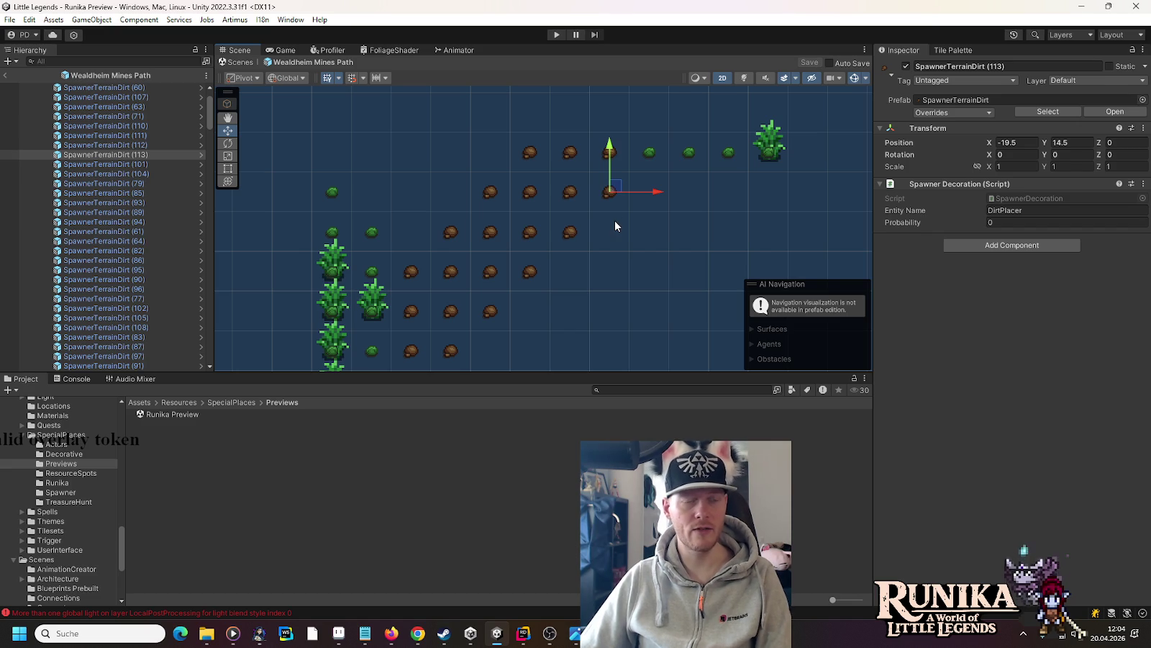
{"action": "key", "text": "alt+Tab"}
{"action": "left_click_drag", "start_coordinate": [474, 294], "coordinate": [509, 331]}
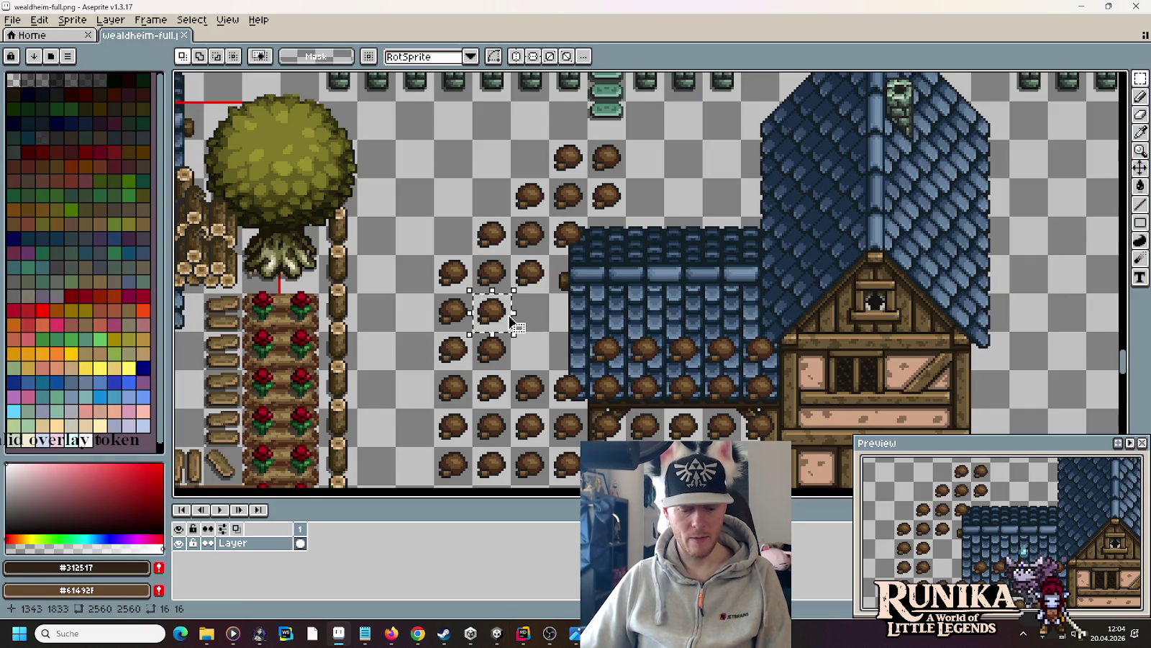
- Stamp dirt tile copies along the upper path, undoing the misplaced one
{"action": "mouse_move", "coordinate": [502, 319]}
{"action": "left_mouse_down"}
{"action": "mouse_move", "coordinate": [579, 282]}
{"action": "mouse_move", "coordinate": [605, 237]}
{"action": "mouse_move", "coordinate": [655, 206]}
{"action": "mouse_move", "coordinate": [656, 118]}
{"action": "mouse_move", "coordinate": [636, 134]}
{"action": "mouse_move", "coordinate": [559, 133]}
{"action": "mouse_move", "coordinate": [625, 176]}
{"action": "mouse_move", "coordinate": [608, 155]}
{"action": "mouse_move", "coordinate": [608, 117]}
{"action": "left_mouse_up"}
{"action": "left_click", "coordinate": [593, 126]}
{"action": "left_click", "coordinate": [684, 187]}
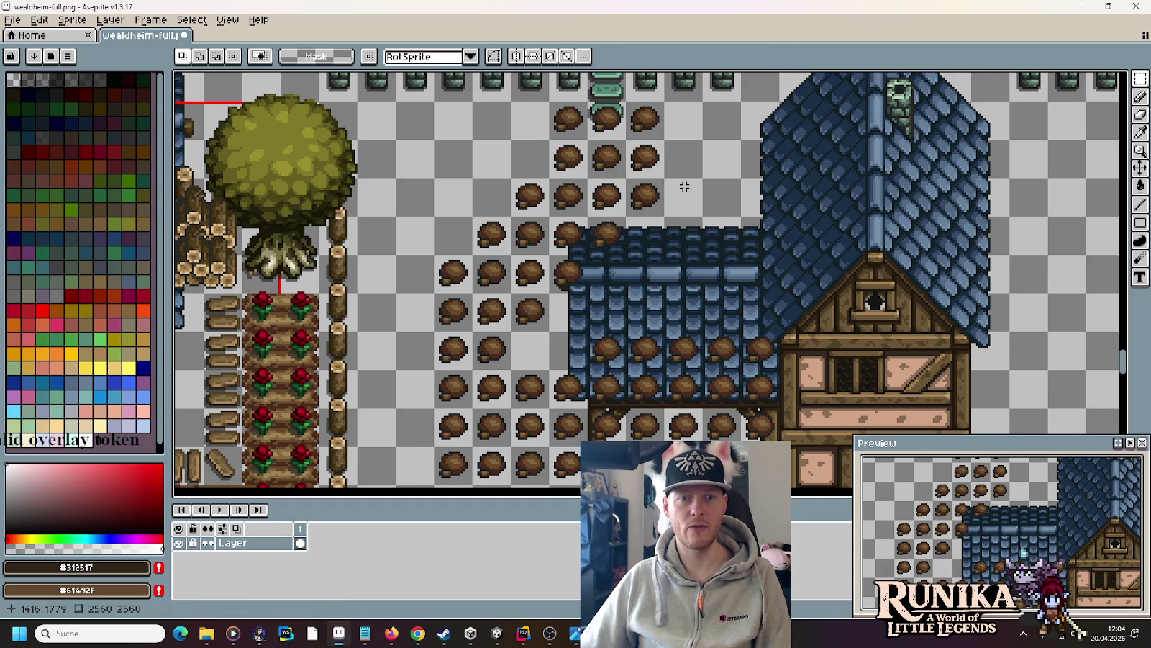
{"action": "scroll", "coordinate": [684, 186], "scroll_direction": "down", "scroll_amount": 3}
{"action": "scroll", "coordinate": [677, 183], "scroll_direction": "up", "scroll_amount": 3}
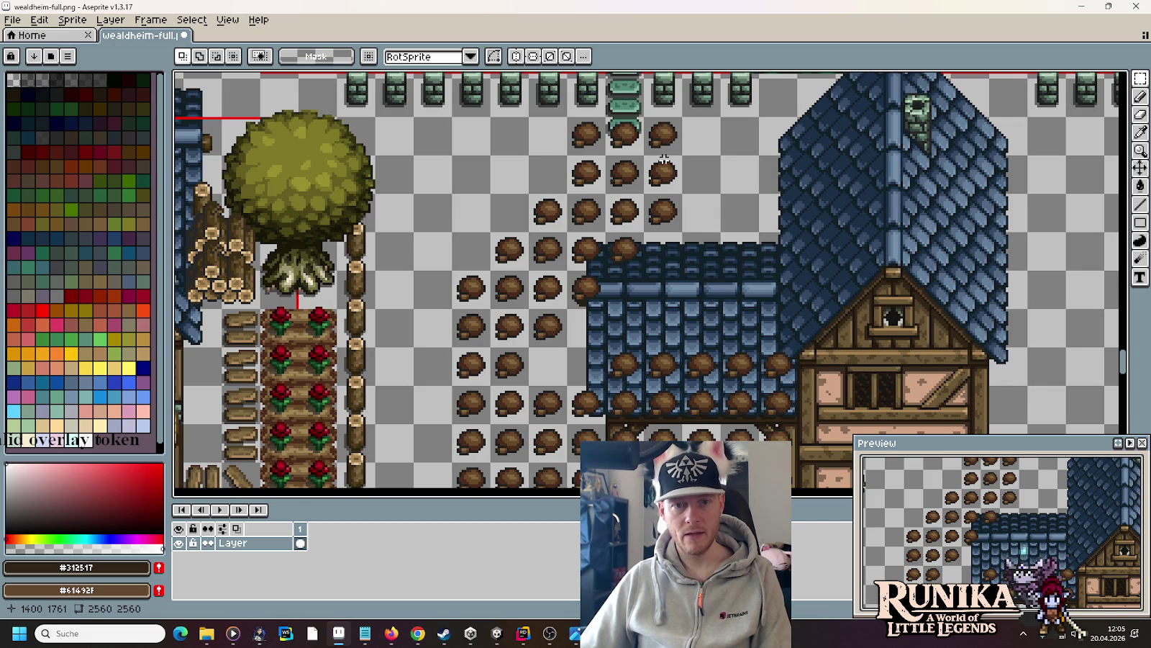
{"action": "key", "text": "ctrl+z"}
{"action": "key", "text": "ctrl+z"}
{"action": "key", "text": "ctrl+z"}
{"action": "key", "text": "ctrl+z"}
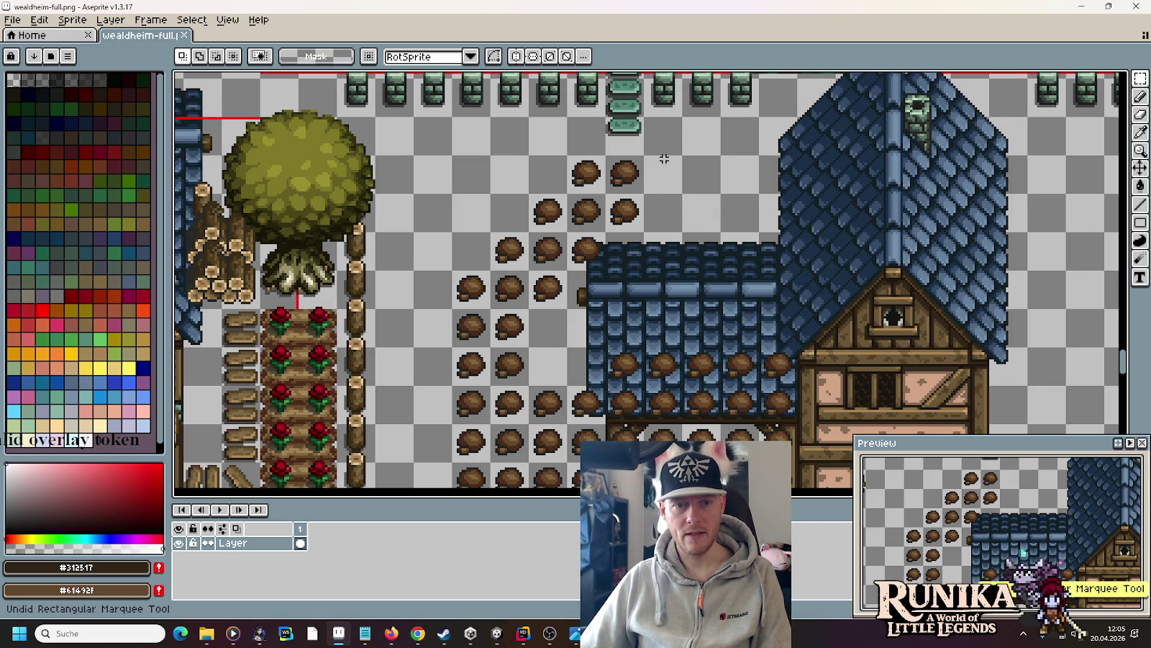
- Move a sack tile into place, save wealdheim-full.png, and return to Unity
{"action": "mouse_move", "coordinate": [490, 272]}
{"action": "left_mouse_down"}
{"action": "mouse_move", "coordinate": [520, 300]}
{"action": "mouse_move", "coordinate": [481, 262]}
{"action": "mouse_move", "coordinate": [607, 136]}
{"action": "mouse_move", "coordinate": [644, 144]}
{"action": "mouse_move", "coordinate": [683, 177]}
{"action": "left_mouse_up"}
{"action": "left_click", "coordinate": [726, 224]}
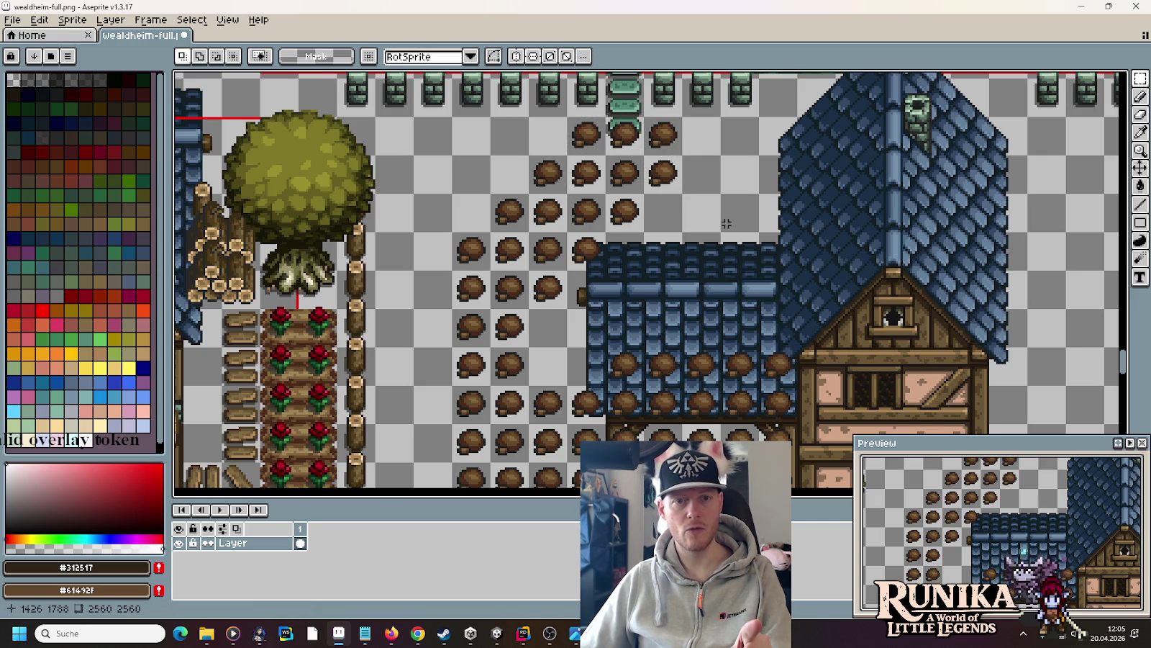
{"action": "key", "text": "ctrl+s"}
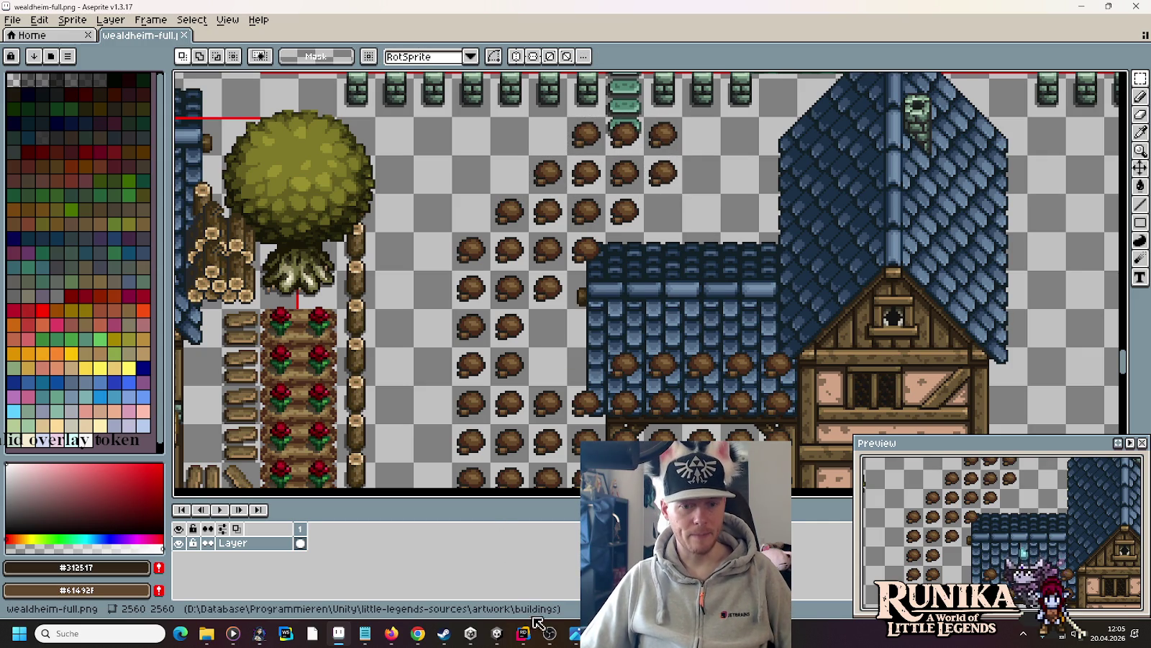
{"action": "left_click", "coordinate": [494, 644]}
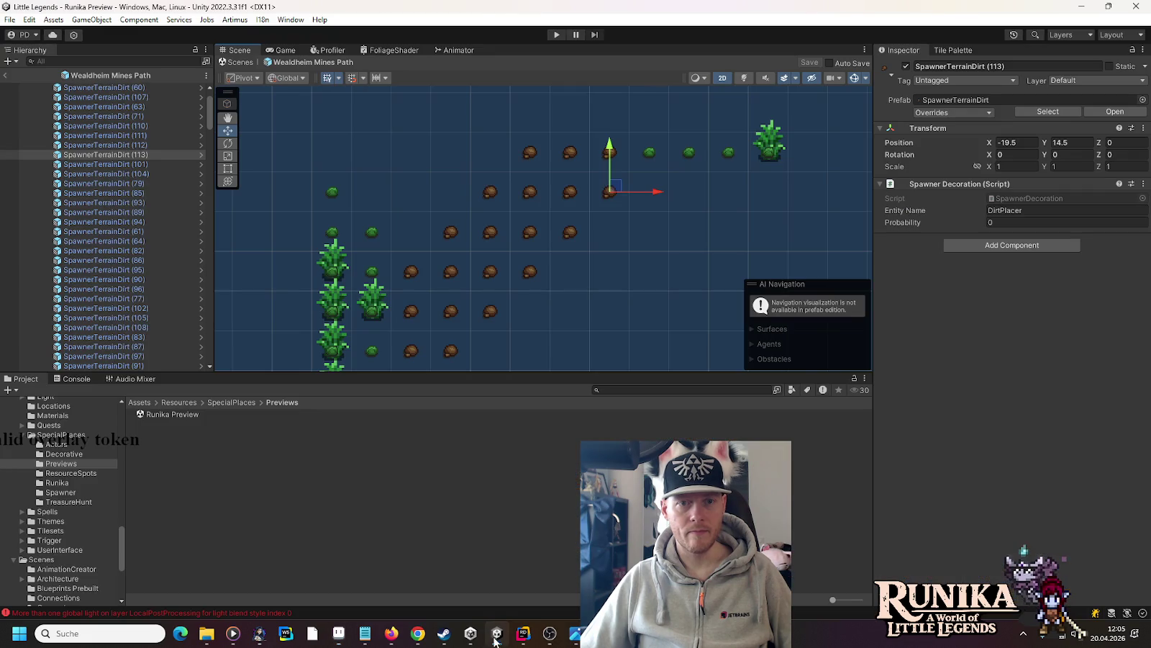
- Move dirt spawners (113), (112) and (111) up and left along the path
{"action": "left_click_drag", "start_coordinate": [646, 244], "coordinate": [689, 252]}
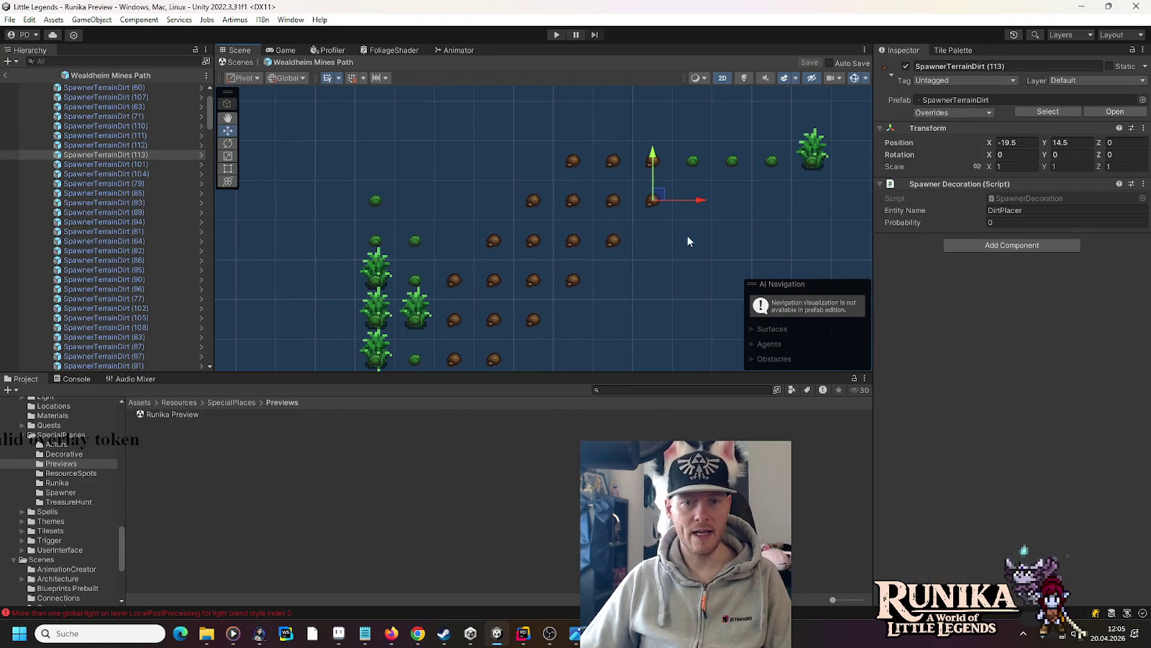
{"action": "mouse_move", "coordinate": [660, 199]}
{"action": "left_mouse_down"}
{"action": "mouse_move", "coordinate": [599, 158]}
{"action": "mouse_move", "coordinate": [541, 158]}
{"action": "left_mouse_up"}
{"action": "left_click", "coordinate": [613, 241]}
{"action": "mouse_move", "coordinate": [616, 246]}
{"action": "left_mouse_down"}
{"action": "mouse_move", "coordinate": [536, 207]}
{"action": "mouse_move", "coordinate": [497, 207]}
{"action": "left_mouse_up"}
{"action": "mouse_move", "coordinate": [571, 282]}
{"action": "left_mouse_down"}
{"action": "mouse_move", "coordinate": [494, 242]}
{"action": "mouse_move", "coordinate": [454, 241]}
{"action": "left_mouse_up"}
- Compare with the Aseprite map and move dirt spawner (110) down to Y 6.5
{"action": "left_click", "coordinate": [533, 321]}
{"action": "left_click_drag", "start_coordinate": [605, 321], "coordinate": [675, 172]}
{"action": "key", "text": "alt+Tab"}
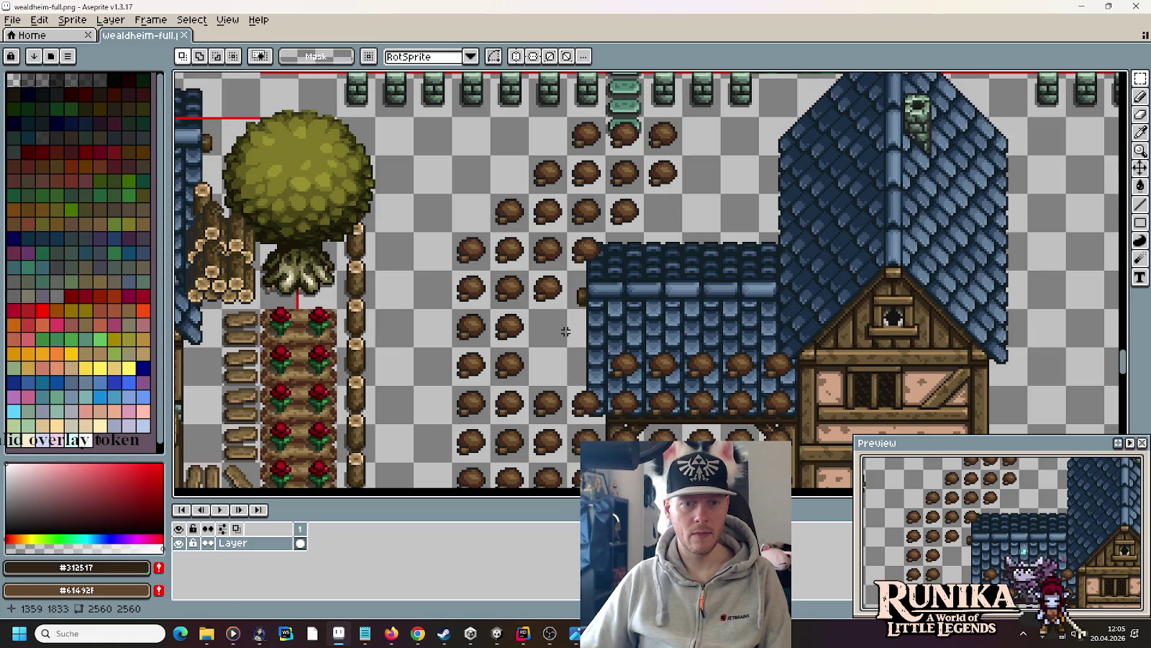
{"action": "key", "text": "alt+Tab"}
{"action": "left_click_drag", "start_coordinate": [627, 258], "coordinate": [611, 147]}
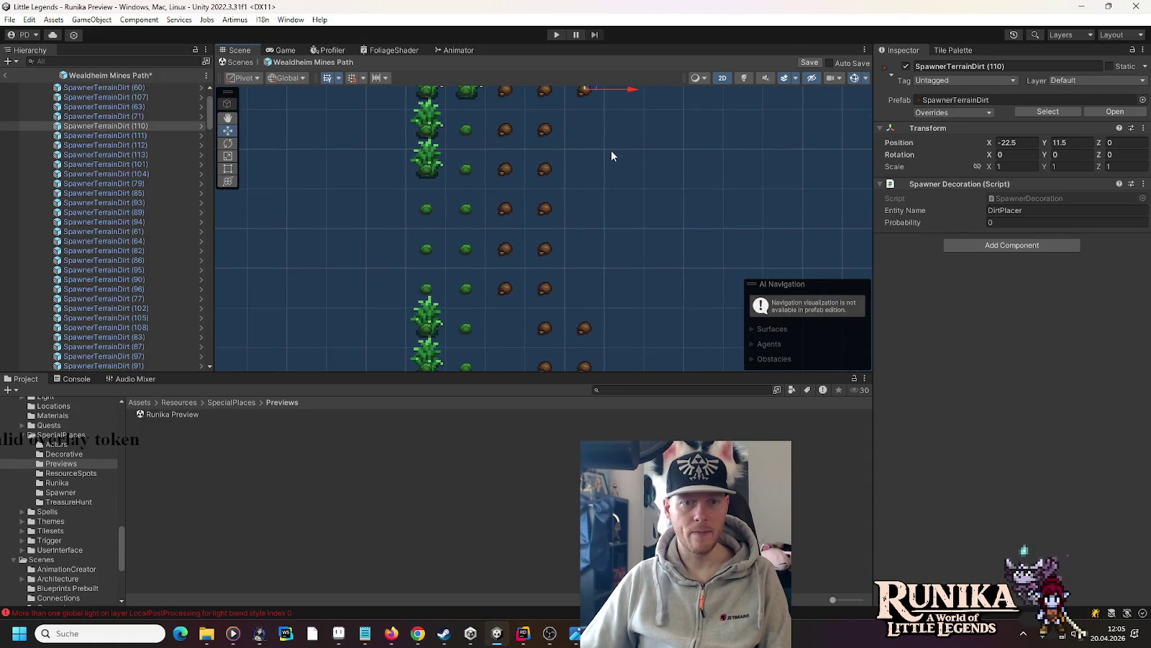
{"action": "key", "text": "alt+Tab"}
{"action": "key", "text": "alt+Tab"}
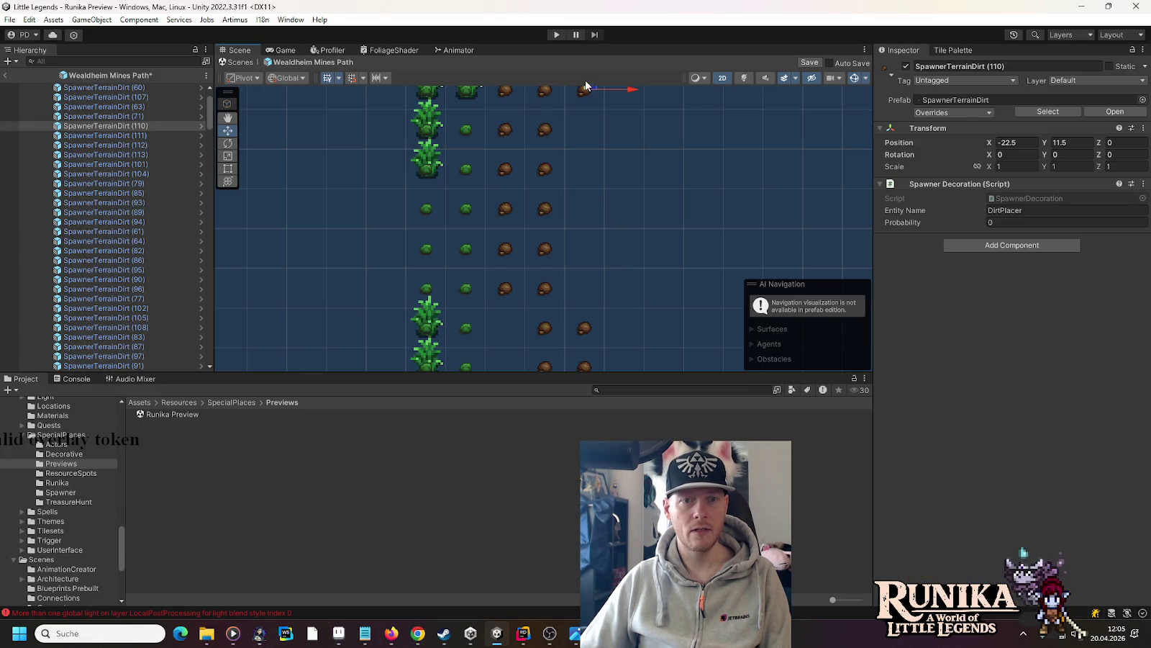
{"action": "left_click_drag", "start_coordinate": [583, 89], "coordinate": [584, 292]}
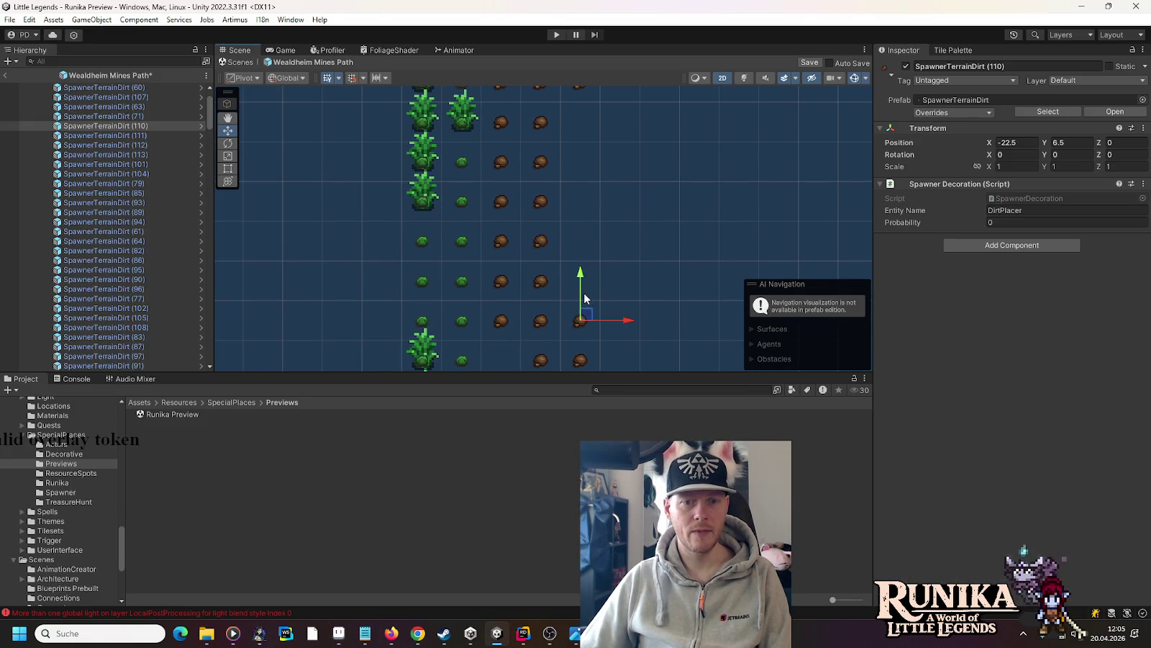
{"action": "left_click_drag", "start_coordinate": [487, 263], "coordinate": [462, 262]}
{"action": "scroll", "coordinate": [461, 262], "scroll_direction": "down", "scroll_amount": 5}
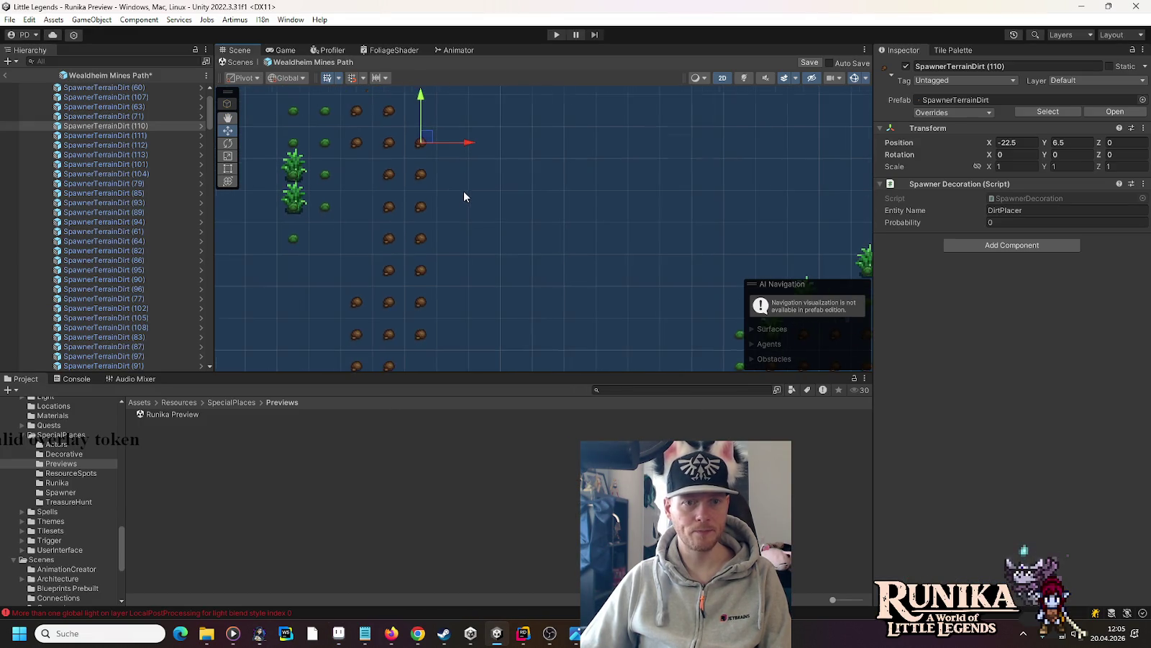
{"action": "left_click_drag", "start_coordinate": [465, 198], "coordinate": [508, 258]}
{"action": "key", "text": "alt+Tab"}
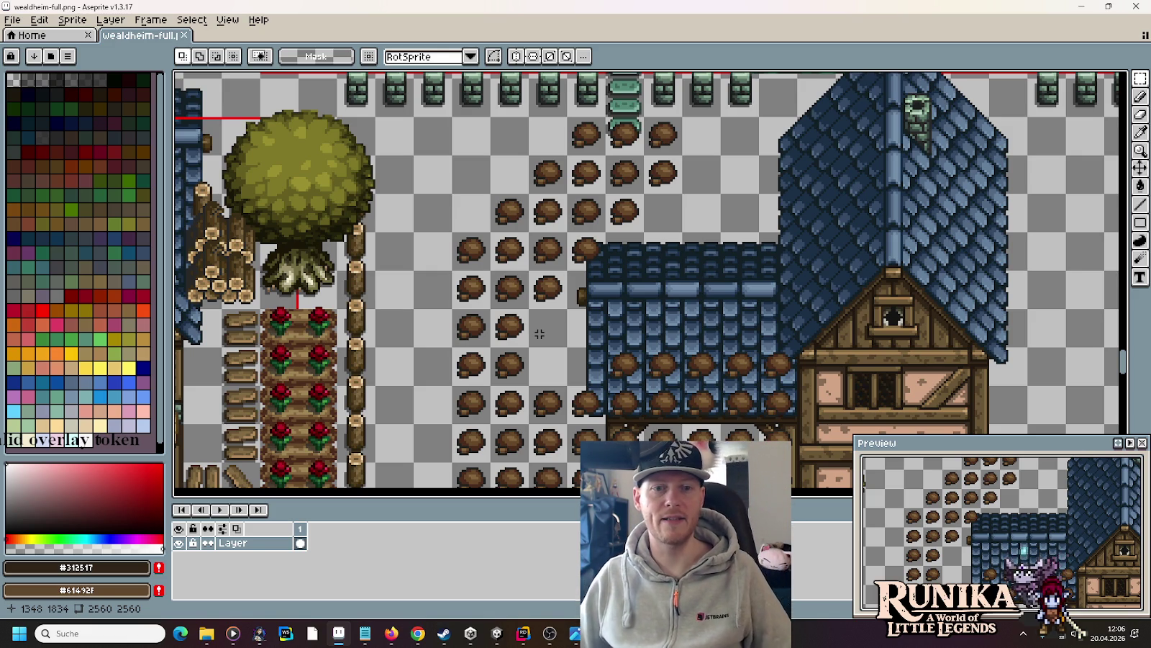
- Check the houses on the Aseprite map, then delete a stray dirt spawner in Unity
{"action": "scroll", "coordinate": [540, 316], "scroll_direction": "down", "scroll_amount": 2}
{"action": "left_click_drag", "start_coordinate": [596, 391], "coordinate": [537, 244]}
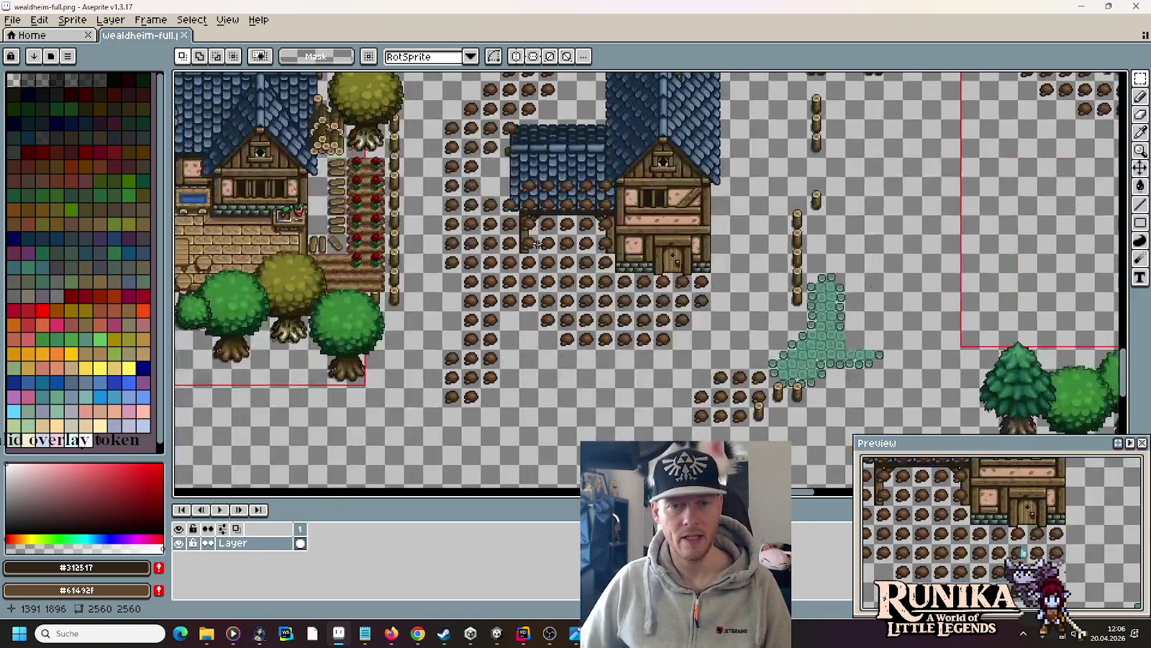
{"action": "scroll", "coordinate": [537, 244], "scroll_direction": "up", "scroll_amount": 2}
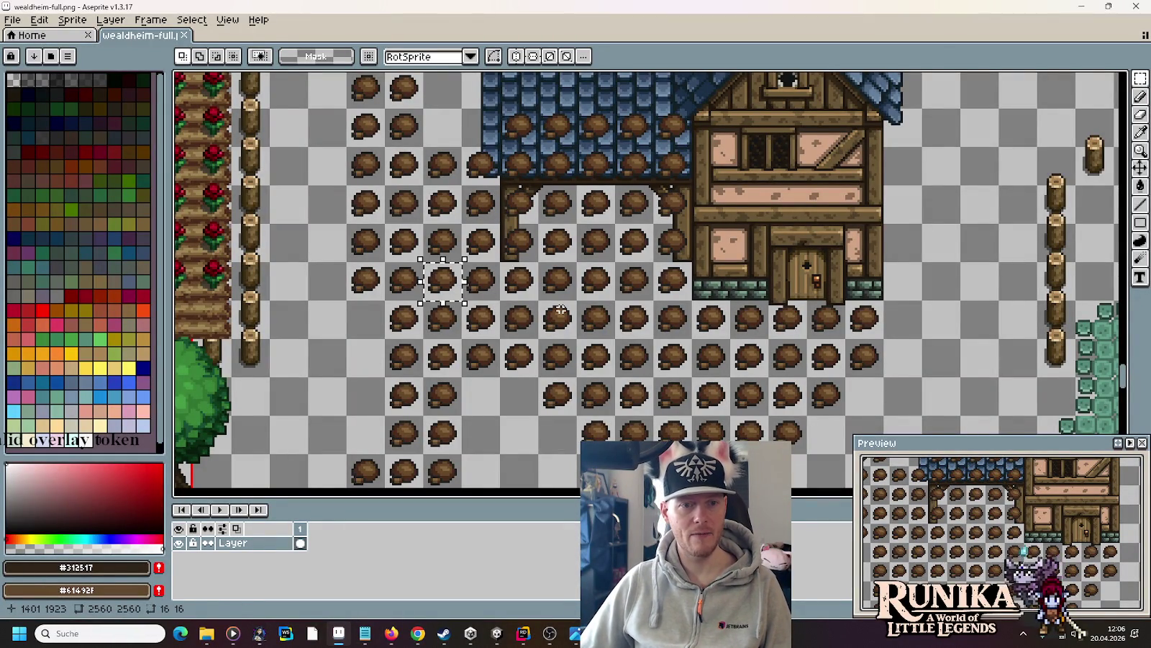
{"action": "key", "text": "alt+Tab"}
{"action": "scroll", "coordinate": [531, 167], "scroll_direction": "up", "scroll_amount": 1}
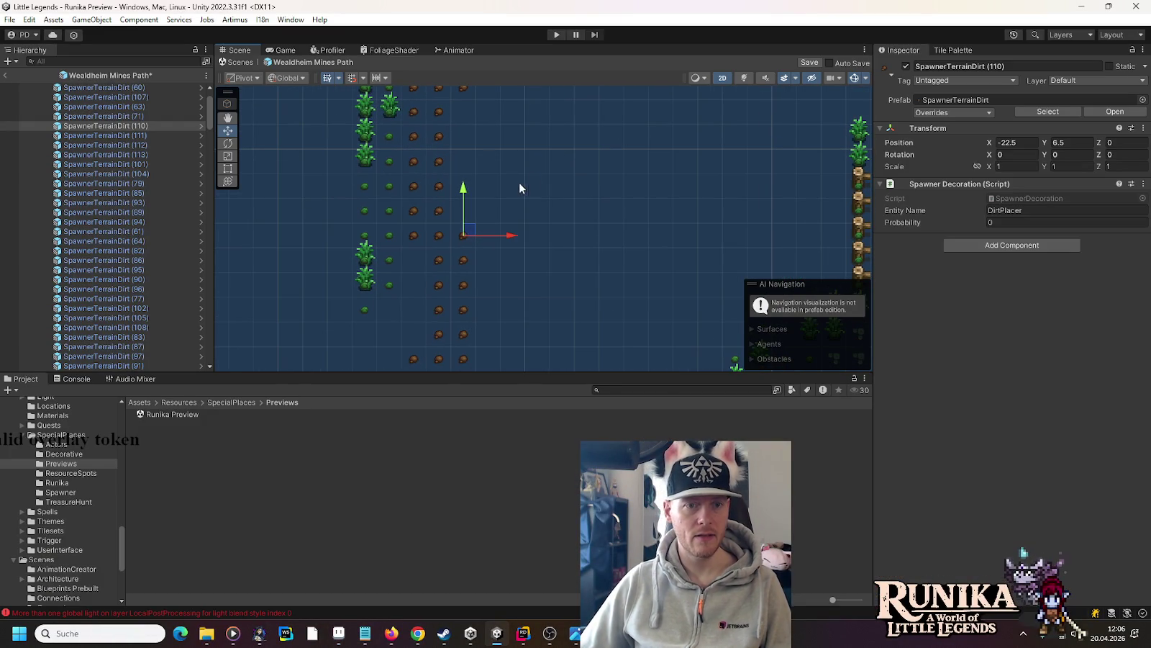
{"action": "key", "text": "Delete"}
- Duplicate the dirt column up and right, and measure a 2x4-tile dirt block in Aseprite
{"action": "left_click_drag", "start_coordinate": [489, 241], "coordinate": [427, 340]}
{"action": "key", "text": "ctrl+d"}
{"action": "mouse_move", "coordinate": [471, 250]}
{"action": "left_mouse_down"}
{"action": "mouse_move", "coordinate": [520, 157]}
{"action": "mouse_move", "coordinate": [497, 176]}
{"action": "left_mouse_up"}
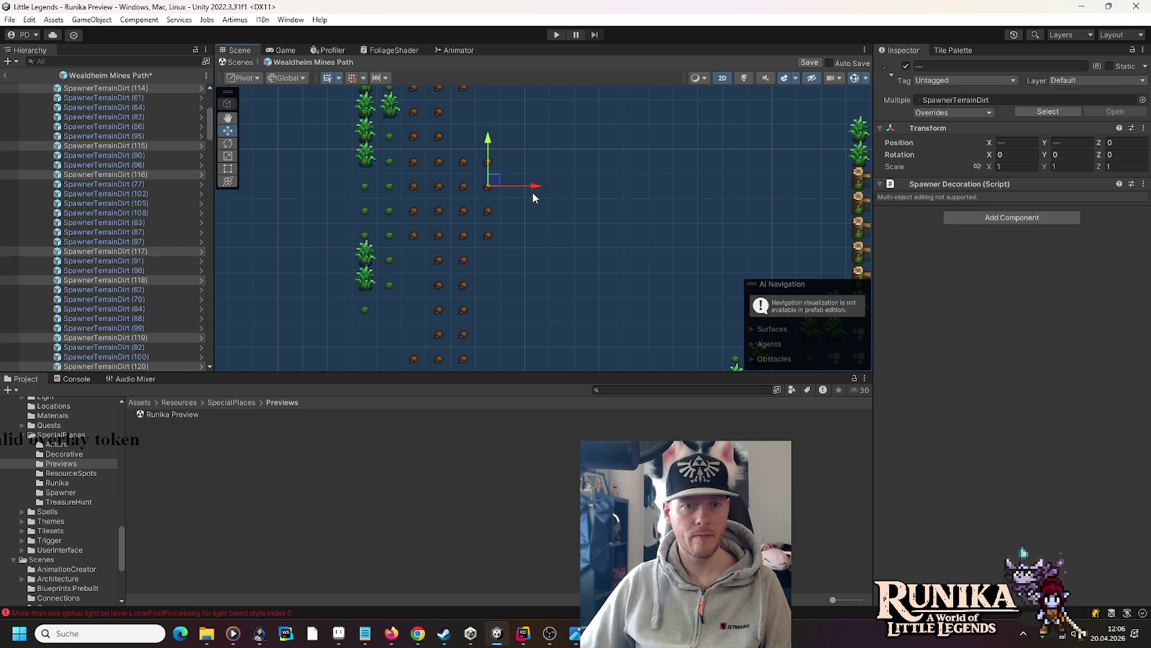
{"action": "key", "text": "alt+Tab"}
{"action": "left_click_drag", "start_coordinate": [502, 302], "coordinate": [424, 148]}
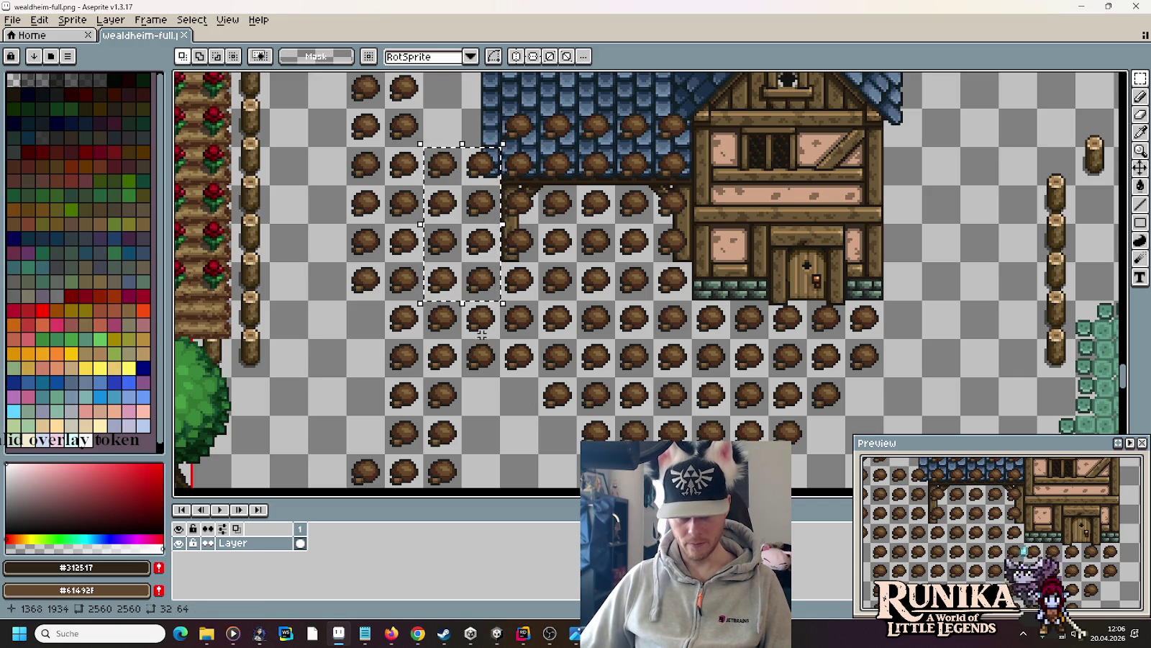
{"action": "key", "text": "alt+Tab"}
- Duplicate the two end dirt spawners and measure a seven-tile-tall dirt column in Aseprite
{"action": "mouse_move", "coordinate": [525, 268]}
{"action": "left_mouse_down"}
{"action": "mouse_move", "coordinate": [478, 206]}
{"action": "mouse_move", "coordinate": [489, 241]}
{"action": "left_mouse_up"}
{"action": "key", "text": "ctrl+d"}
{"action": "left_click", "coordinate": [587, 248]}
{"action": "key", "text": "alt+Tab"}
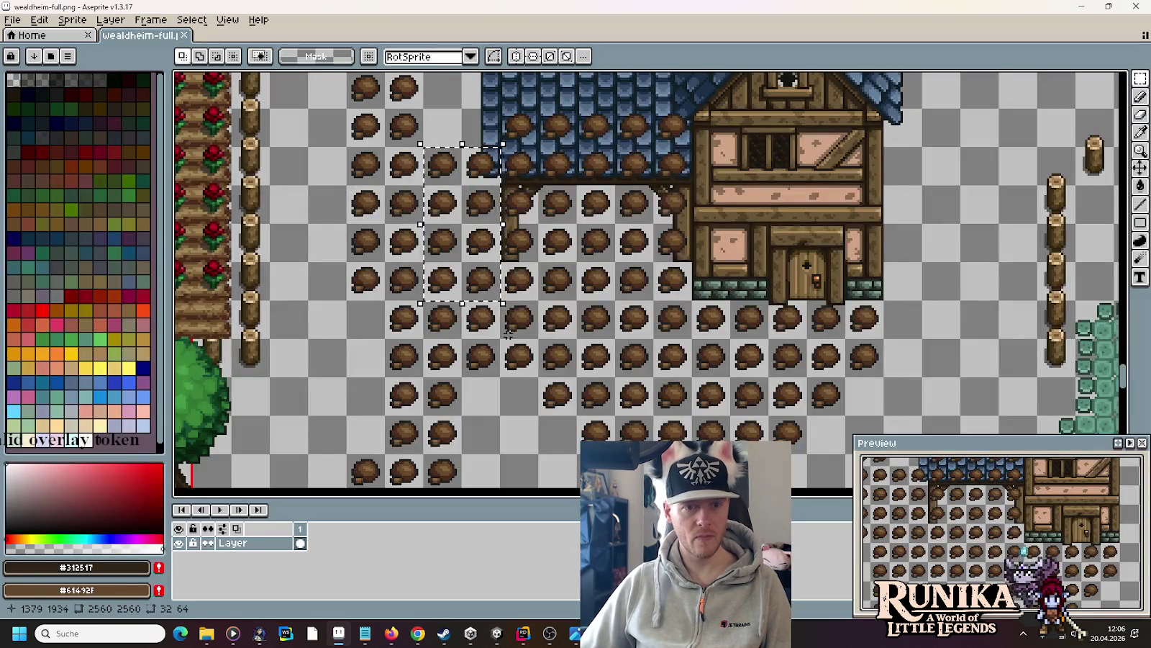
{"action": "left_click", "coordinate": [520, 359]}
{"action": "mouse_move", "coordinate": [520, 358]}
{"action": "left_mouse_down"}
{"action": "mouse_move", "coordinate": [517, 138]}
{"action": "mouse_move", "coordinate": [664, 137]}
{"action": "left_mouse_up"}
{"action": "scroll", "coordinate": [663, 137], "scroll_direction": "down", "scroll_amount": 1}
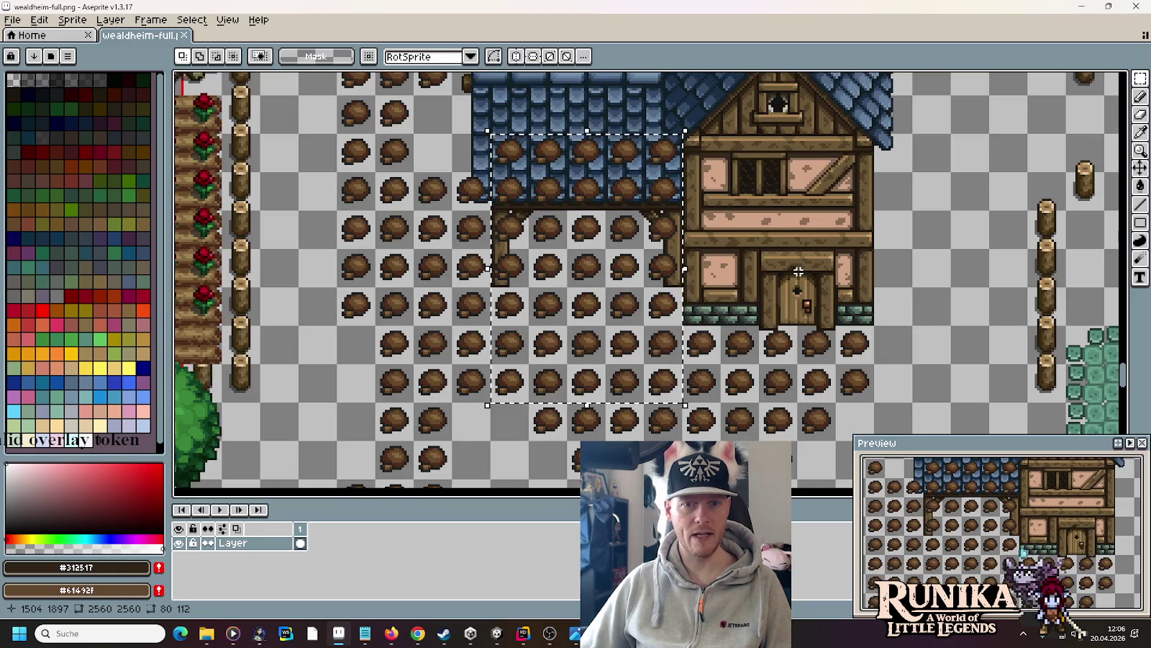
{"action": "key", "text": "alt+Tab"}
{"action": "left_click", "coordinate": [446, 302]}
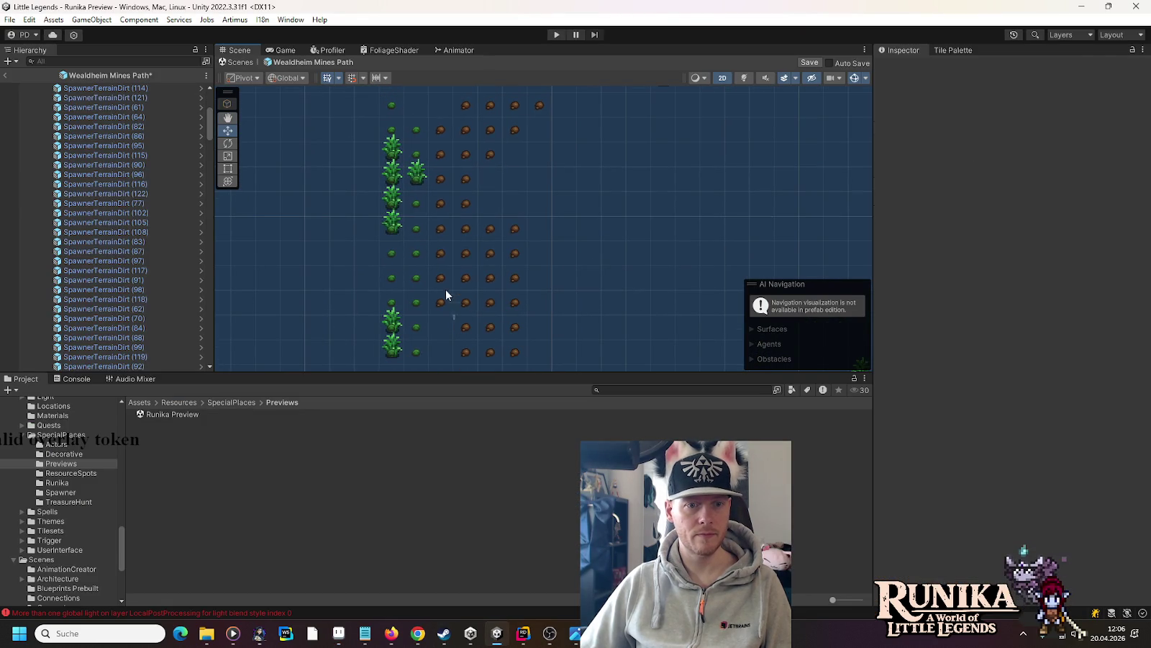
- Repeatedly duplicate the seven-spawner dirt column, shifting each copy right toward X -16.5
{"action": "left_click_drag", "start_coordinate": [436, 260], "coordinate": [429, 143]}
{"action": "key", "text": "ctrl+d"}
{"action": "left_click_drag", "start_coordinate": [449, 203], "coordinate": [547, 252]}
{"action": "left_click_drag", "start_coordinate": [475, 296], "coordinate": [445, 308]}
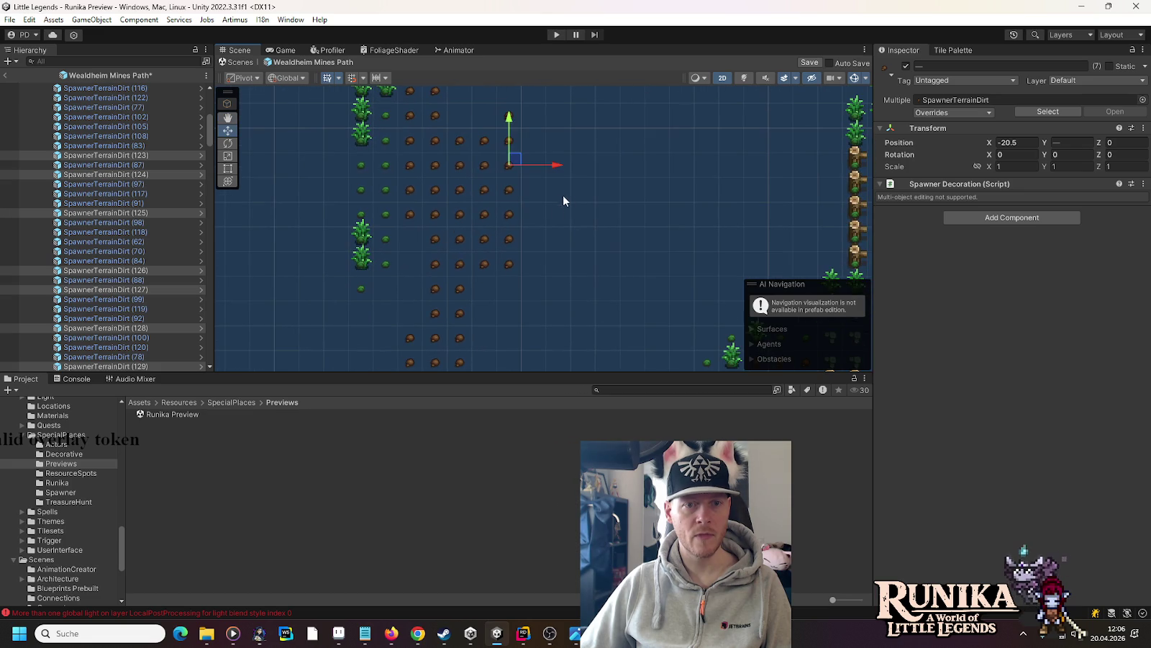
{"action": "key", "text": "ctrl+d"}
{"action": "left_click_drag", "start_coordinate": [555, 265], "coordinate": [579, 267]}
{"action": "key", "text": "ctrl+d"}
{"action": "left_click_drag", "start_coordinate": [583, 215], "coordinate": [653, 221]}
{"action": "key", "text": "ctrl+d"}
{"action": "key", "text": "ctrl+d"}
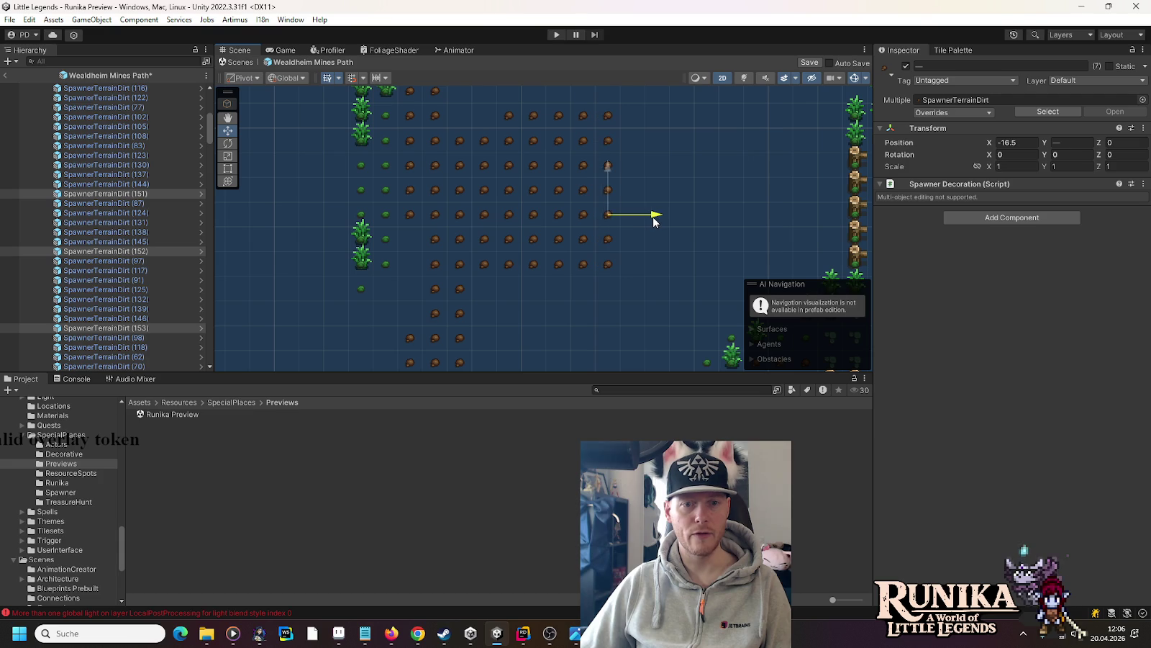
{"action": "key", "text": "alt+Tab"}
- Open ulan-mor-blacksmith.png from the recent files list
{"action": "key", "text": "m"}
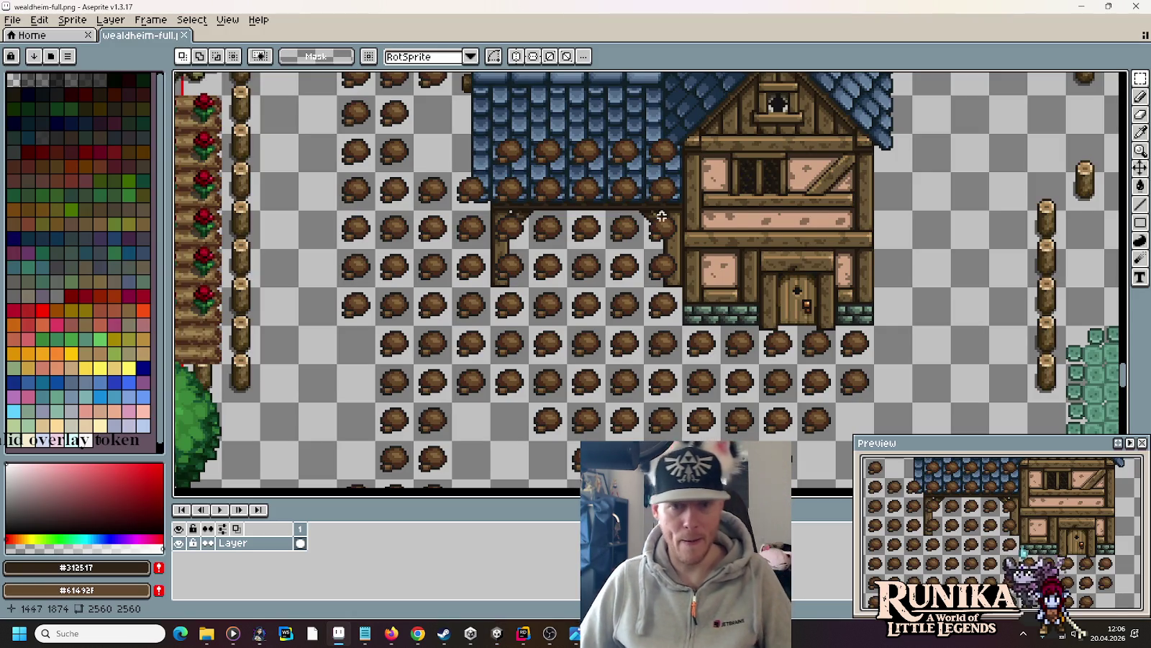
{"action": "left_click_drag", "start_coordinate": [770, 220], "coordinate": [746, 296]}
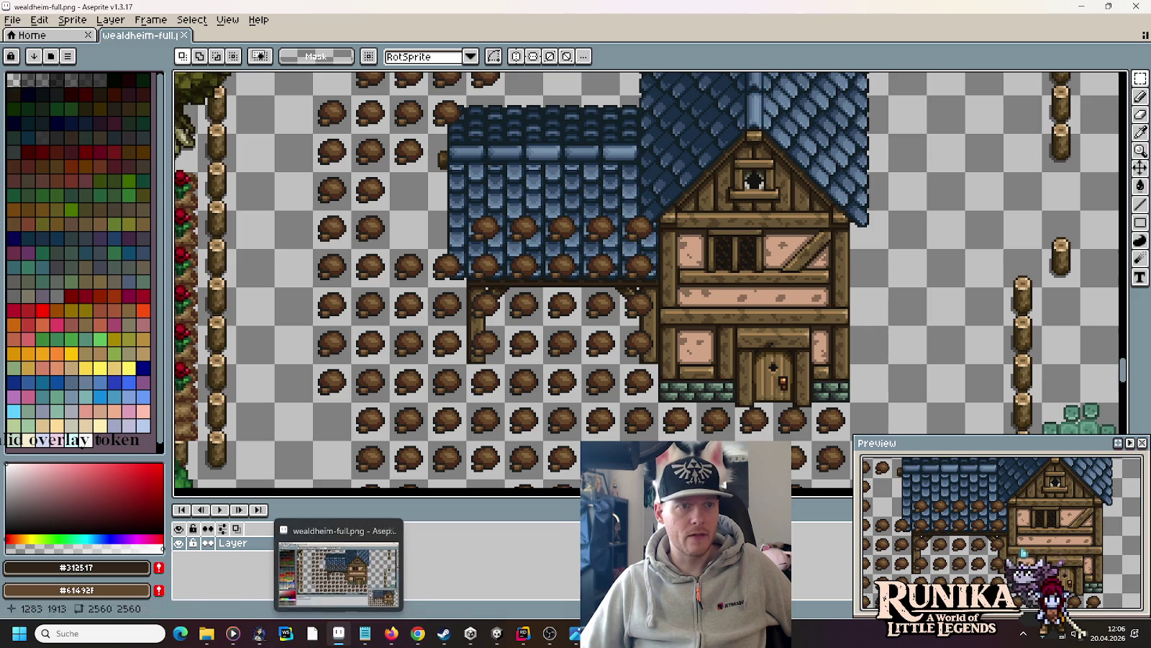
{"action": "left_click", "coordinate": [13, 19]}
{"action": "mouse_move", "coordinate": [40, 69]}
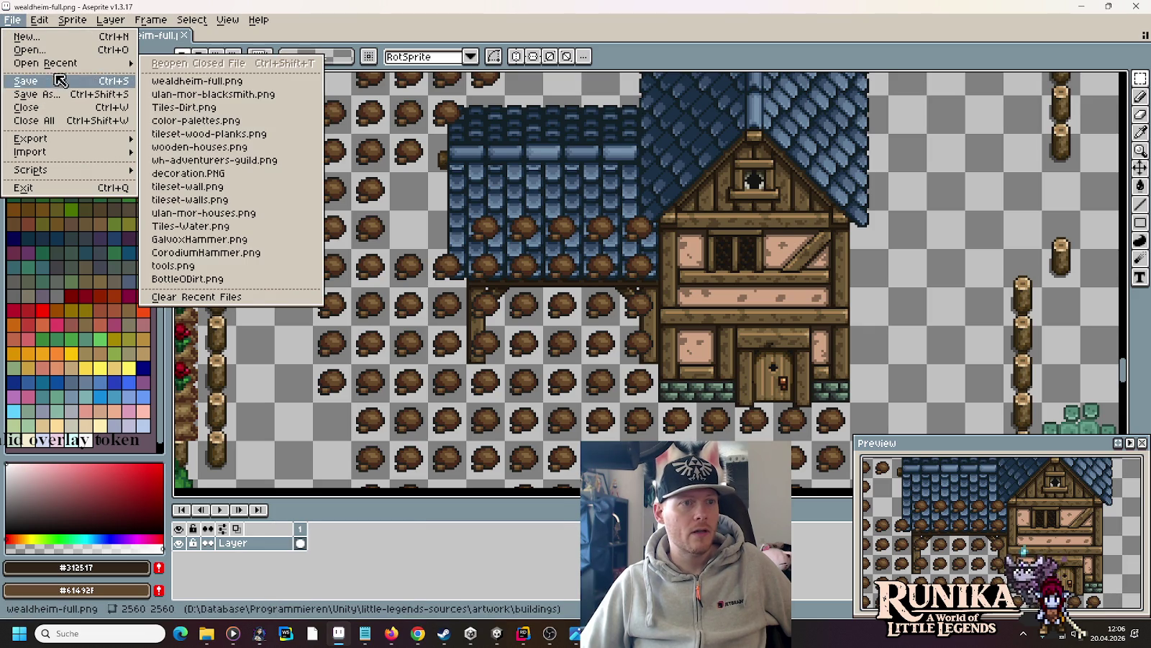
{"action": "left_click", "coordinate": [259, 94]}
- Measure a 16x64 post, a 16x48 wall post and an empty 80x64 area
{"action": "scroll", "coordinate": [570, 310], "scroll_direction": "left", "scroll_amount": 3}
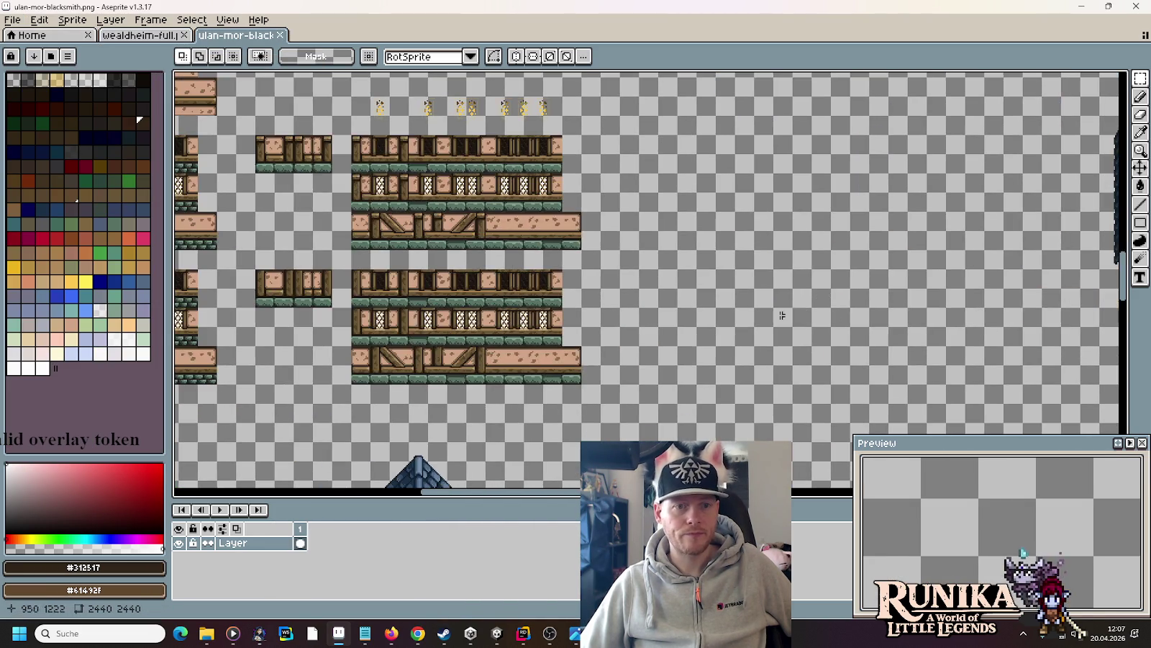
{"action": "scroll", "coordinate": [483, 203], "scroll_direction": "down", "scroll_amount": 4}
{"action": "scroll", "coordinate": [483, 204], "scroll_direction": "up", "scroll_amount": 3}
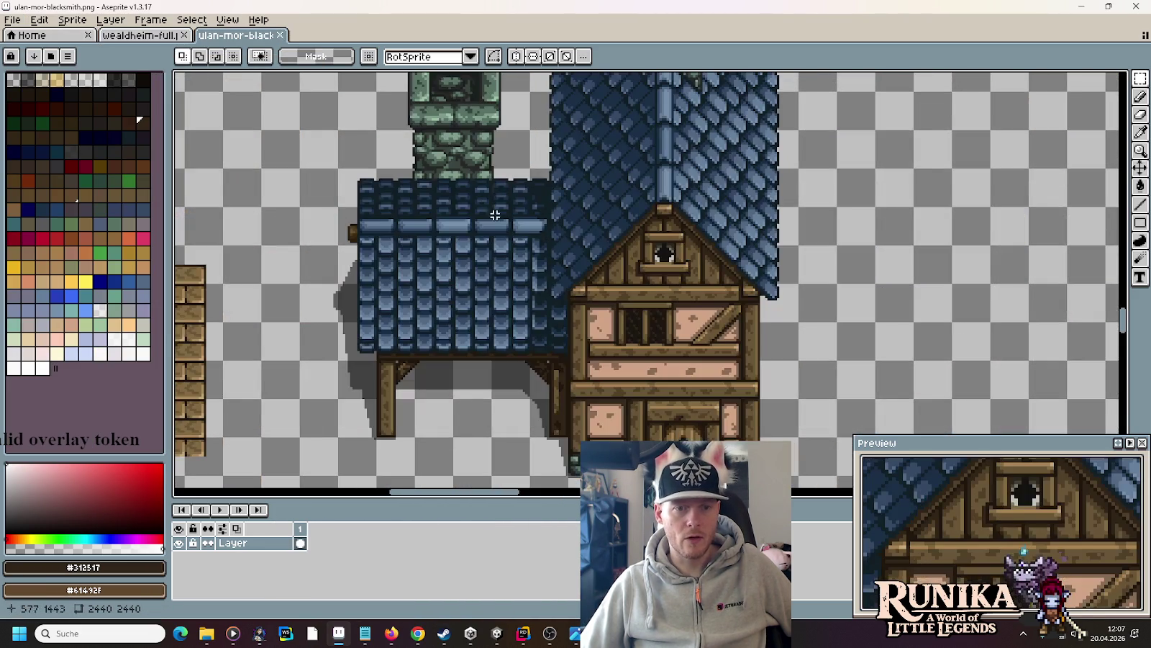
{"action": "mouse_move", "coordinate": [382, 430]}
{"action": "left_mouse_down"}
{"action": "mouse_move", "coordinate": [394, 400]}
{"action": "mouse_move", "coordinate": [394, 301]}
{"action": "left_mouse_up"}
{"action": "scroll", "coordinate": [394, 300], "scroll_direction": "down", "scroll_amount": 3}
{"action": "scroll", "coordinate": [432, 301], "scroll_direction": "left", "scroll_amount": 4}
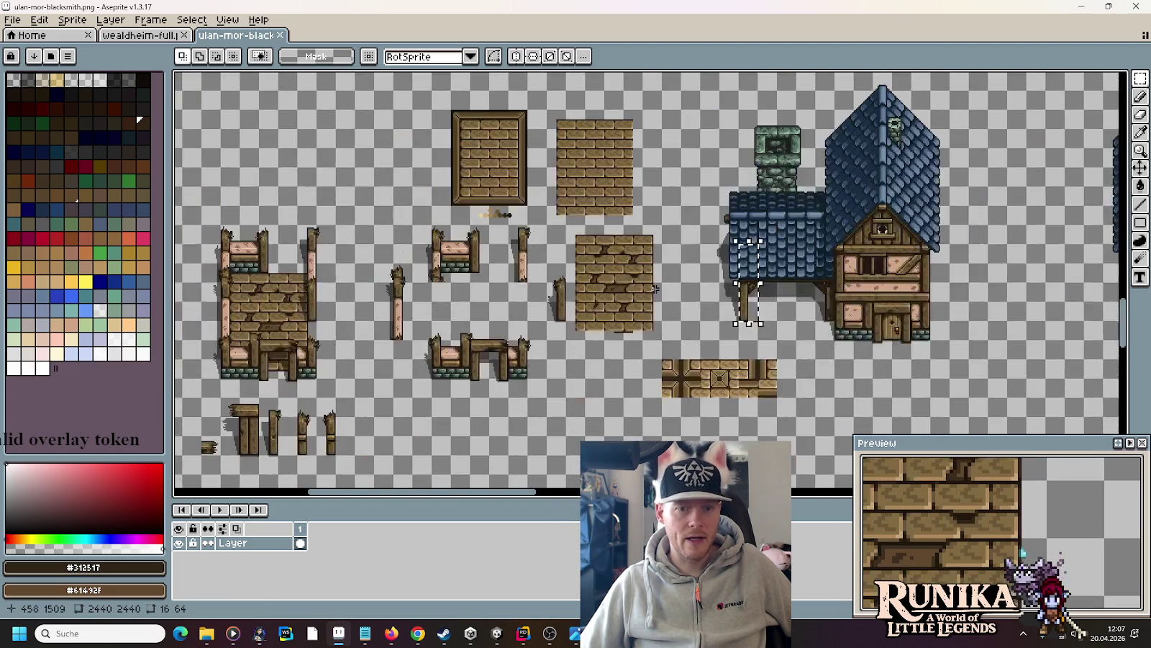
{"action": "scroll", "coordinate": [452, 301], "scroll_direction": "up", "scroll_amount": 3}
{"action": "scroll", "coordinate": [451, 300], "scroll_direction": "down", "scroll_amount": 2}
{"action": "scroll", "coordinate": [461, 302], "scroll_direction": "left", "scroll_amount": 3}
{"action": "mouse_move", "coordinate": [520, 358]}
{"action": "left_mouse_down"}
{"action": "mouse_move", "coordinate": [511, 248]}
{"action": "mouse_move", "coordinate": [429, 249]}
{"action": "left_mouse_up"}
{"action": "mouse_move", "coordinate": [328, 260]}
{"action": "left_mouse_down"}
{"action": "mouse_move", "coordinate": [349, 303]}
{"action": "mouse_move", "coordinate": [421, 335]}
{"action": "left_mouse_up"}
{"action": "key", "text": "alt+Tab"}
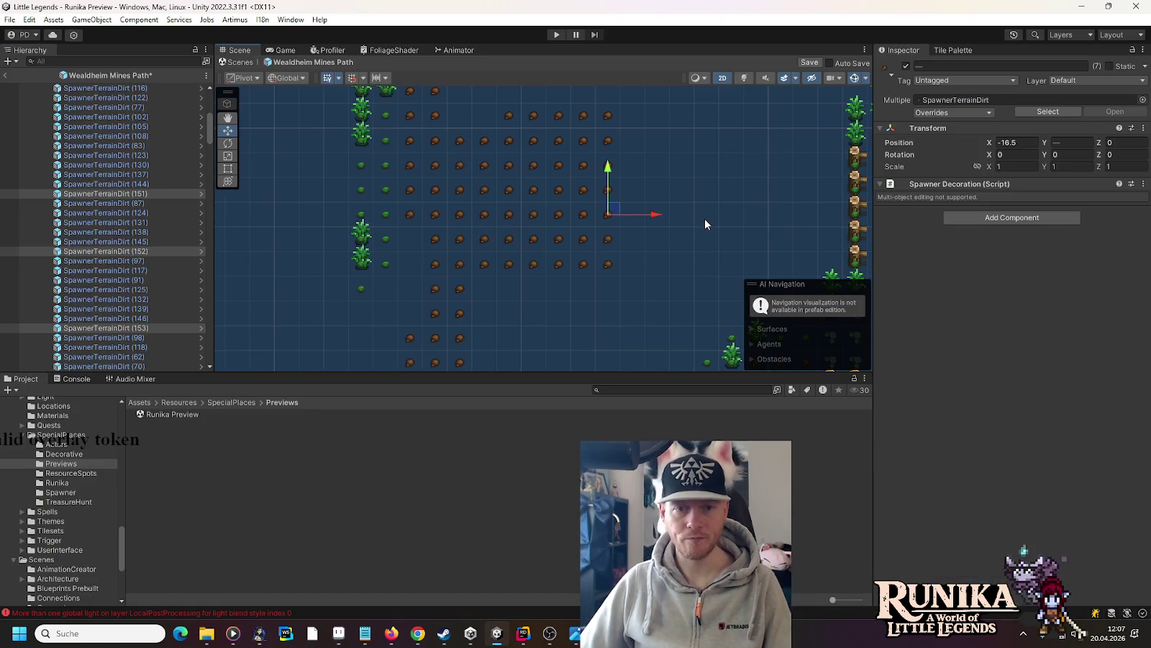
- Duplicate the 35-spawner dirt block and move the copies up and to the right
{"action": "mouse_move", "coordinate": [698, 176]}
{"action": "left_mouse_down"}
{"action": "mouse_move", "coordinate": [696, 153]}
{"action": "mouse_move", "coordinate": [590, 190]}
{"action": "left_mouse_up"}
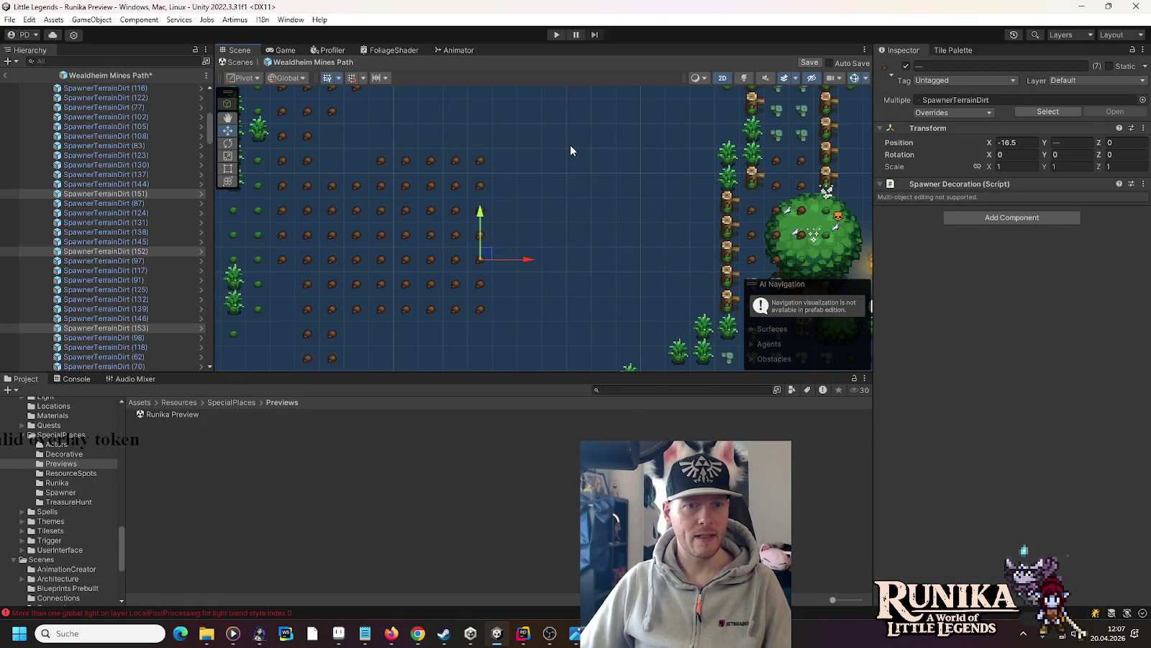
{"action": "key", "text": "alt+Tab"}
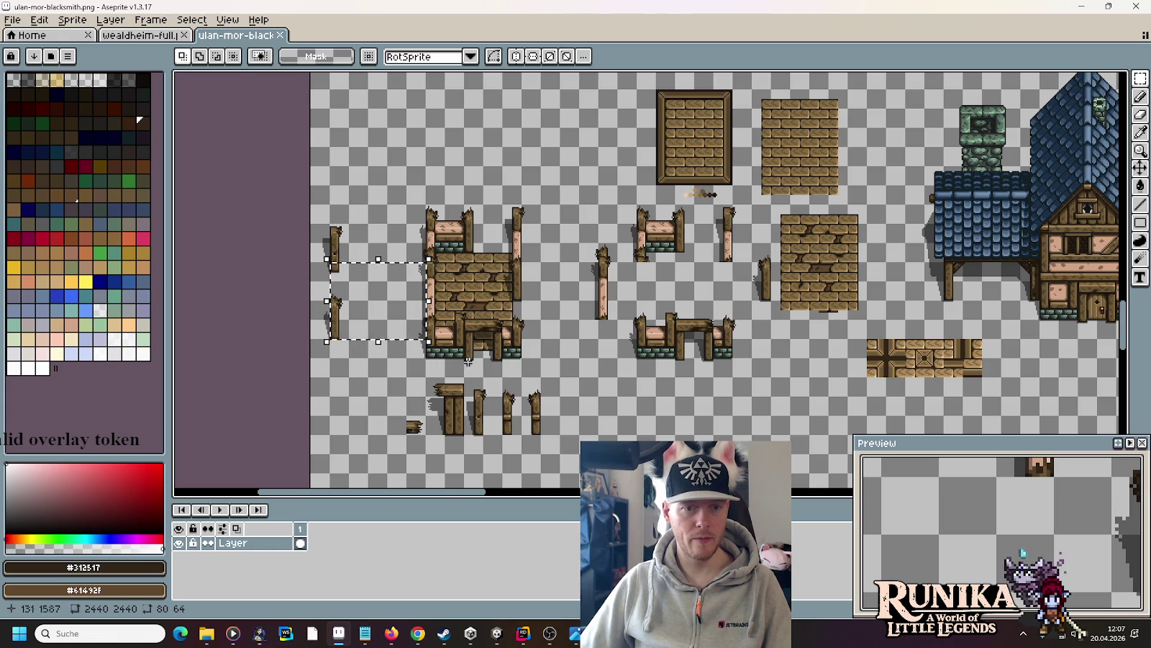
{"action": "key", "text": "alt+Tab"}
{"action": "mouse_move", "coordinate": [370, 141]}
{"action": "left_mouse_down"}
{"action": "mouse_move", "coordinate": [459, 235]}
{"action": "mouse_move", "coordinate": [505, 338]}
{"action": "left_mouse_up"}
{"action": "key", "text": "ctrl+d"}
{"action": "mouse_move", "coordinate": [390, 203]}
{"action": "left_mouse_down"}
{"action": "mouse_move", "coordinate": [532, 178]}
{"action": "mouse_move", "coordinate": [509, 177]}
{"action": "left_mouse_up"}
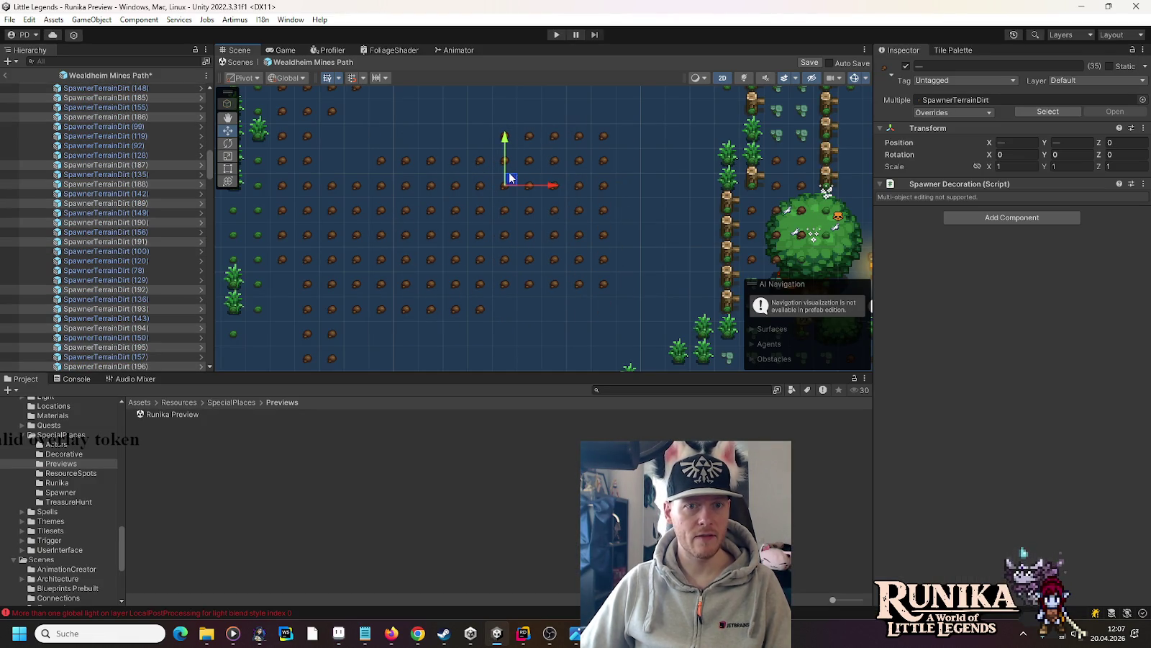
{"action": "left_click", "coordinate": [654, 232]}
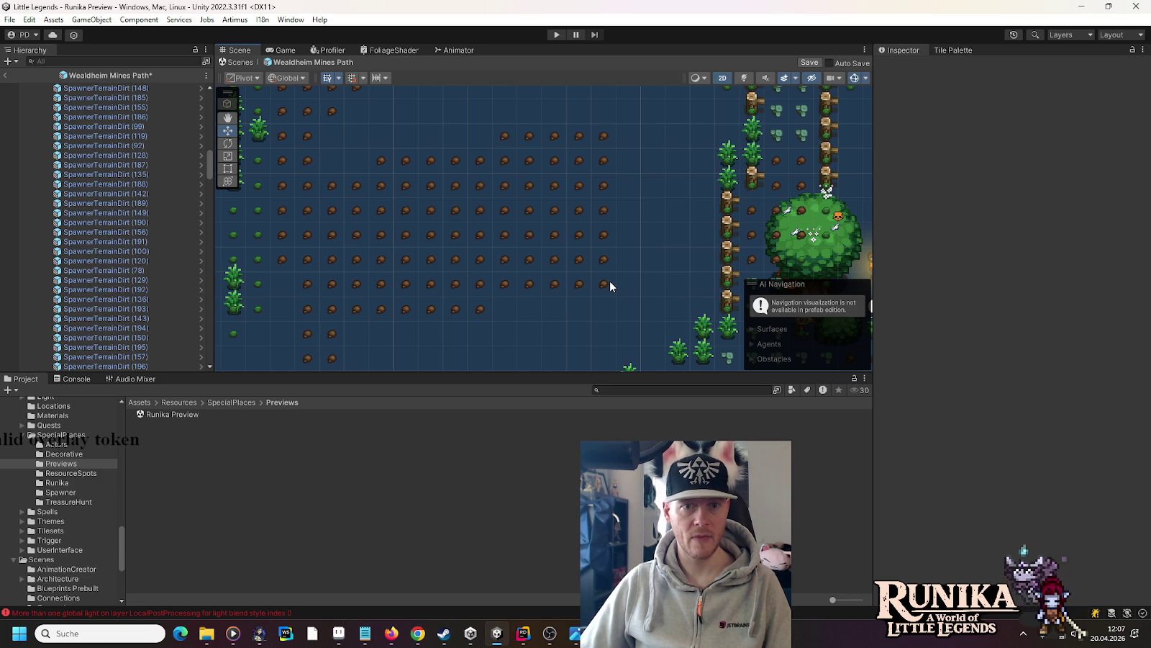
{"action": "key", "text": "alt+Tab"}
{"action": "key", "text": "alt+Tab"}
{"action": "key", "text": "alt+Tab"}
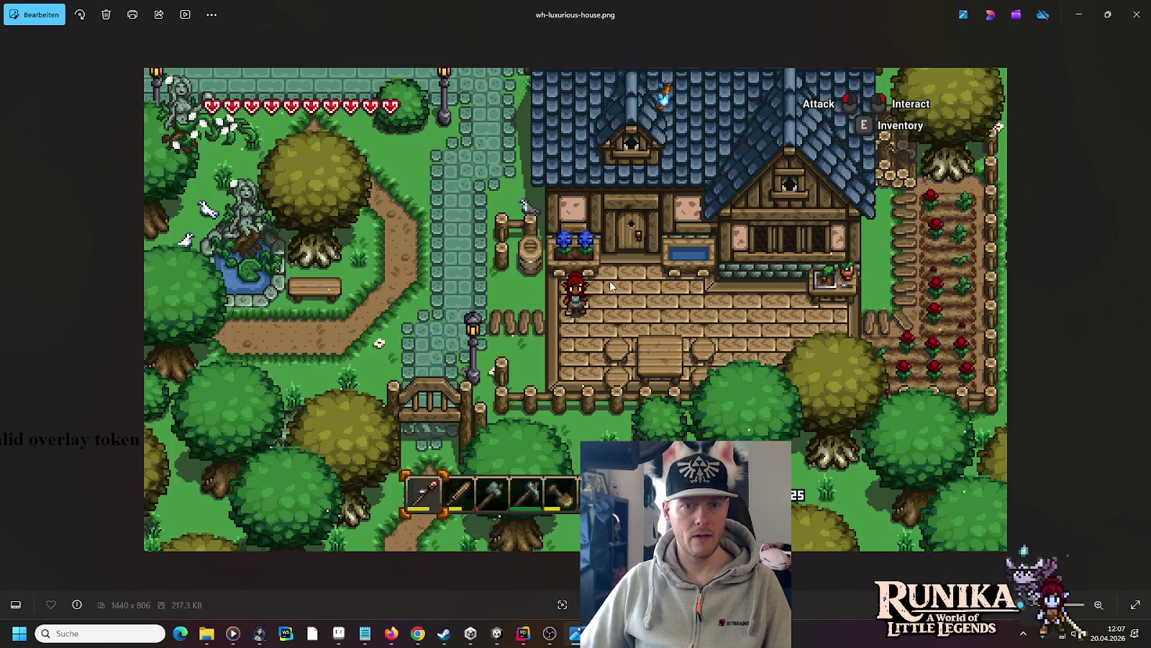
{"action": "key", "text": "alt+Tab"}
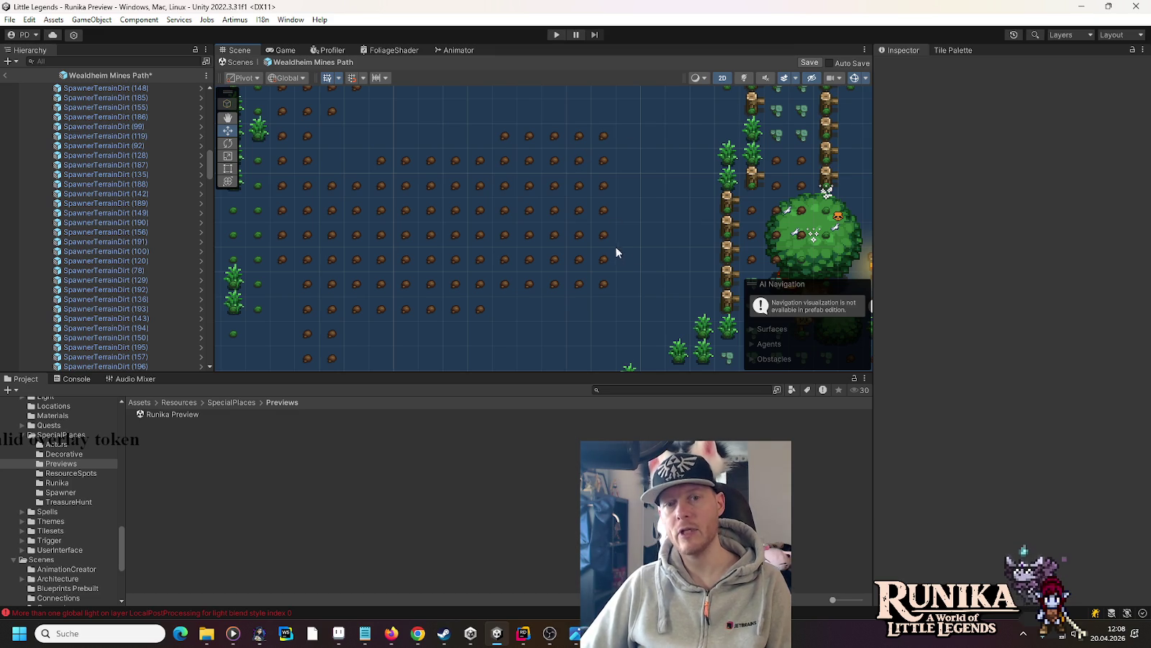
{"action": "key", "text": "alt+Tab"}
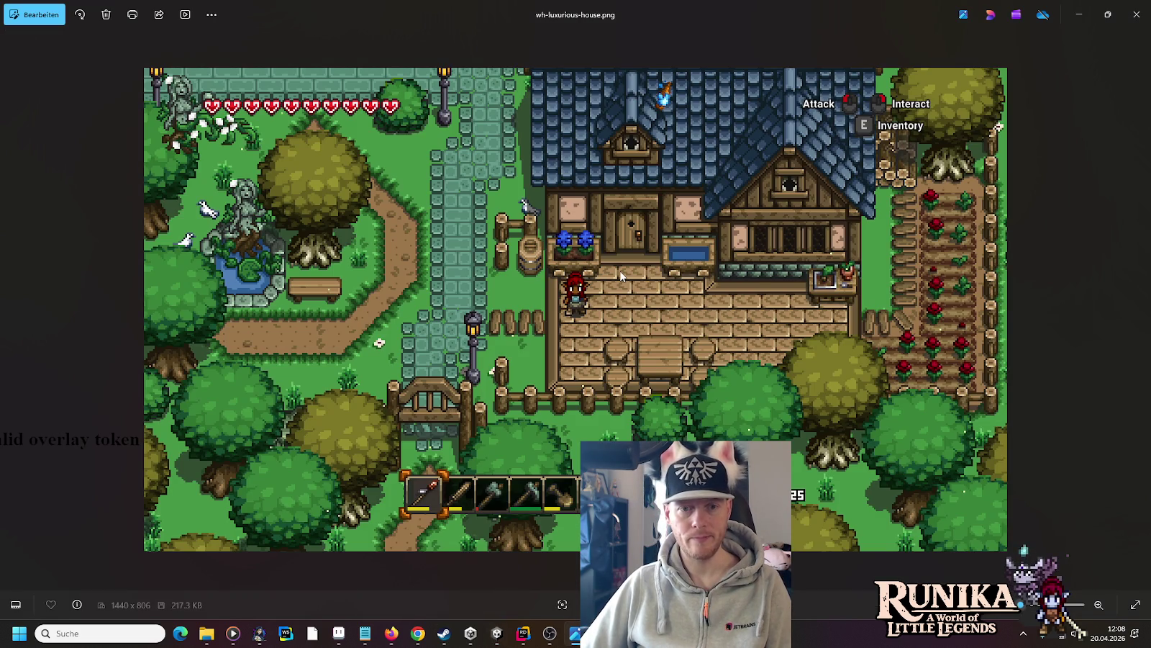
- Browse back through the screenshots to the light-additive-blend image
{"action": "left_click", "coordinate": [4, 305]}
{"action": "left_click", "coordinate": [4, 306]}
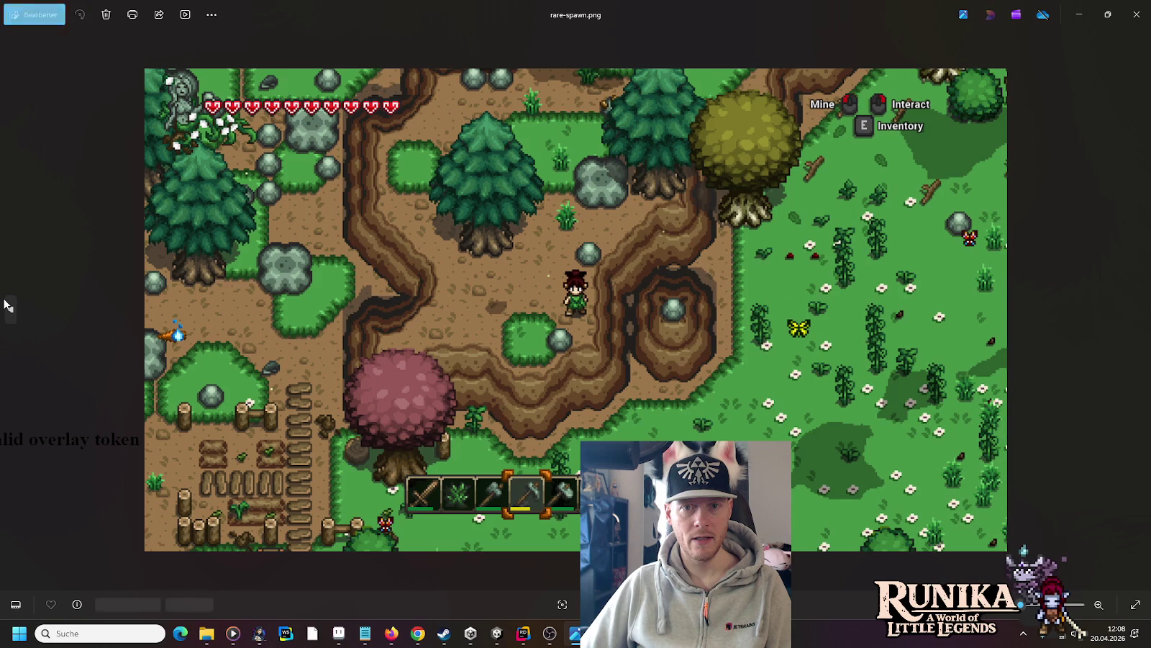
{"action": "left_click", "coordinate": [4, 305]}
{"action": "left_click", "coordinate": [3, 305]}
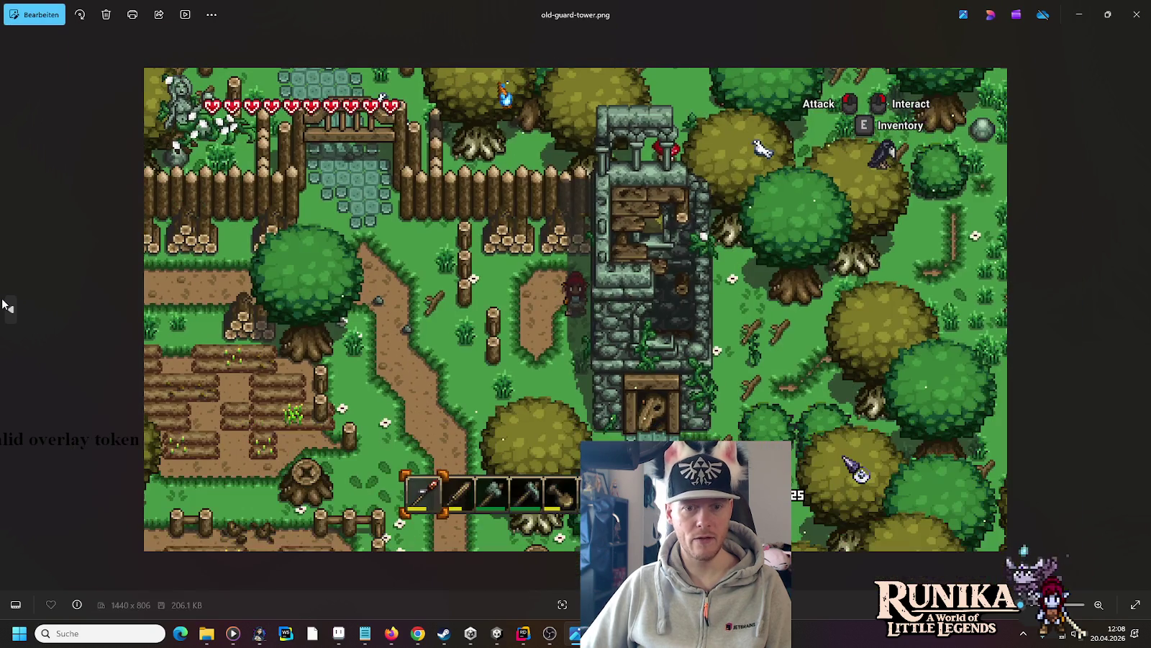
{"action": "left_click", "coordinate": [4, 305]}
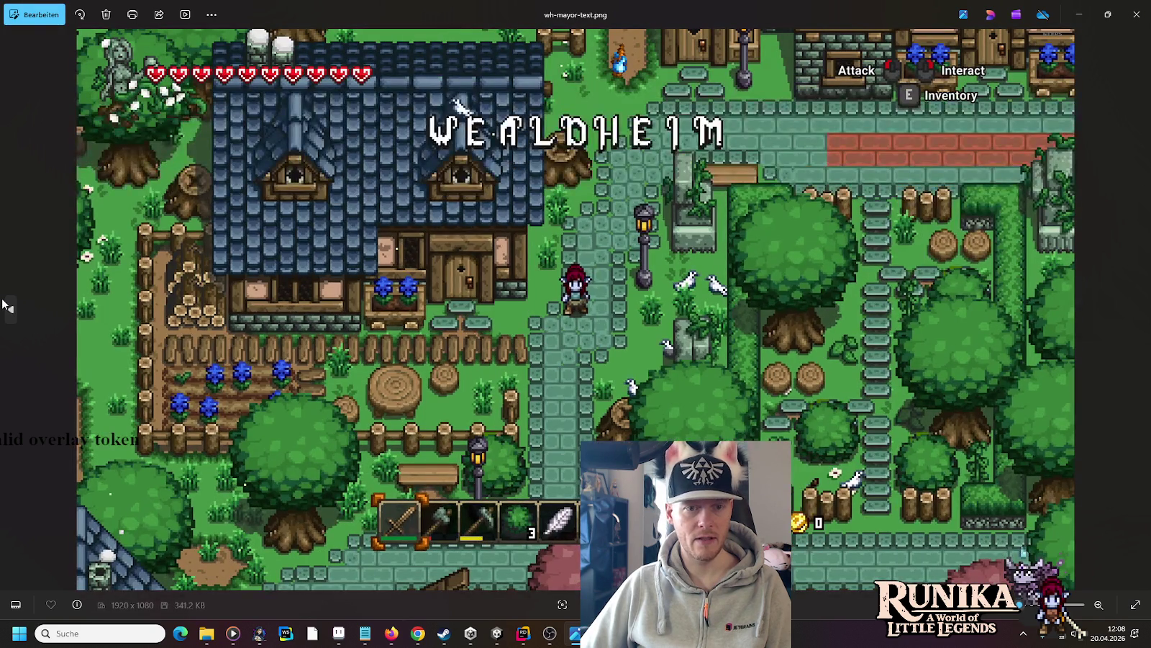
{"action": "left_click", "coordinate": [3, 305]}
{"action": "left_click", "coordinate": [4, 305]}
{"action": "left_click", "coordinate": [4, 305]}
{"action": "left_click", "coordinate": [4, 306]}
{"action": "left_click", "coordinate": [3, 305]}
{"action": "left_click", "coordinate": [3, 305]}
{"action": "left_click", "coordinate": [4, 305]}
{"action": "left_click", "coordinate": [4, 306]}
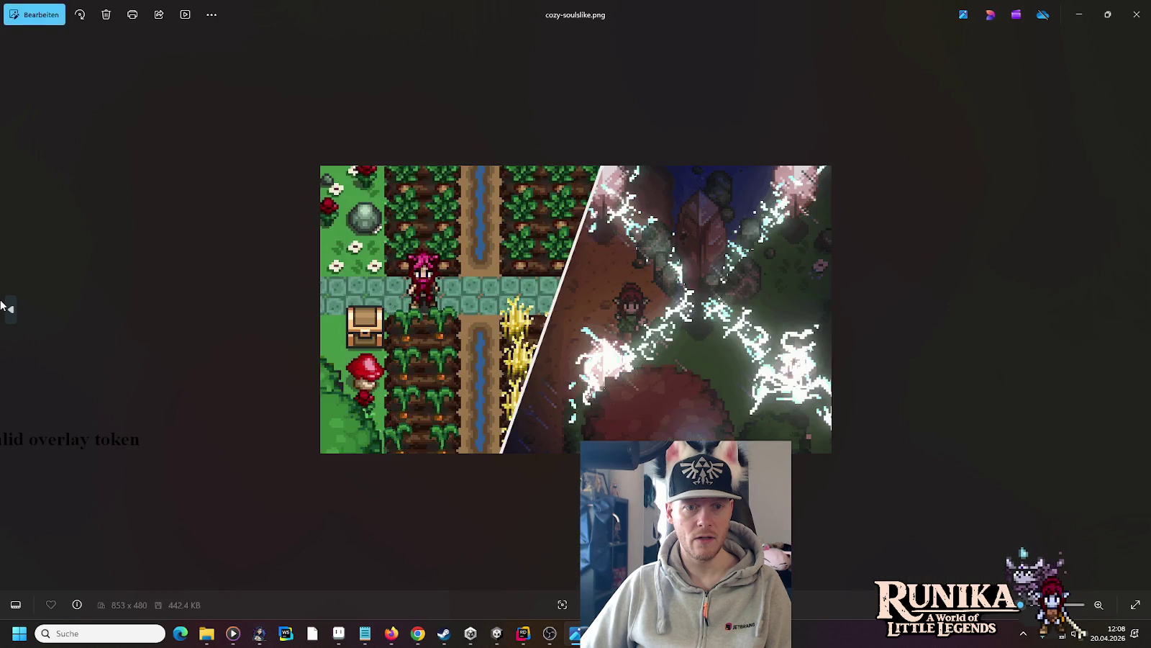
{"action": "left_click", "coordinate": [3, 305]}
- View window-light-first-try.png zoomed in, then close Windows Photos
{"action": "left_click", "coordinate": [1135, 321]}
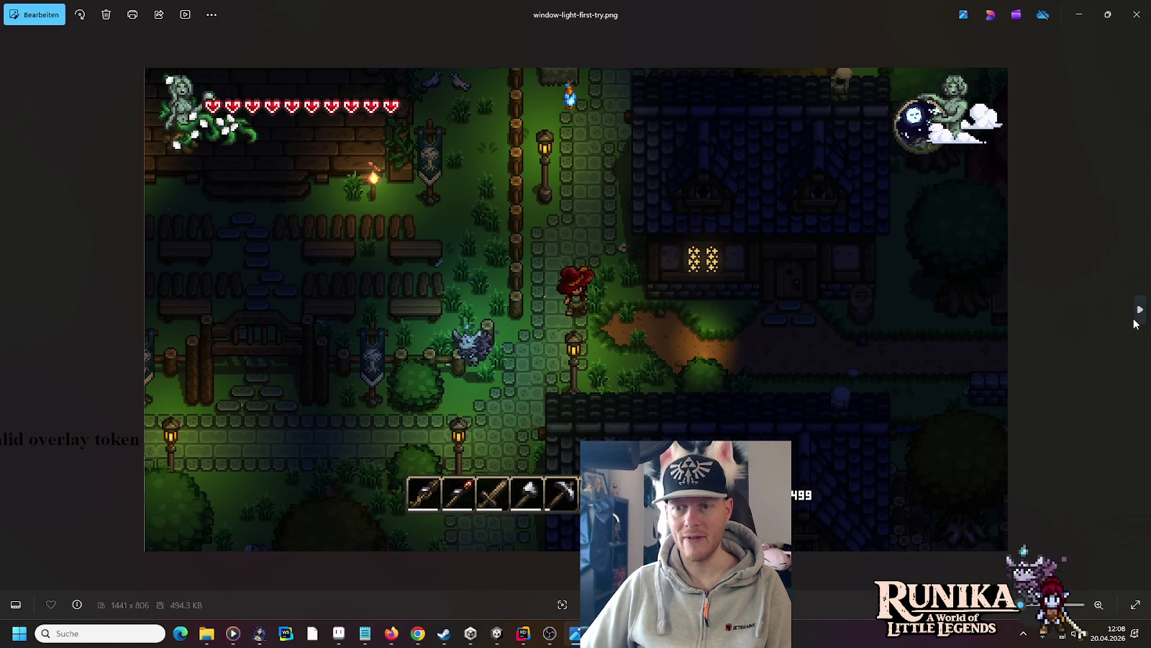
{"action": "scroll", "coordinate": [950, 338], "scroll_direction": "up", "scroll_amount": 10}
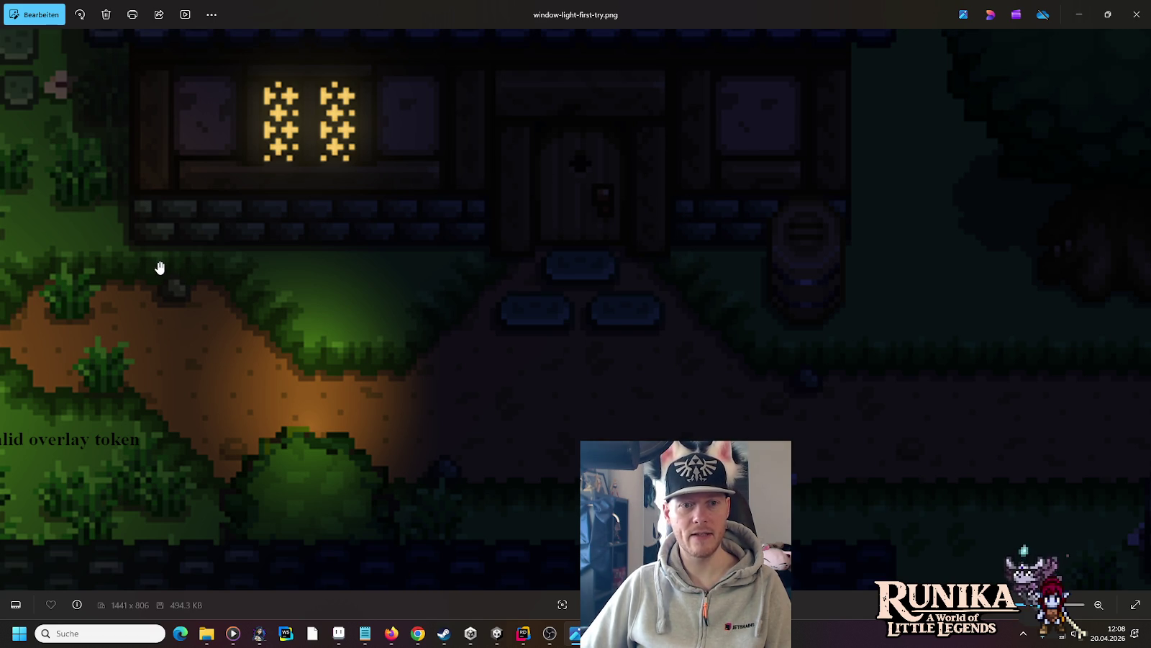
{"action": "scroll", "coordinate": [478, 267], "scroll_direction": "down", "scroll_amount": 5}
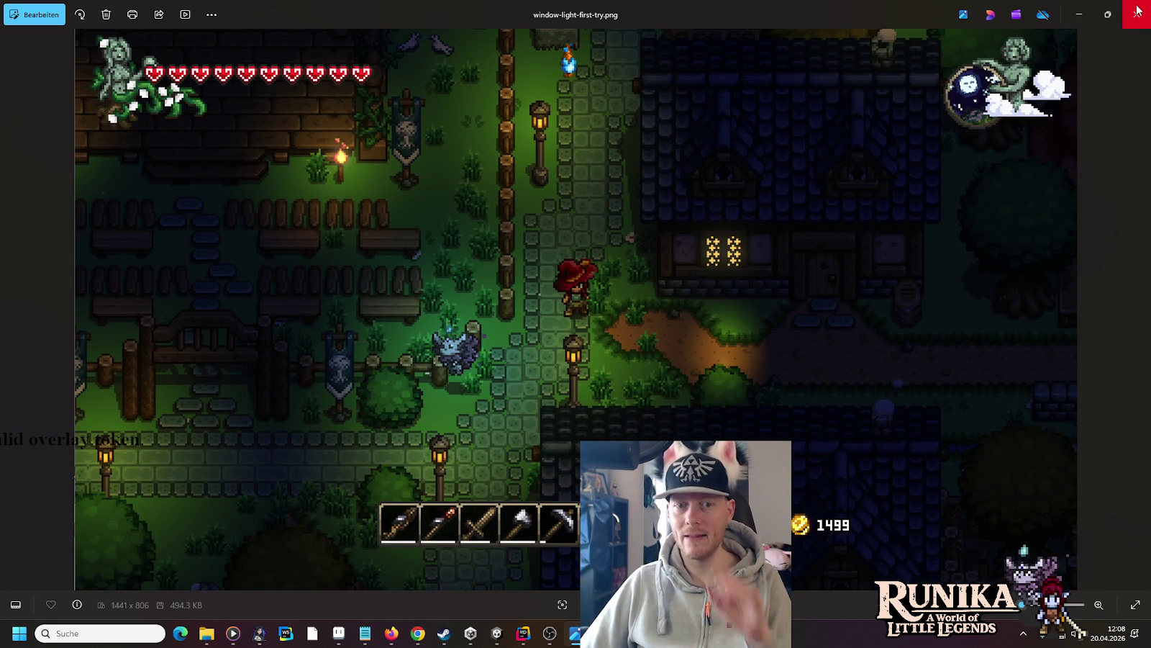
{"action": "left_click", "coordinate": [1139, 10]}
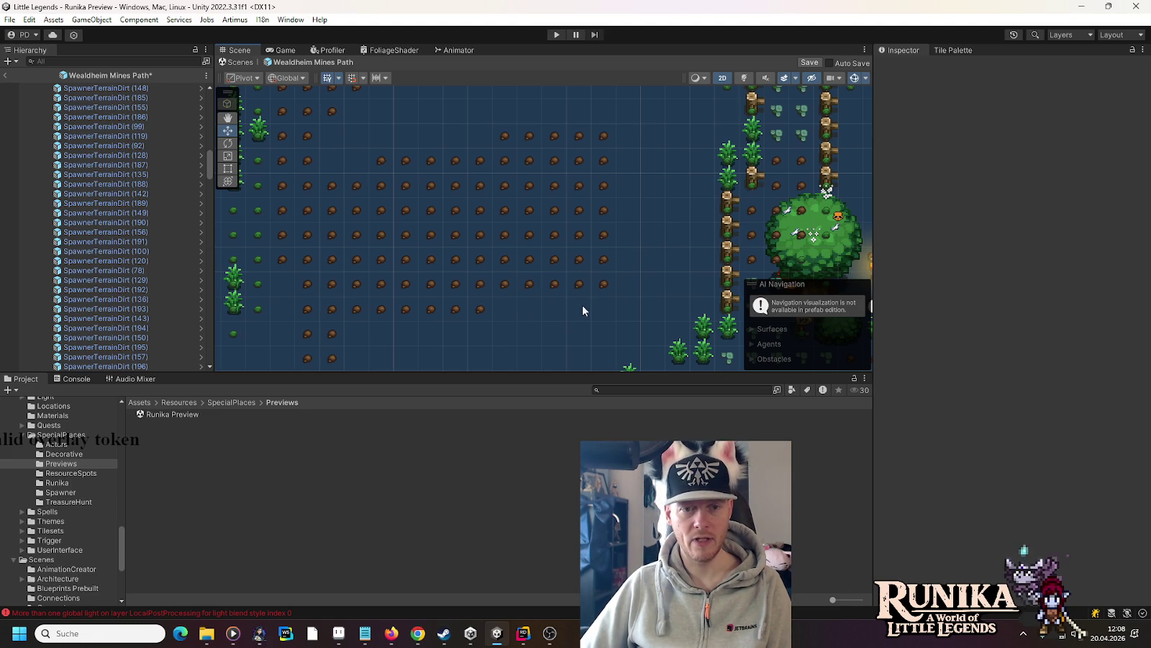
- Marquee-select the row of dirt mounds below the house in wealdheim-full.png
{"action": "left_click_drag", "start_coordinate": [454, 289], "coordinate": [529, 216]}
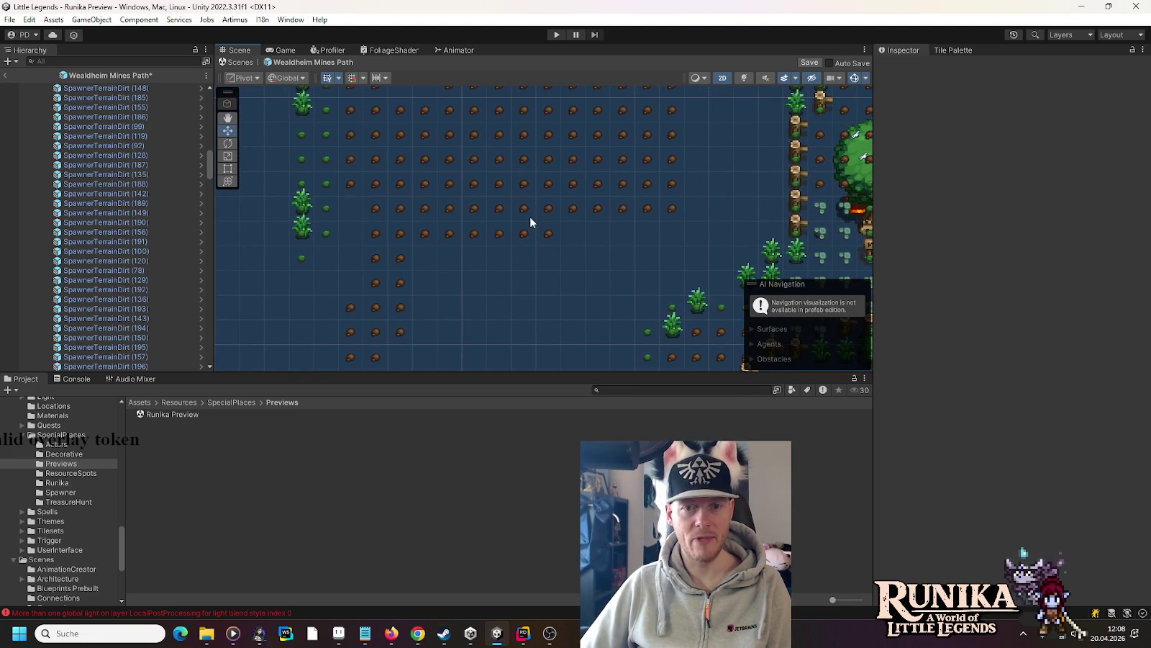
{"action": "key", "text": "alt+Tab"}
{"action": "left_click", "coordinate": [140, 35]}
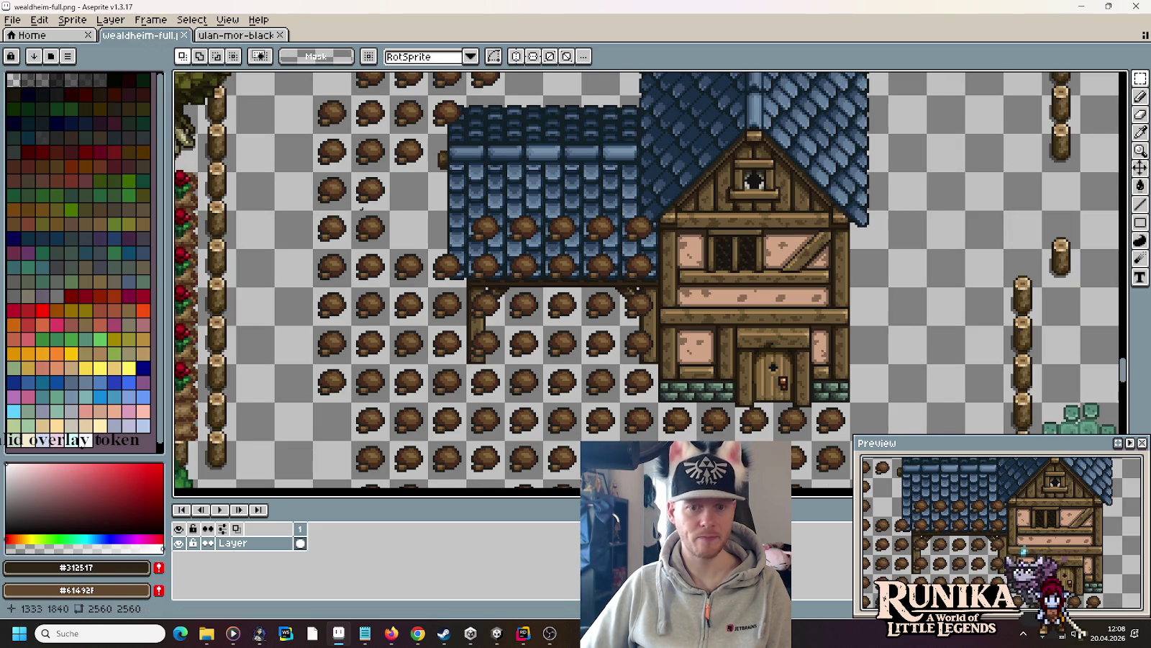
{"action": "scroll", "coordinate": [592, 380], "scroll_direction": "down", "scroll_amount": 5}
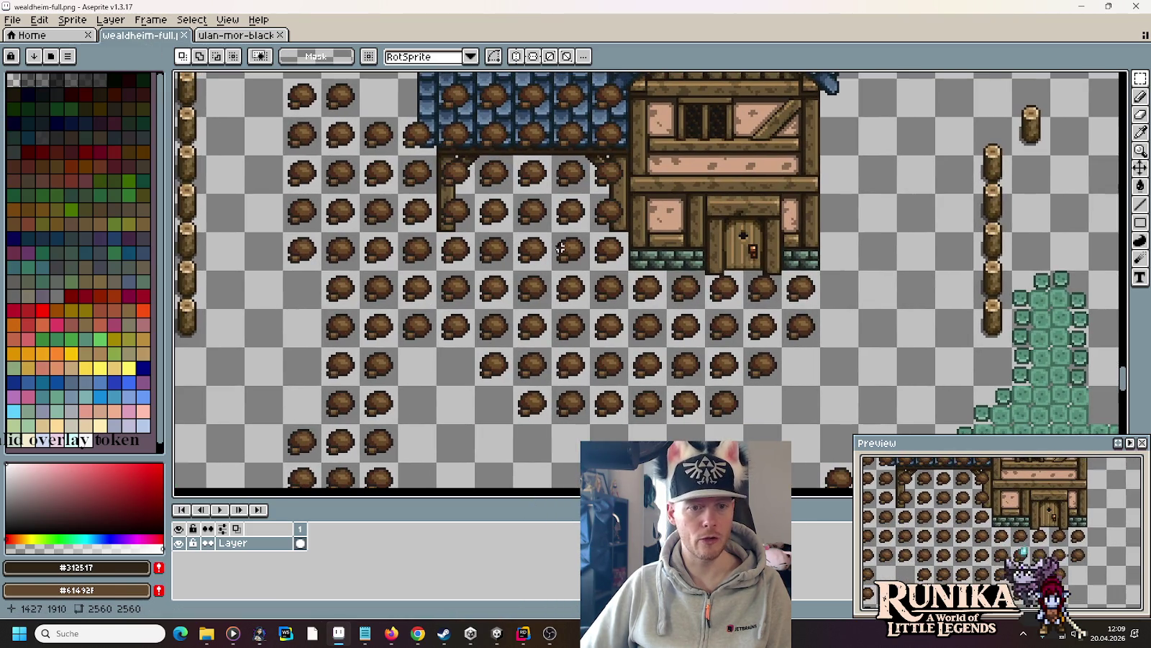
{"action": "mouse_move", "coordinate": [411, 335]}
{"action": "left_mouse_down"}
{"action": "mouse_move", "coordinate": [466, 286]}
{"action": "mouse_move", "coordinate": [832, 303]}
{"action": "mouse_move", "coordinate": [804, 303]}
{"action": "mouse_move", "coordinate": [799, 327]}
{"action": "mouse_move", "coordinate": [752, 333]}
{"action": "mouse_move", "coordinate": [471, 328]}
{"action": "left_mouse_up"}
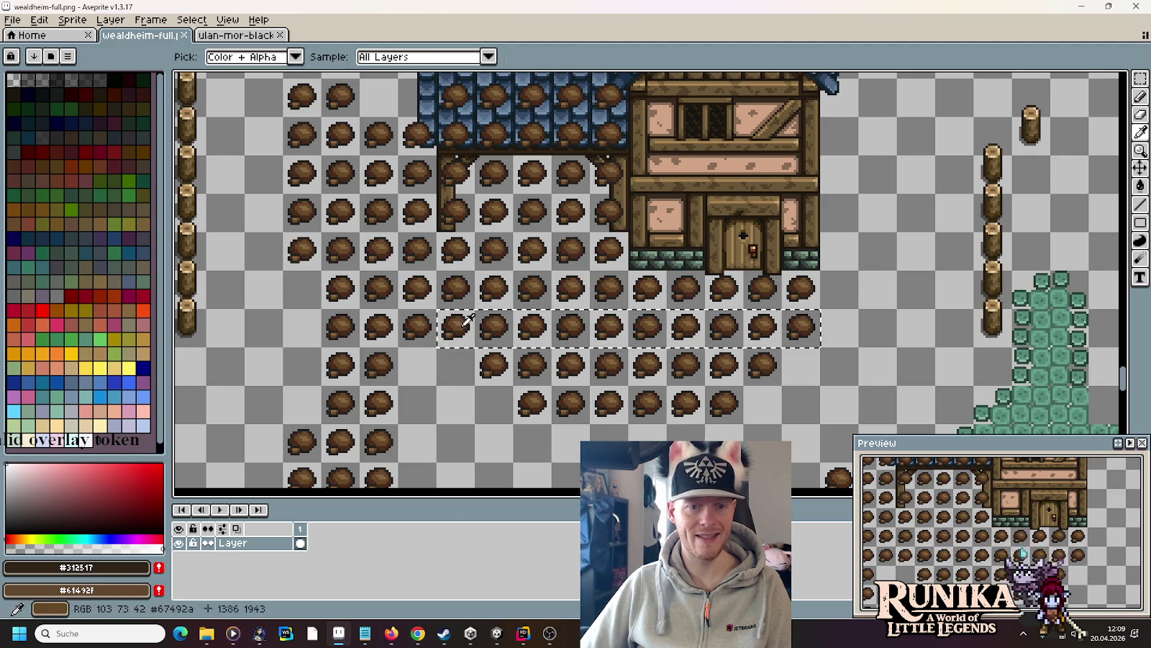
- Compare against the Unity scene and box-select five matching dirt spawners there
{"action": "key", "text": "alt+Tab"}
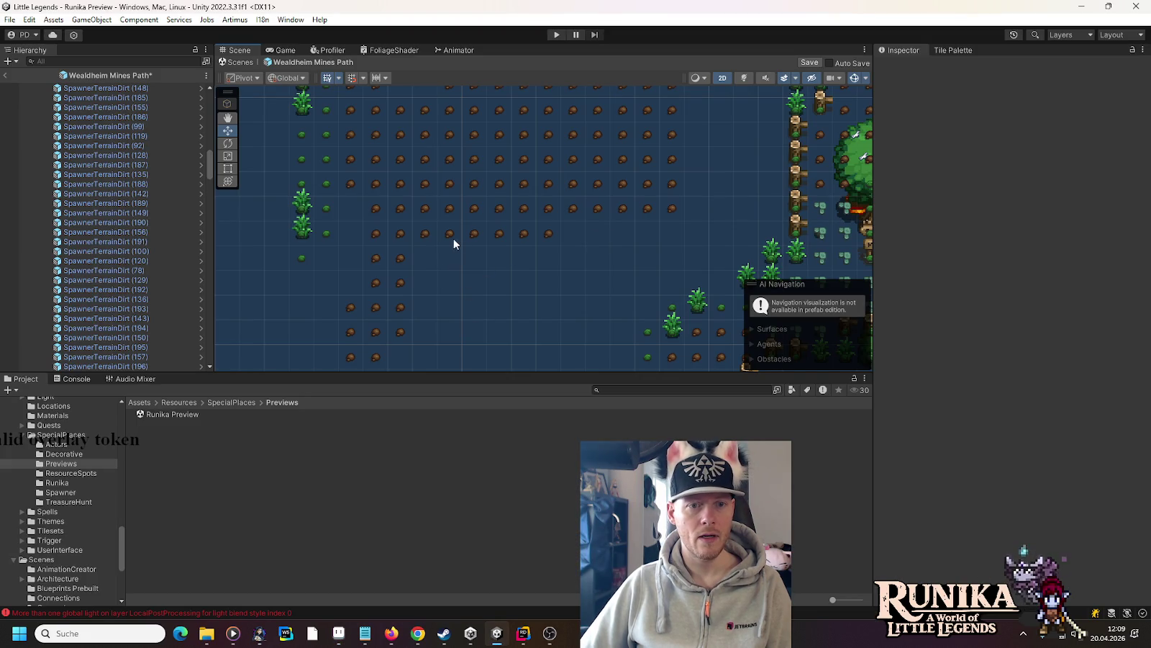
{"action": "key", "text": "alt+Tab"}
{"action": "key", "text": "alt+Tab"}
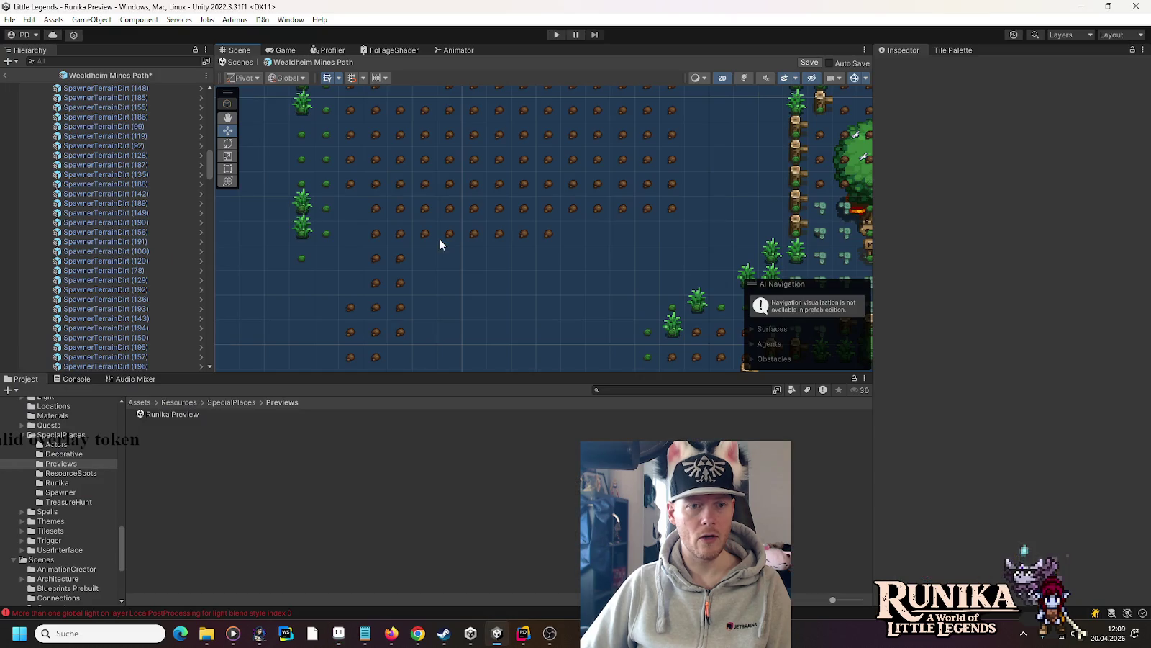
{"action": "mouse_move", "coordinate": [579, 254]}
{"action": "left_mouse_down"}
{"action": "mouse_move", "coordinate": [439, 225]}
{"action": "mouse_move", "coordinate": [629, 234]}
{"action": "left_mouse_up"}
{"action": "key", "text": "alt+Tab"}
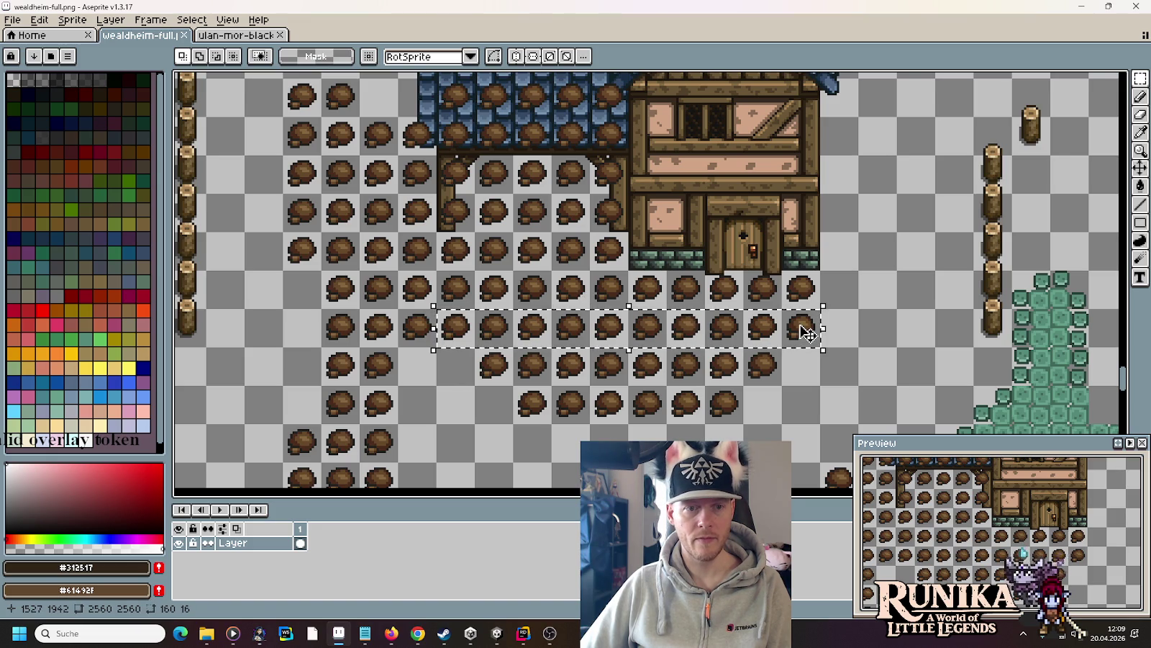
{"action": "key", "text": "alt+Tab"}
{"action": "mouse_move", "coordinate": [598, 190]}
{"action": "left_mouse_down"}
{"action": "mouse_move", "coordinate": [572, 319]}
{"action": "mouse_move", "coordinate": [577, 255]}
{"action": "left_mouse_up"}
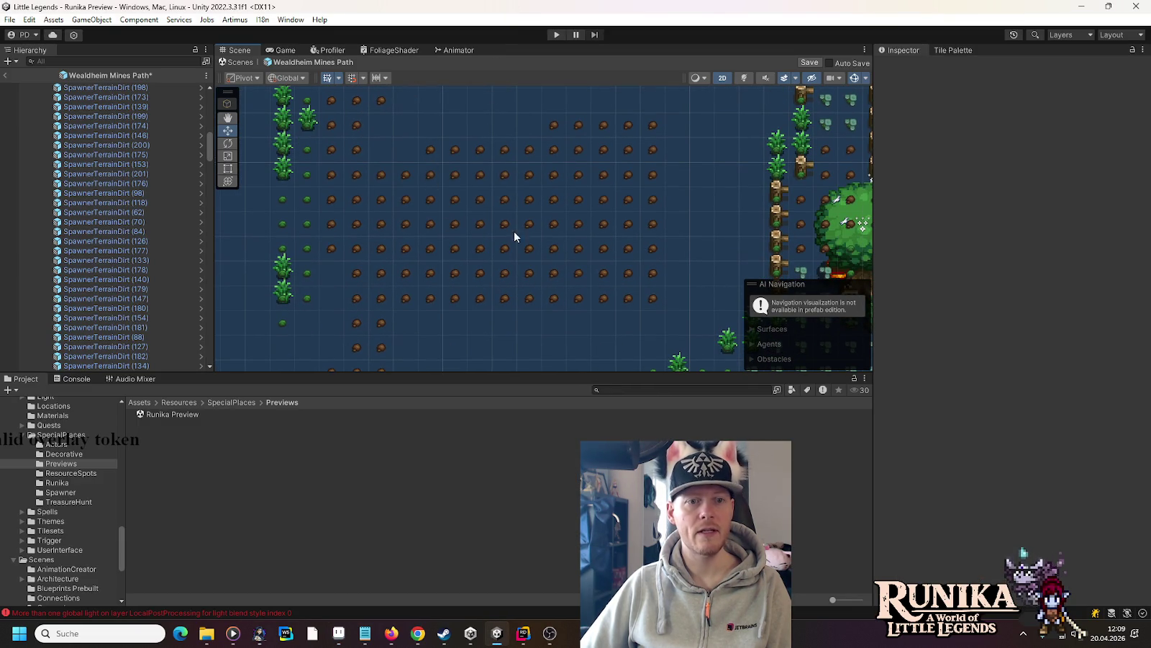
- Duplicate the bottom row of eight dirt spawners and move the copy down one cell
{"action": "key", "text": "alt+Tab"}
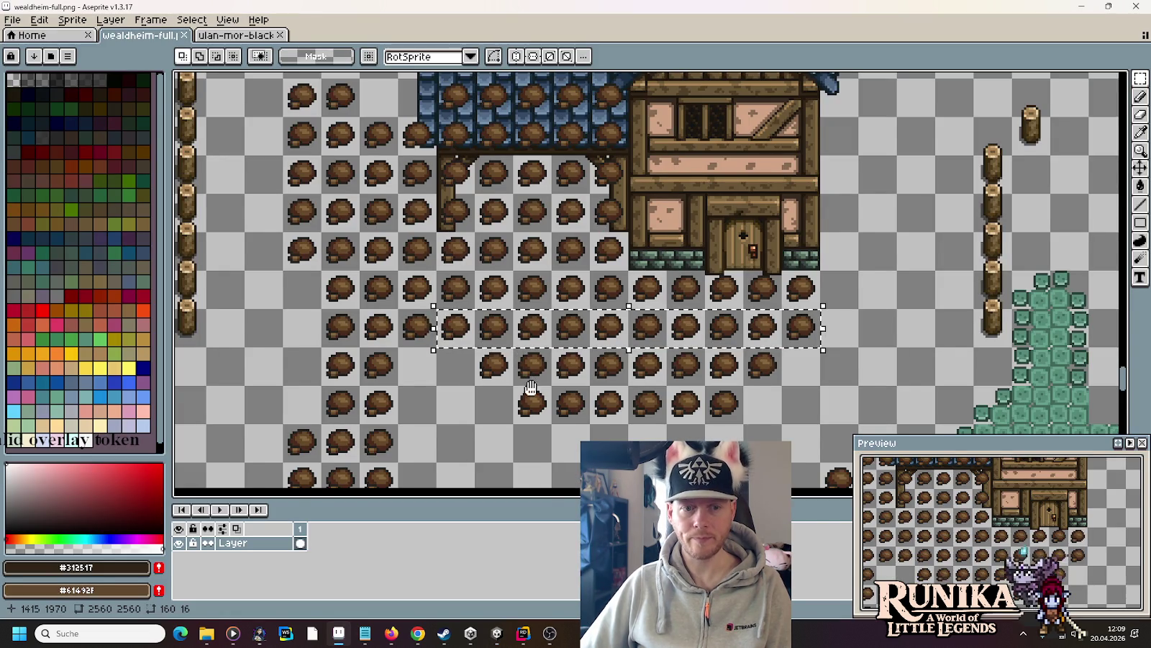
{"action": "scroll", "coordinate": [531, 388], "scroll_direction": "down", "scroll_amount": 2}
{"action": "key", "text": "alt+Tab"}
{"action": "mouse_move", "coordinate": [442, 289]}
{"action": "left_mouse_down"}
{"action": "mouse_move", "coordinate": [493, 318]}
{"action": "mouse_move", "coordinate": [642, 335]}
{"action": "left_mouse_up"}
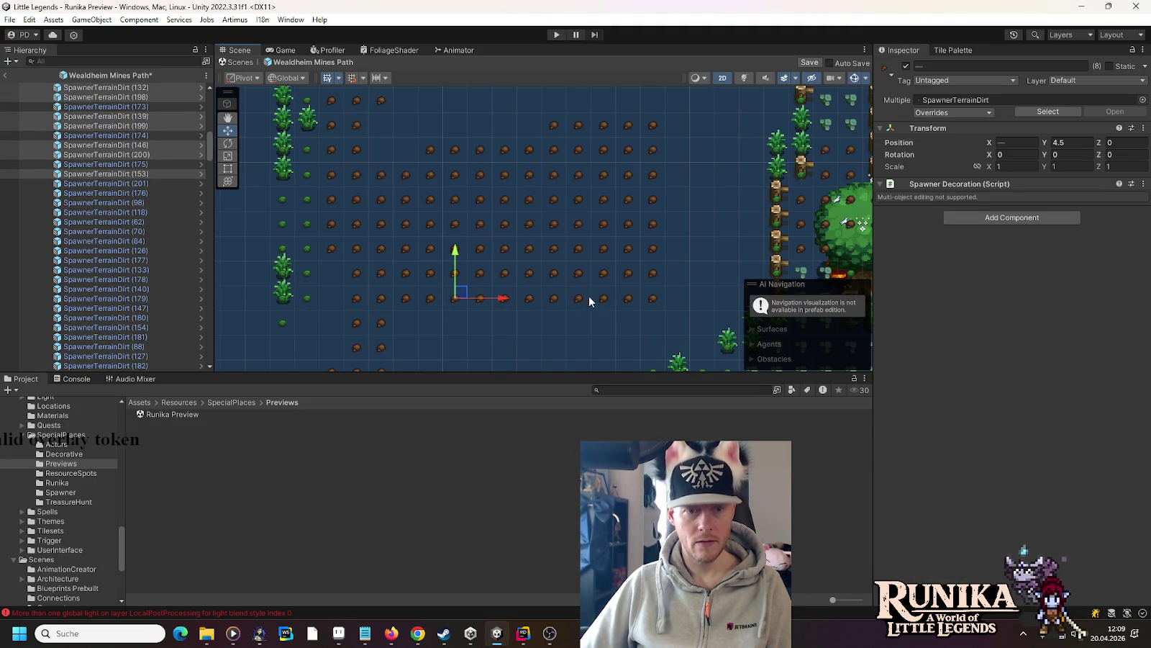
{"action": "key", "text": "ctrl+d"}
{"action": "left_click_drag", "start_coordinate": [529, 252], "coordinate": [530, 277]}
- Duplicate six dirt spawners and move them down one more row
{"action": "left_click_drag", "start_coordinate": [465, 309], "coordinate": [616, 344]}
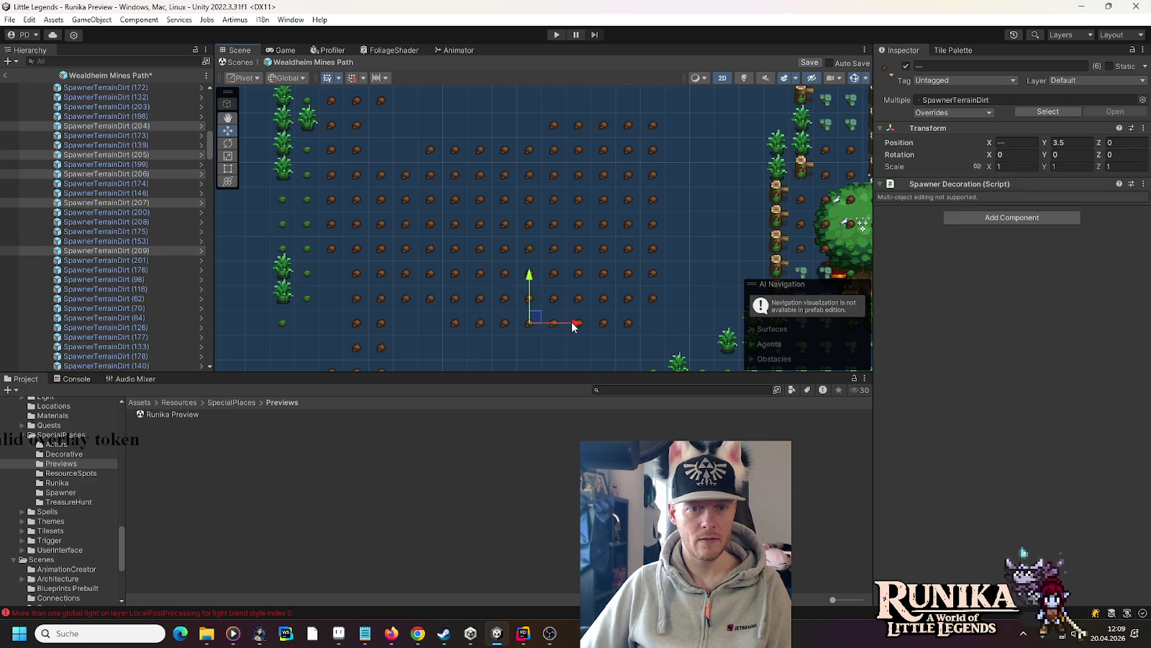
{"action": "key", "text": "ctrl+d"}
{"action": "left_click_drag", "start_coordinate": [554, 277], "coordinate": [554, 303]}
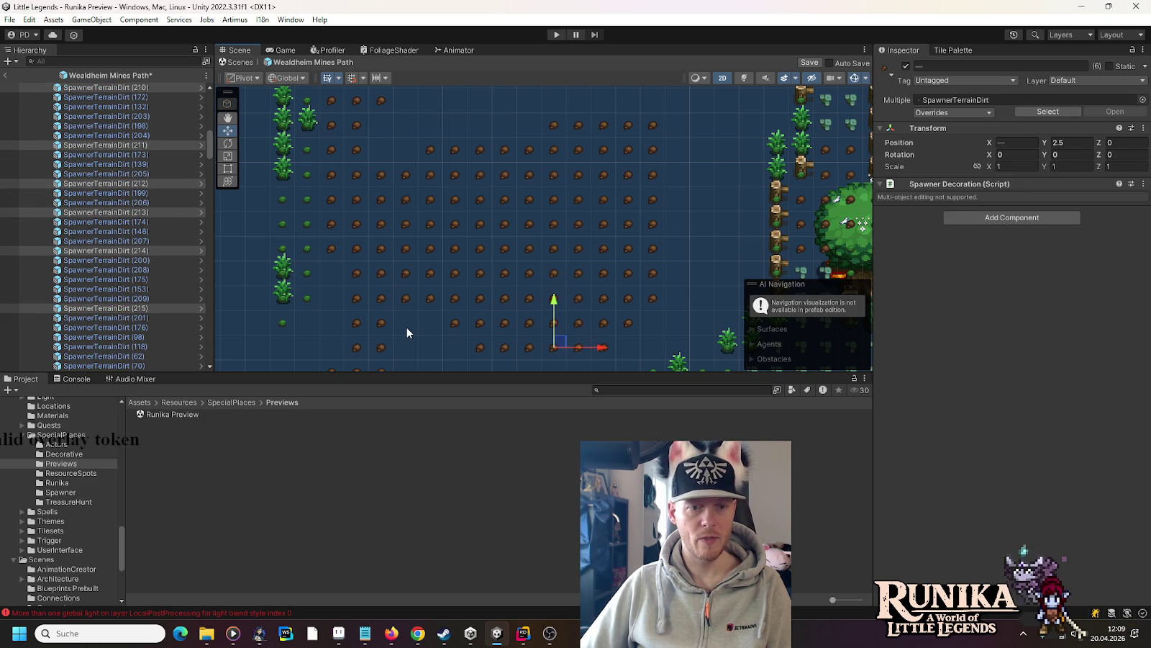
- Clear the selection on the Aseprite reference map and pan to see more of the village
{"action": "key", "text": "alt+Tab"}
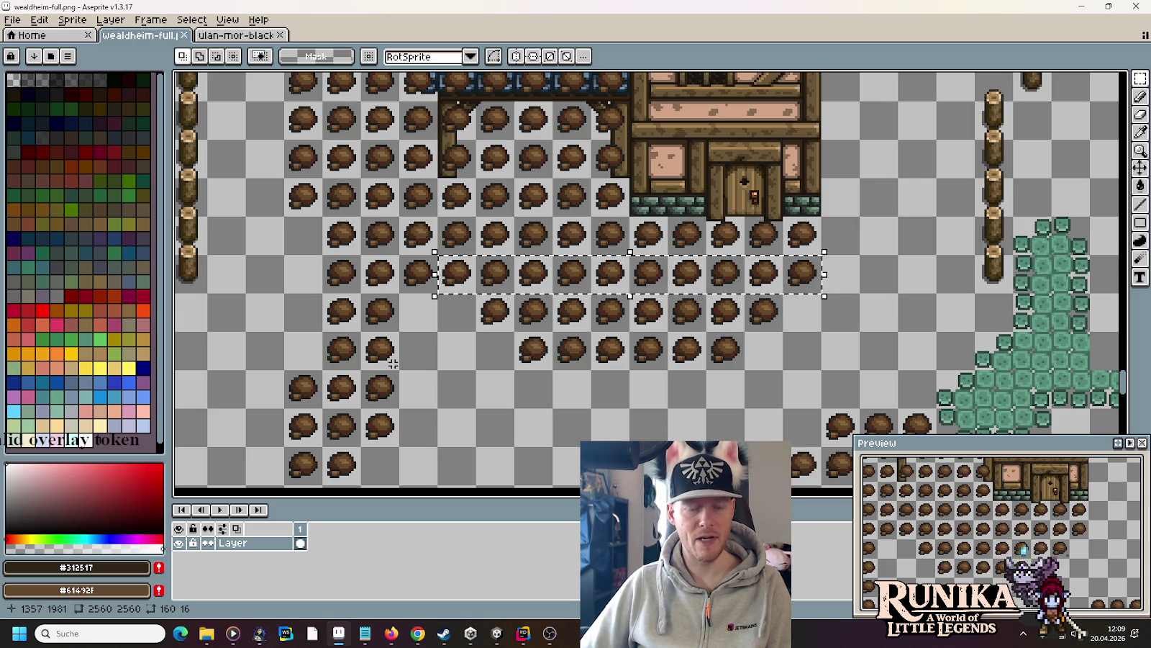
{"action": "left_click", "coordinate": [446, 364]}
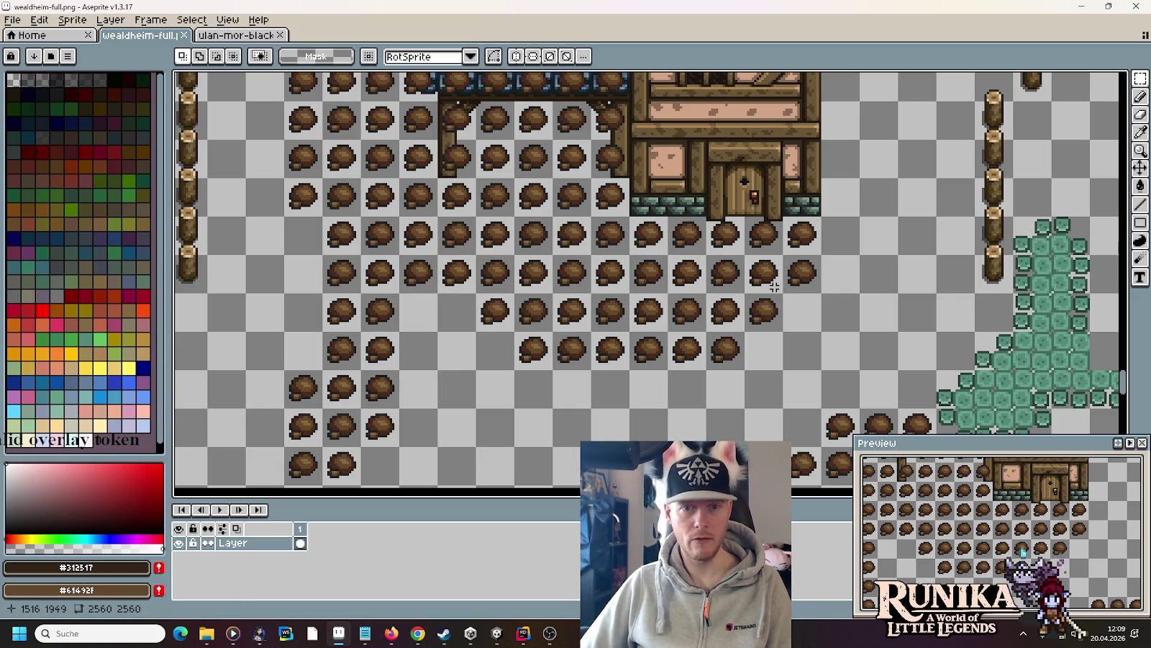
{"action": "scroll", "coordinate": [771, 287], "scroll_direction": "down", "scroll_amount": 1}
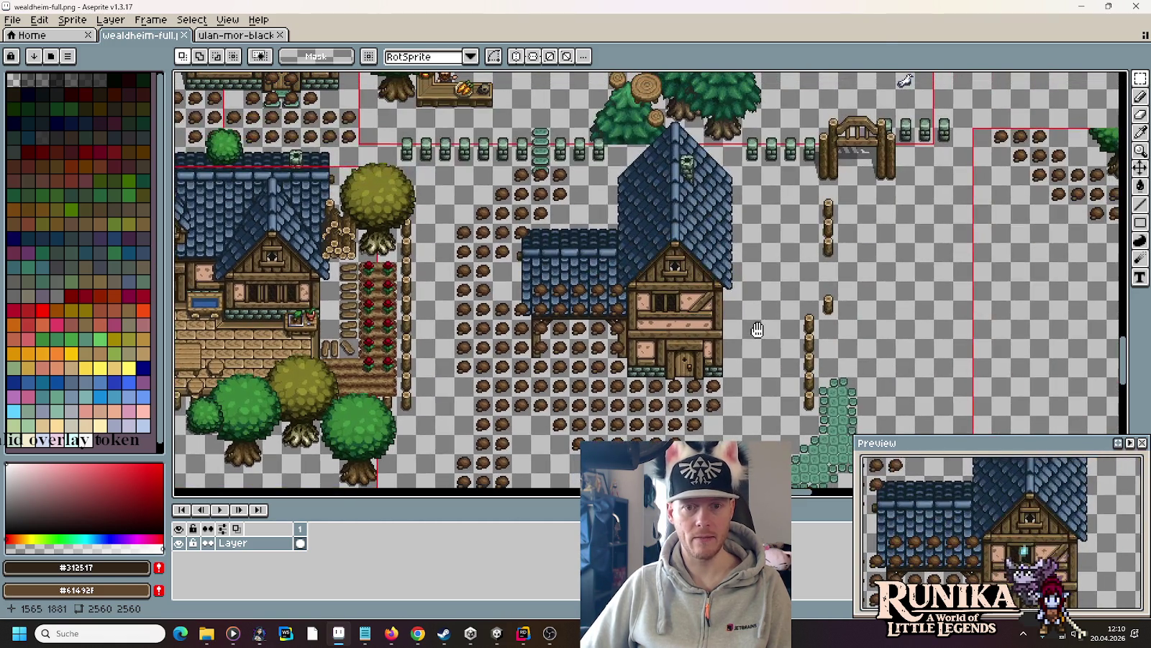
{"action": "left_click_drag", "start_coordinate": [758, 329], "coordinate": [765, 256]}
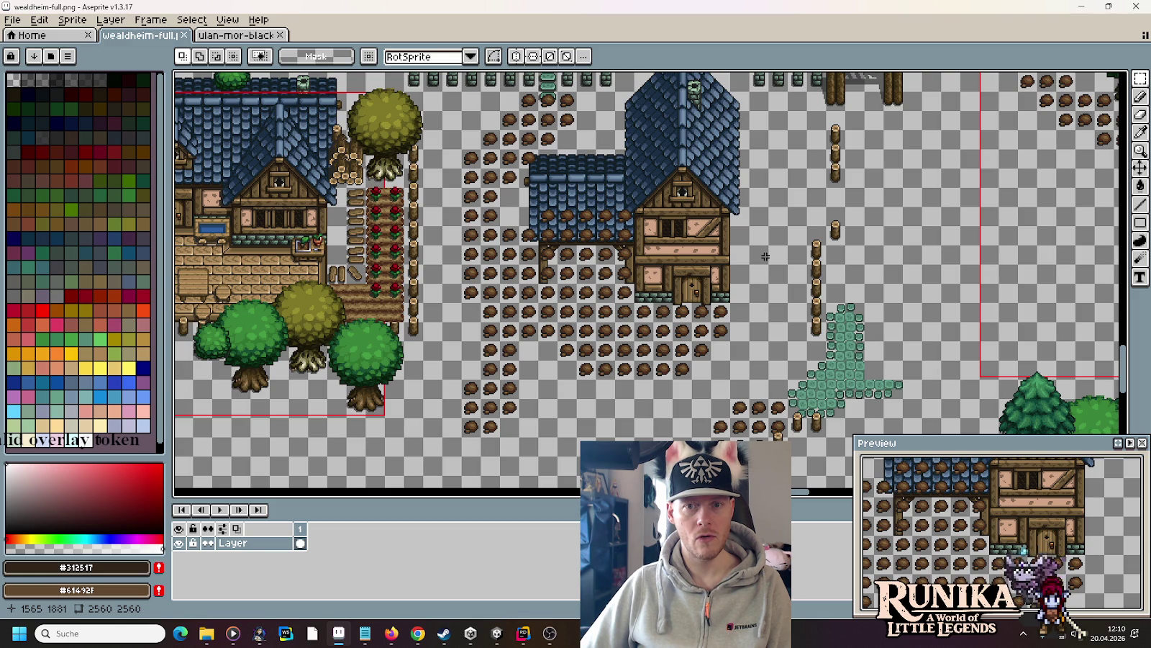
{"action": "key", "text": "alt+Tab"}
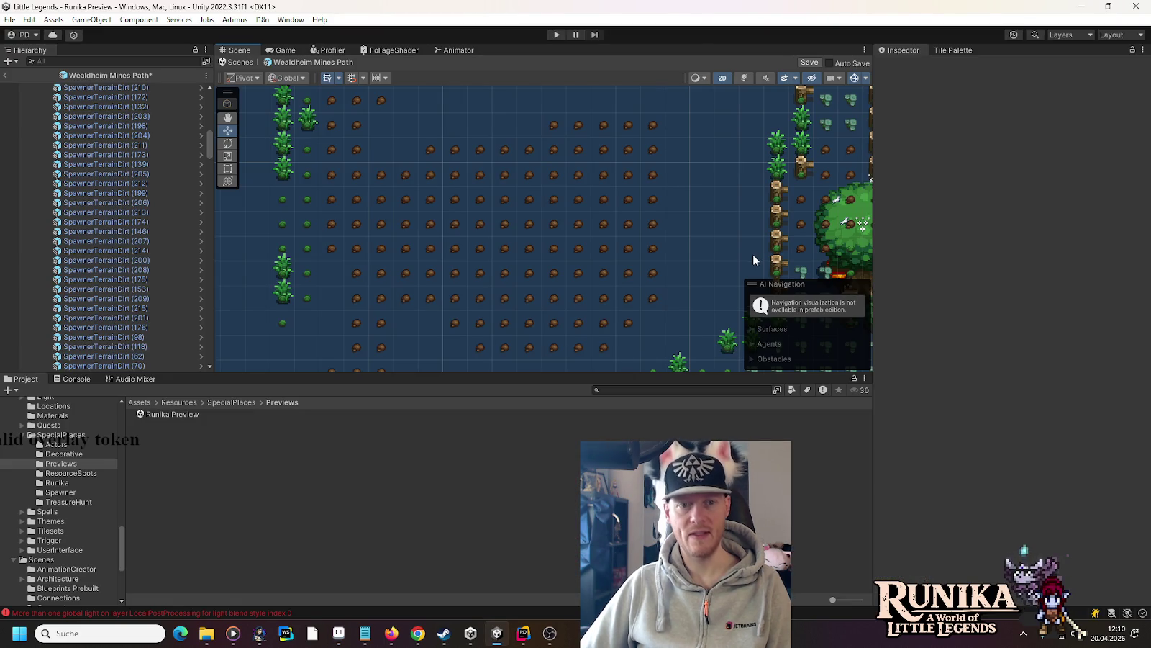
- Duplicate a grass spawner, placing copies one cell up and in the next cell
{"action": "scroll", "coordinate": [760, 259], "scroll_direction": "down", "scroll_amount": 1}
{"action": "left_click_drag", "start_coordinate": [275, 166], "coordinate": [344, 268]}
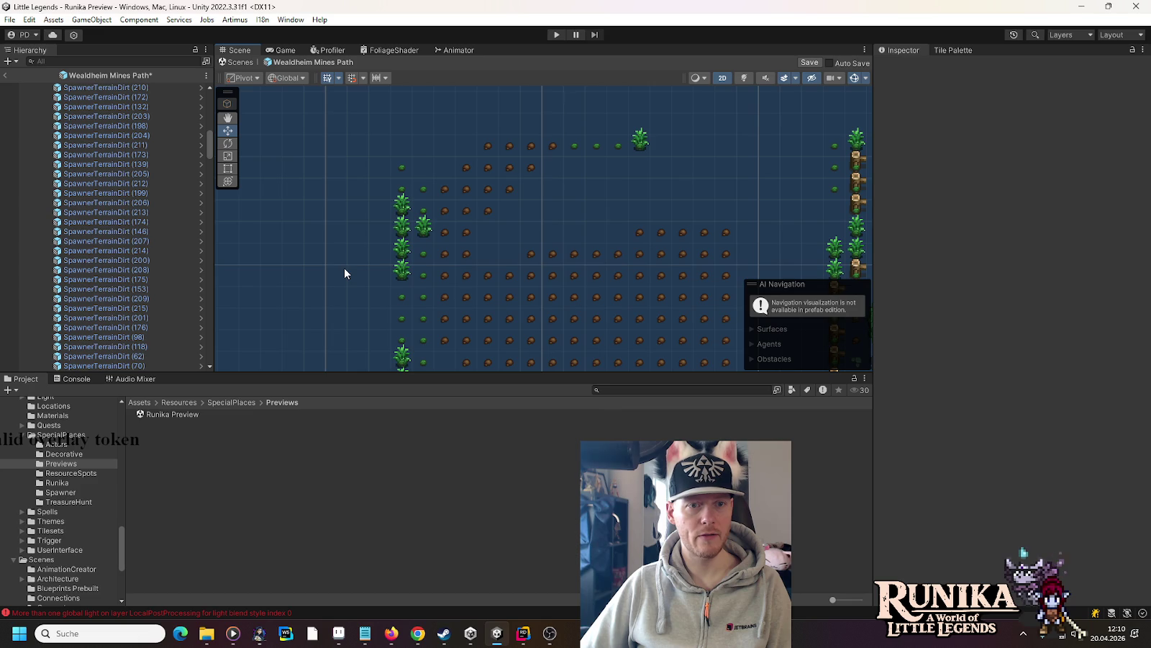
{"action": "scroll", "coordinate": [366, 123], "scroll_direction": "up", "scroll_amount": 4}
{"action": "left_click", "coordinate": [412, 180]}
{"action": "key", "text": "ctrl+d"}
{"action": "mouse_move", "coordinate": [411, 180]}
{"action": "left_mouse_down"}
{"action": "mouse_move", "coordinate": [414, 140]}
{"action": "mouse_move", "coordinate": [518, 139]}
{"action": "left_mouse_up"}
{"action": "key", "text": "ctrl+d"}
{"action": "key", "text": "ctrl+d"}
{"action": "key", "text": "ctrl+d"}
{"action": "key", "text": "ctrl+d"}
{"action": "mouse_move", "coordinate": [518, 138]}
{"action": "left_mouse_down"}
{"action": "mouse_move", "coordinate": [482, 174]}
{"action": "mouse_move", "coordinate": [447, 174]}
{"action": "mouse_move", "coordinate": [544, 306]}
{"action": "mouse_move", "coordinate": [545, 270]}
{"action": "mouse_move", "coordinate": [574, 279]}
{"action": "mouse_move", "coordinate": [578, 305]}
{"action": "mouse_move", "coordinate": [585, 250]}
{"action": "mouse_move", "coordinate": [576, 243]}
{"action": "mouse_move", "coordinate": [560, 322]}
{"action": "left_mouse_up"}
{"action": "key", "text": "ctrl+d"}
{"action": "key", "text": "ctrl+d"}
{"action": "key", "text": "ctrl+d"}
{"action": "key", "text": "ctrl+d"}
{"action": "key", "text": "ctrl+d"}
{"action": "key", "text": "ctrl+d"}
{"action": "left_click", "coordinate": [620, 279]}
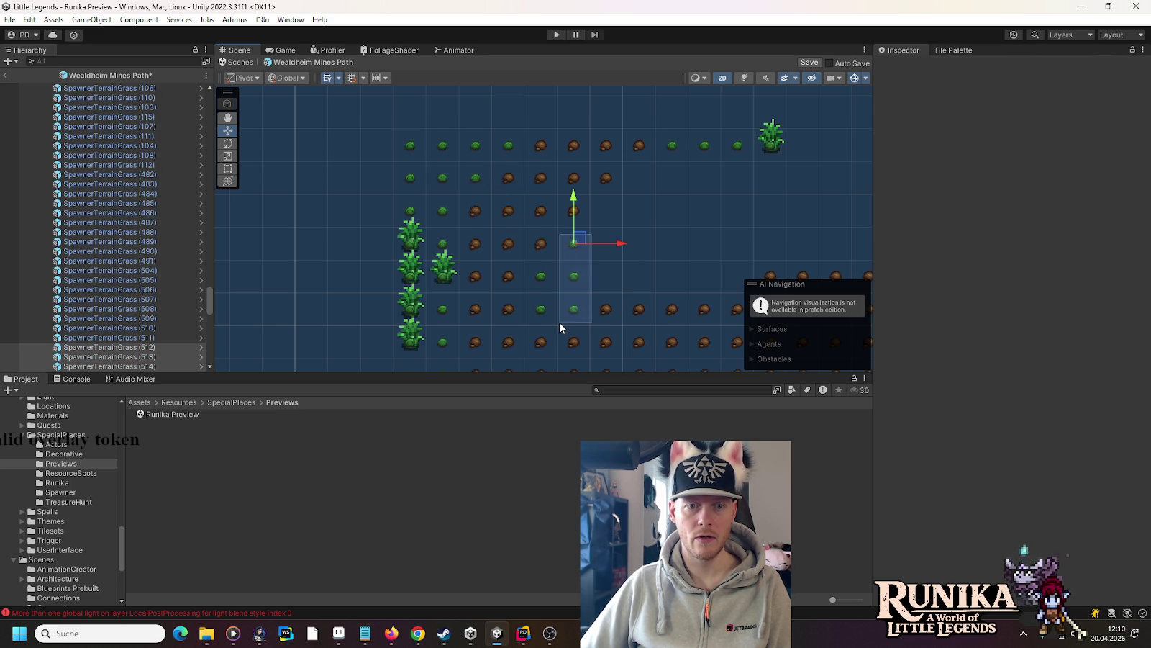
- Duplicate groups of three and four grass spawners, shifting copies up-right and down one row
{"action": "key", "text": "ctrl+d"}
{"action": "left_click_drag", "start_coordinate": [579, 271], "coordinate": [611, 239]}
{"action": "mouse_move", "coordinate": [379, 126]}
{"action": "left_mouse_down"}
{"action": "mouse_move", "coordinate": [460, 188]}
{"action": "mouse_move", "coordinate": [650, 239]}
{"action": "mouse_move", "coordinate": [642, 257]}
{"action": "mouse_move", "coordinate": [647, 181]}
{"action": "left_mouse_up"}
{"action": "key", "text": "ctrl+d"}
{"action": "key", "text": "ctrl+d"}
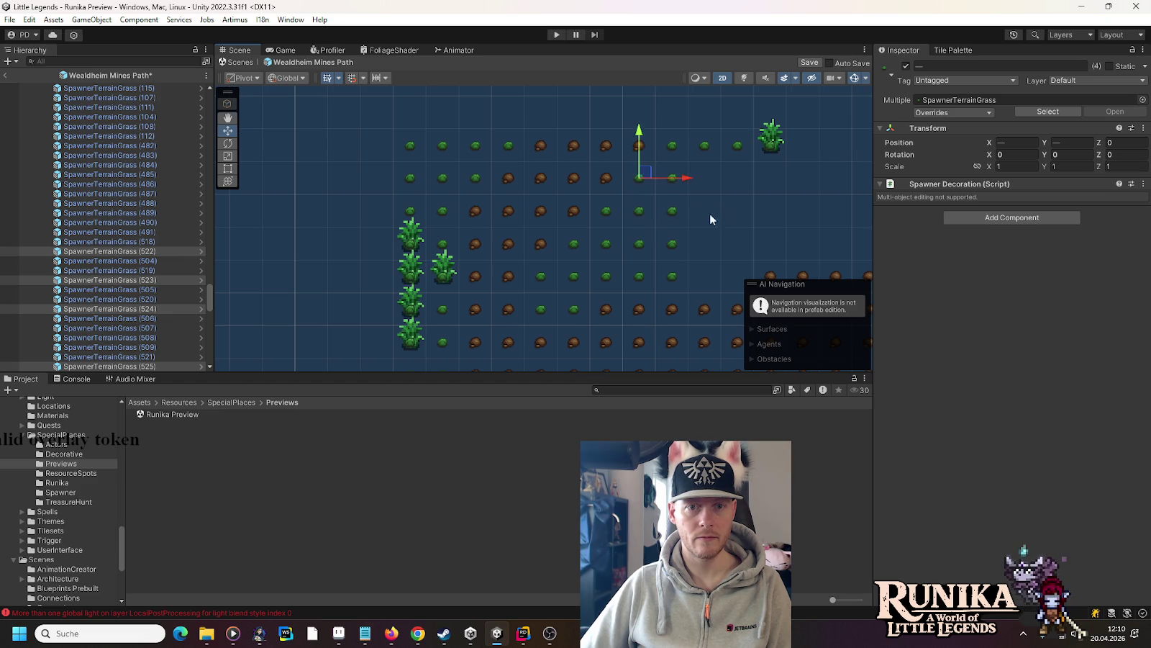
{"action": "left_click_drag", "start_coordinate": [720, 213], "coordinate": [475, 202]}
{"action": "key", "text": "ctrl+d"}
{"action": "mouse_move", "coordinate": [414, 157]}
{"action": "left_mouse_down"}
{"action": "mouse_move", "coordinate": [414, 193]}
{"action": "mouse_move", "coordinate": [481, 199]}
{"action": "mouse_move", "coordinate": [481, 265]}
{"action": "mouse_move", "coordinate": [548, 223]}
{"action": "mouse_move", "coordinate": [485, 230]}
{"action": "mouse_move", "coordinate": [569, 199]}
{"action": "mouse_move", "coordinate": [545, 195]}
{"action": "mouse_move", "coordinate": [546, 207]}
{"action": "mouse_move", "coordinate": [606, 196]}
{"action": "mouse_move", "coordinate": [613, 233]}
{"action": "left_mouse_up"}
{"action": "key", "text": "ctrl+d"}
{"action": "key", "text": "ctrl+d"}
{"action": "key", "text": "ctrl+d"}
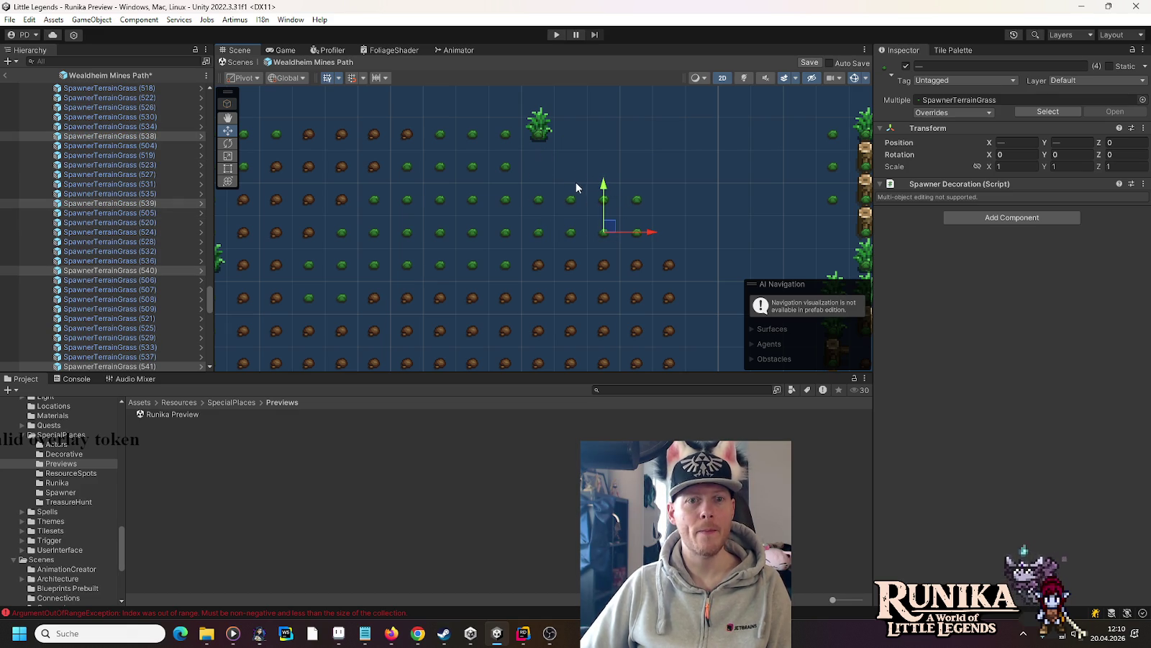
- Copy the selected grass spawners up two rows and the right grass column one unit right
{"action": "key", "text": "ctrl+d"}
{"action": "left_click_drag", "start_coordinate": [594, 187], "coordinate": [594, 122]}
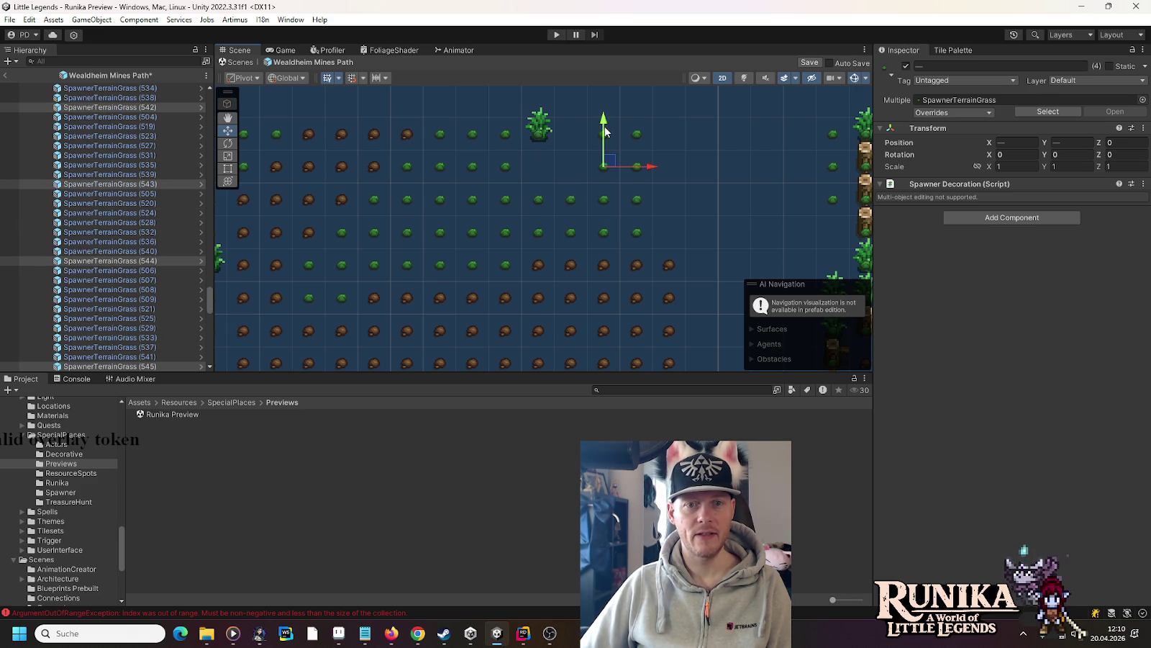
{"action": "left_click_drag", "start_coordinate": [667, 109], "coordinate": [627, 243]}
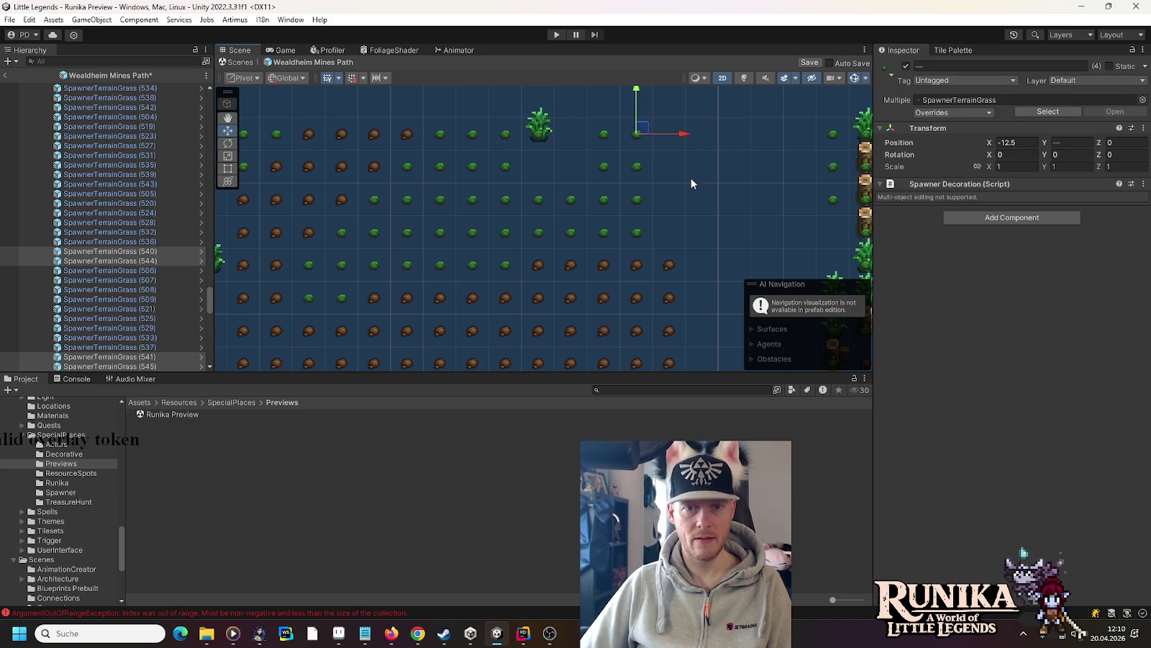
{"action": "key", "text": "ctrl+d"}
{"action": "left_click_drag", "start_coordinate": [678, 211], "coordinate": [850, 209]}
{"action": "key", "text": "ctrl+d"}
{"action": "key", "text": "ctrl+d"}
{"action": "key", "text": "ctrl+d"}
{"action": "key", "text": "ctrl+d"}
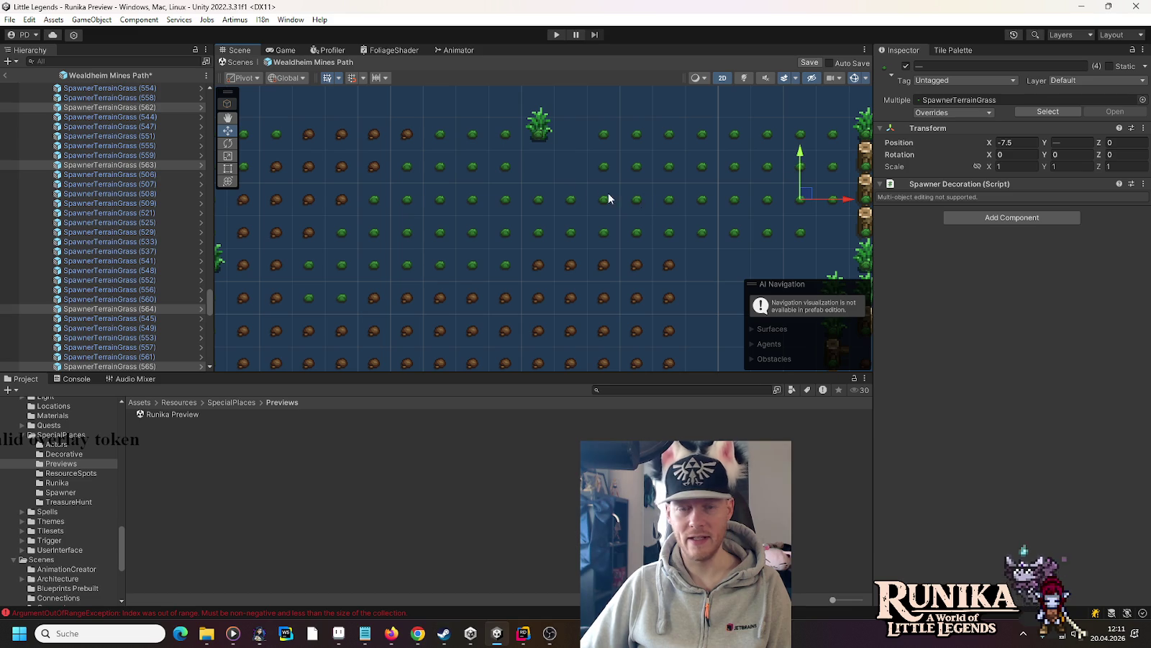
- Duplicate more grass spawners near the log fence, adding a copy one cell right
{"action": "mouse_move", "coordinate": [529, 162]}
{"action": "left_mouse_down"}
{"action": "mouse_move", "coordinate": [591, 213]}
{"action": "mouse_move", "coordinate": [601, 135]}
{"action": "mouse_move", "coordinate": [574, 135]}
{"action": "left_mouse_up"}
{"action": "key", "text": "ctrl+d"}
{"action": "left_click", "coordinate": [601, 135]}
{"action": "key", "text": "ctrl+d"}
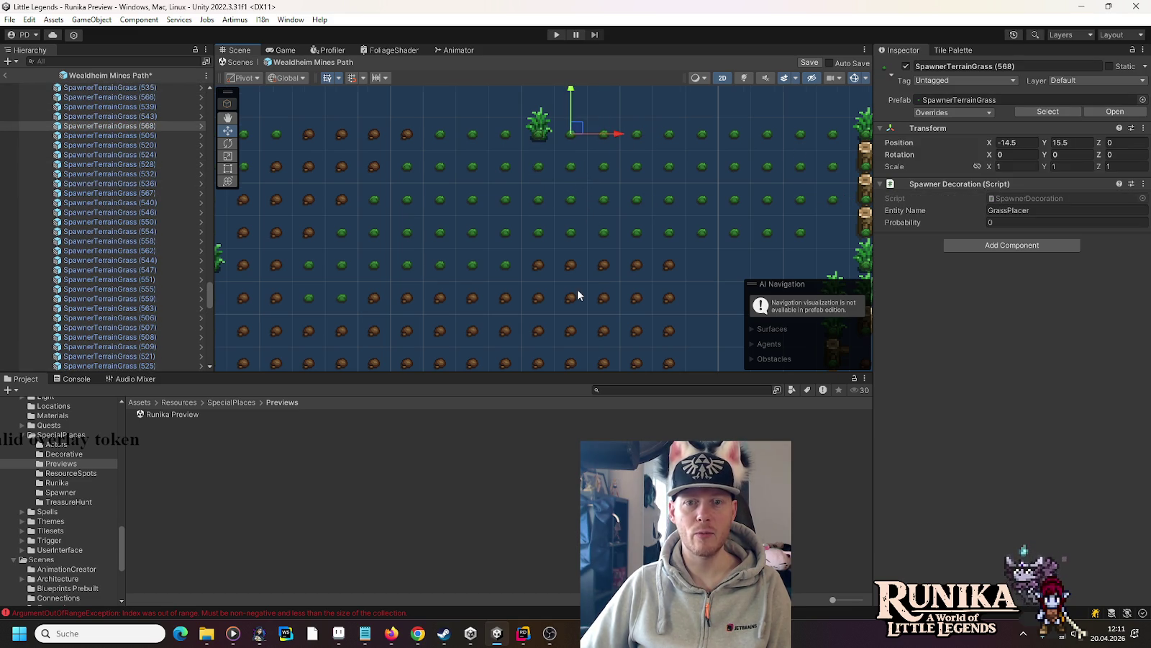
{"action": "scroll", "coordinate": [704, 288], "scroll_direction": "down", "scroll_amount": 1}
{"action": "left_click_drag", "start_coordinate": [704, 288], "coordinate": [521, 195]}
{"action": "scroll", "coordinate": [521, 195], "scroll_direction": "up", "scroll_amount": 2}
{"action": "left_click", "coordinate": [598, 154]}
{"action": "key", "text": "ctrl+d"}
{"action": "left_click_drag", "start_coordinate": [599, 154], "coordinate": [635, 154]}
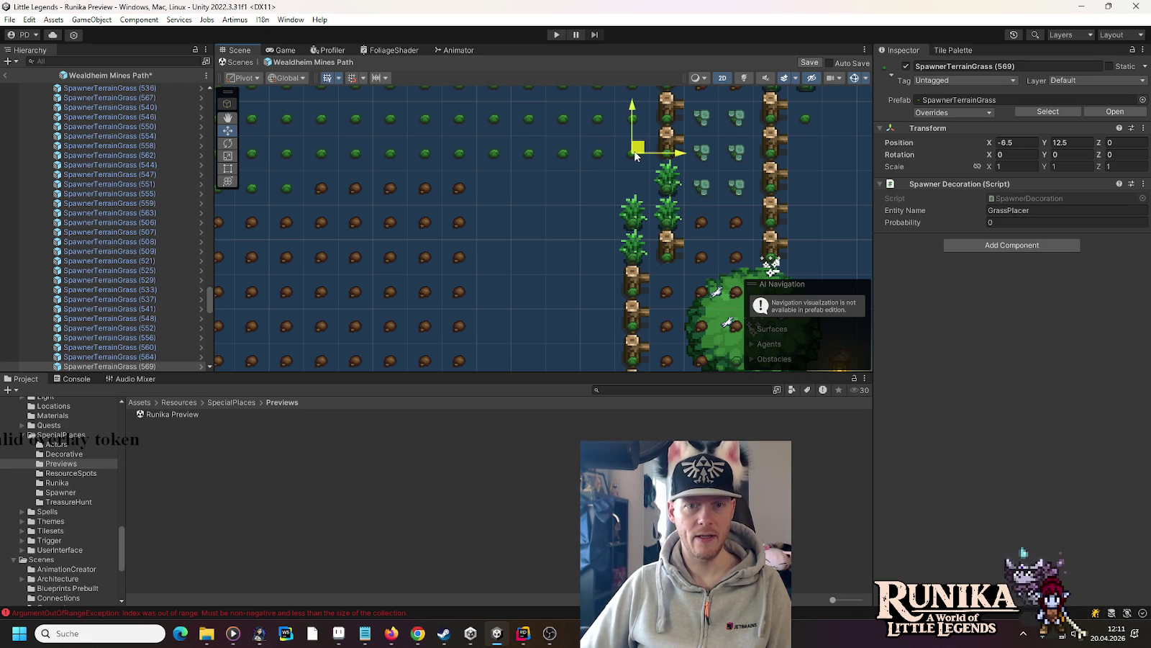
- Duplicate a row of five grass spawners and move it down one row
{"action": "mouse_move", "coordinate": [480, 133]}
{"action": "left_mouse_down"}
{"action": "mouse_move", "coordinate": [617, 177]}
{"action": "mouse_move", "coordinate": [648, 173]}
{"action": "left_mouse_up"}
{"action": "key", "text": "ctrl+d"}
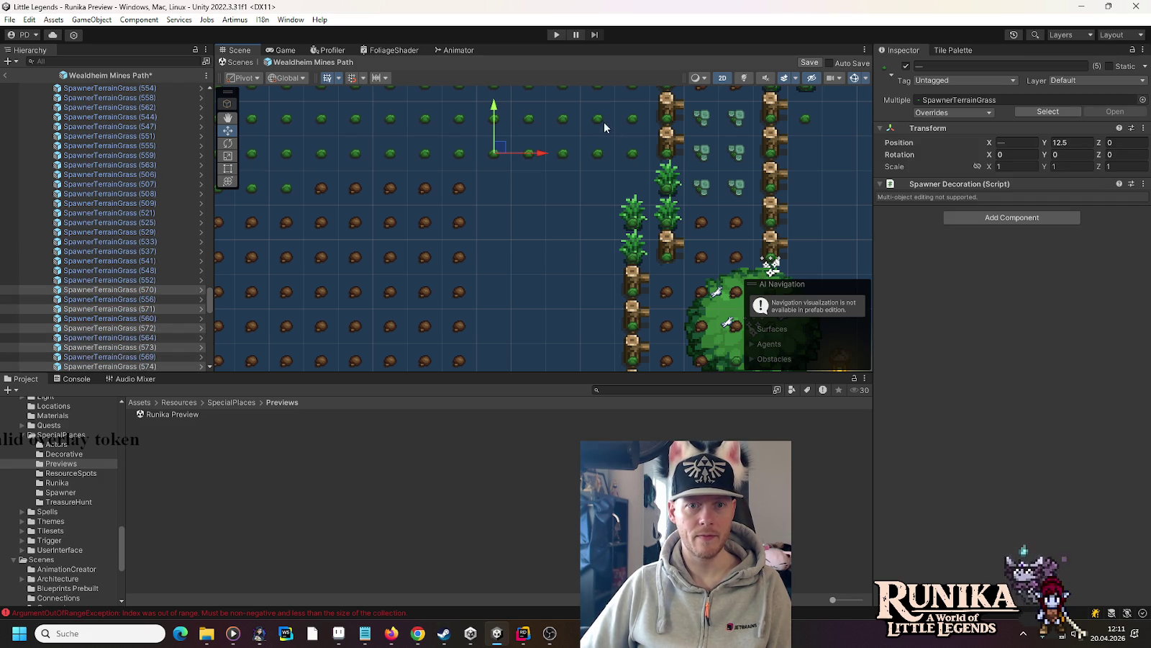
{"action": "left_click_drag", "start_coordinate": [497, 111], "coordinate": [497, 147]}
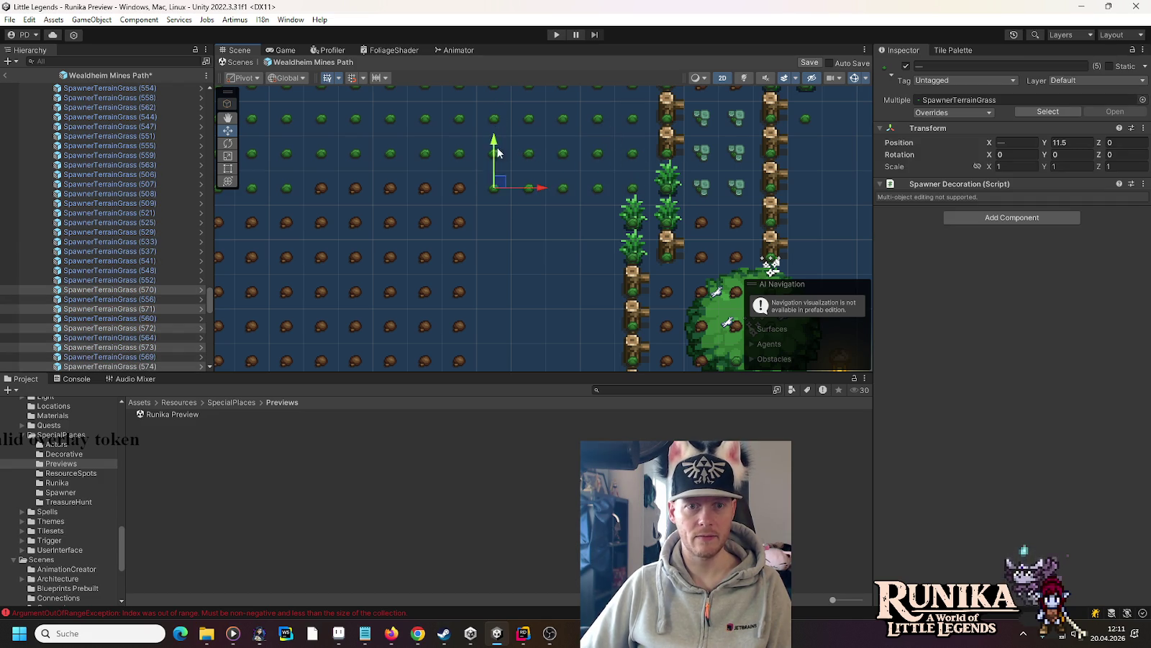
{"action": "left_click", "coordinate": [512, 259]}
{"action": "scroll", "coordinate": [518, 266], "scroll_direction": "down", "scroll_amount": 2}
{"action": "scroll", "coordinate": [519, 262], "scroll_direction": "down", "scroll_amount": 1}
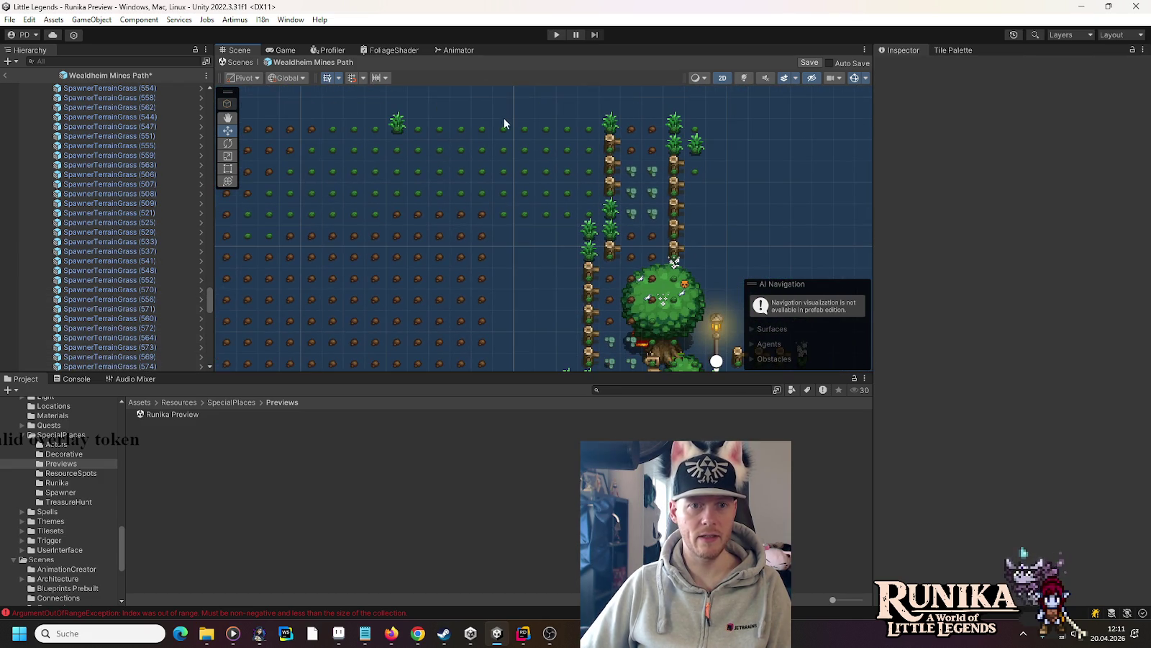
- Move a block of twenty grass spawners down about five rows
{"action": "left_click_drag", "start_coordinate": [495, 109], "coordinate": [575, 244]}
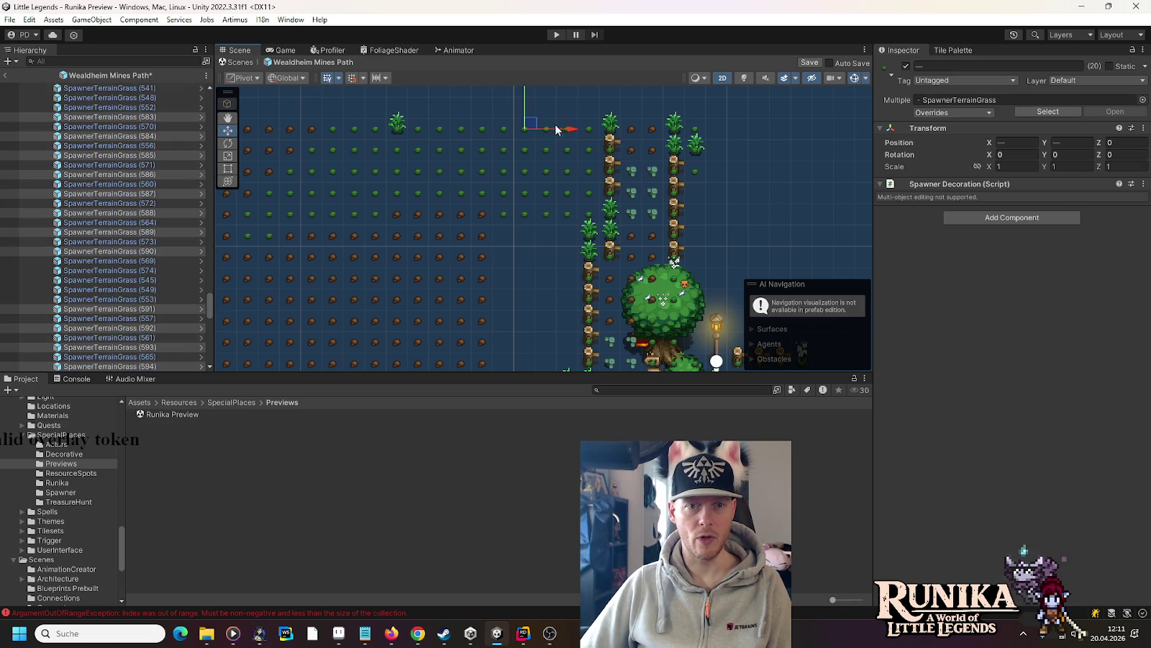
{"action": "mouse_move", "coordinate": [533, 112]}
{"action": "left_mouse_down"}
{"action": "mouse_move", "coordinate": [534, 227]}
{"action": "mouse_move", "coordinate": [534, 200]}
{"action": "mouse_move", "coordinate": [535, 213]}
{"action": "mouse_move", "coordinate": [513, 174]}
{"action": "mouse_move", "coordinate": [493, 169]}
{"action": "mouse_move", "coordinate": [504, 162]}
{"action": "mouse_move", "coordinate": [509, 200]}
{"action": "left_mouse_up"}
{"action": "key", "text": "Down"}
{"action": "scroll", "coordinate": [490, 238], "scroll_direction": "up", "scroll_amount": 3}
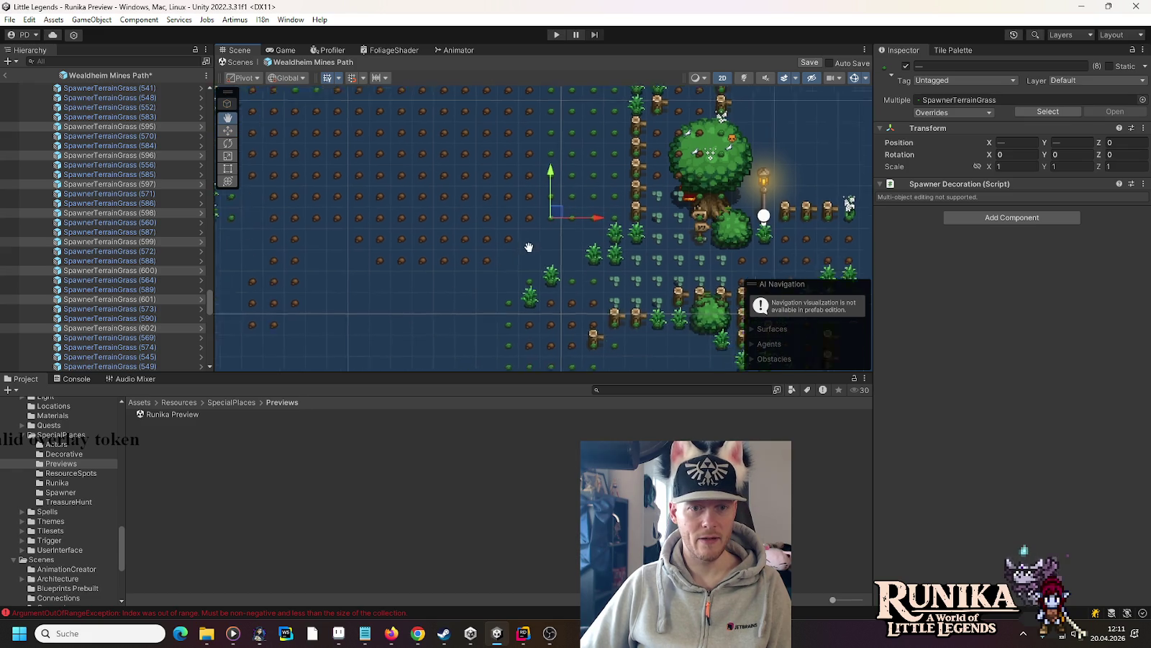
{"action": "left_click", "coordinate": [629, 226]}
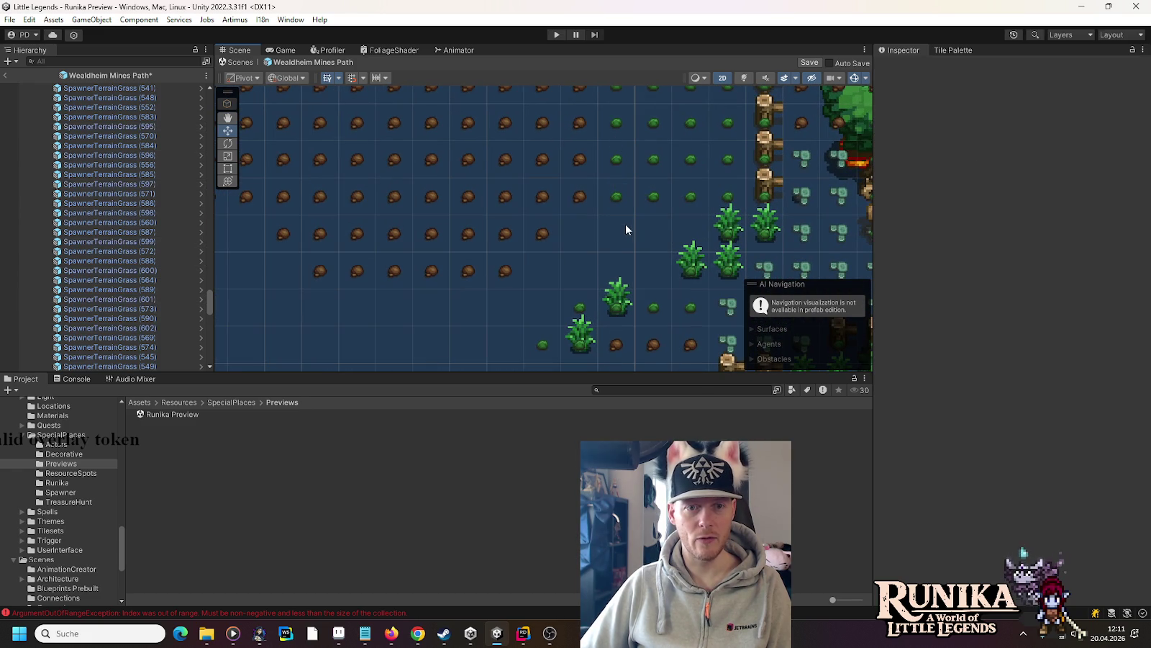
- Duplicate four grass spawners one row down, then copy them one cell right
{"action": "left_click_drag", "start_coordinate": [601, 180], "coordinate": [705, 210]}
{"action": "key", "text": "ctrl+d"}
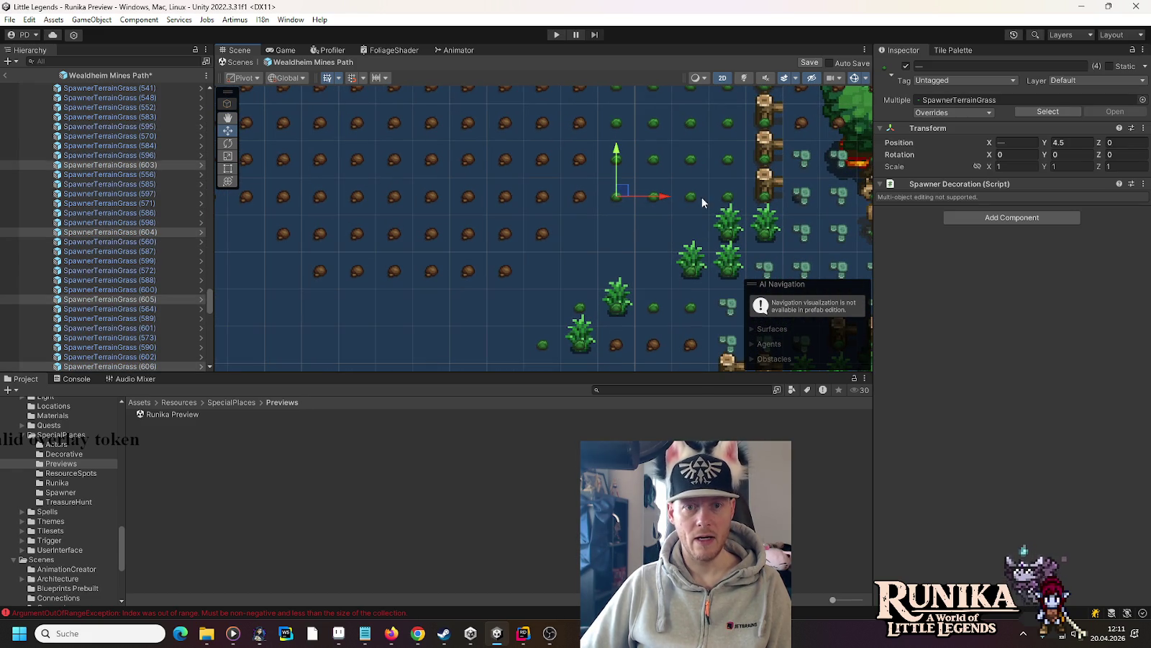
{"action": "left_click_drag", "start_coordinate": [622, 190], "coordinate": [584, 230]}
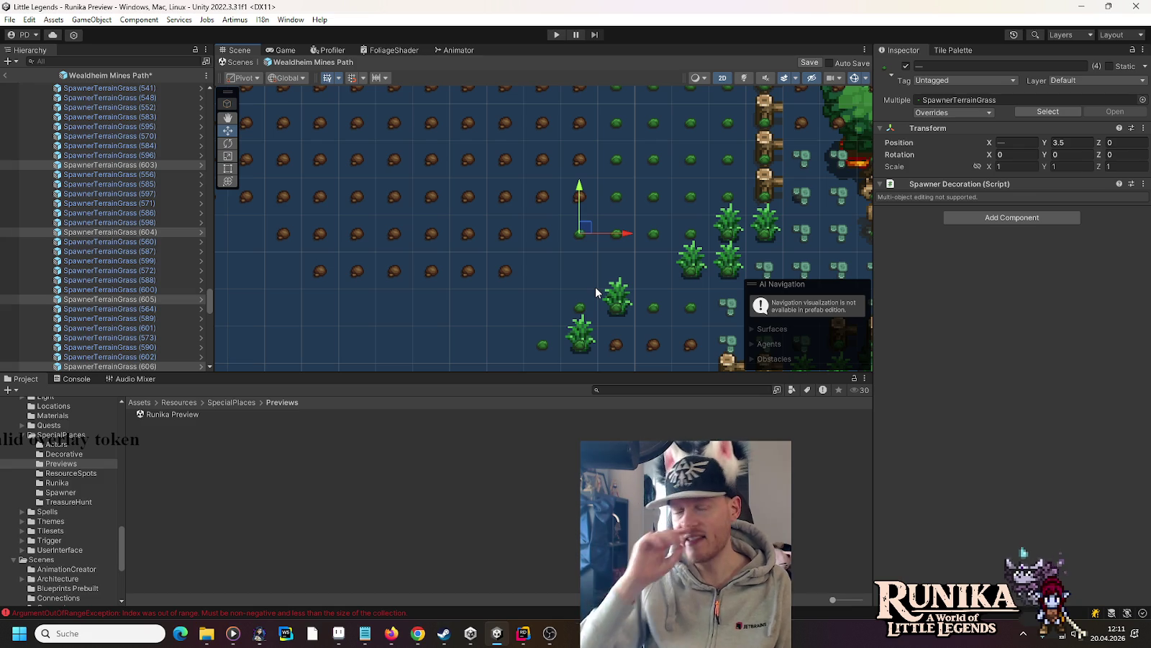
{"action": "key", "text": "ctrl+d"}
{"action": "mouse_move", "coordinate": [576, 235]}
{"action": "left_mouse_down"}
{"action": "mouse_move", "coordinate": [612, 235]}
{"action": "mouse_move", "coordinate": [586, 265]}
{"action": "left_mouse_up"}
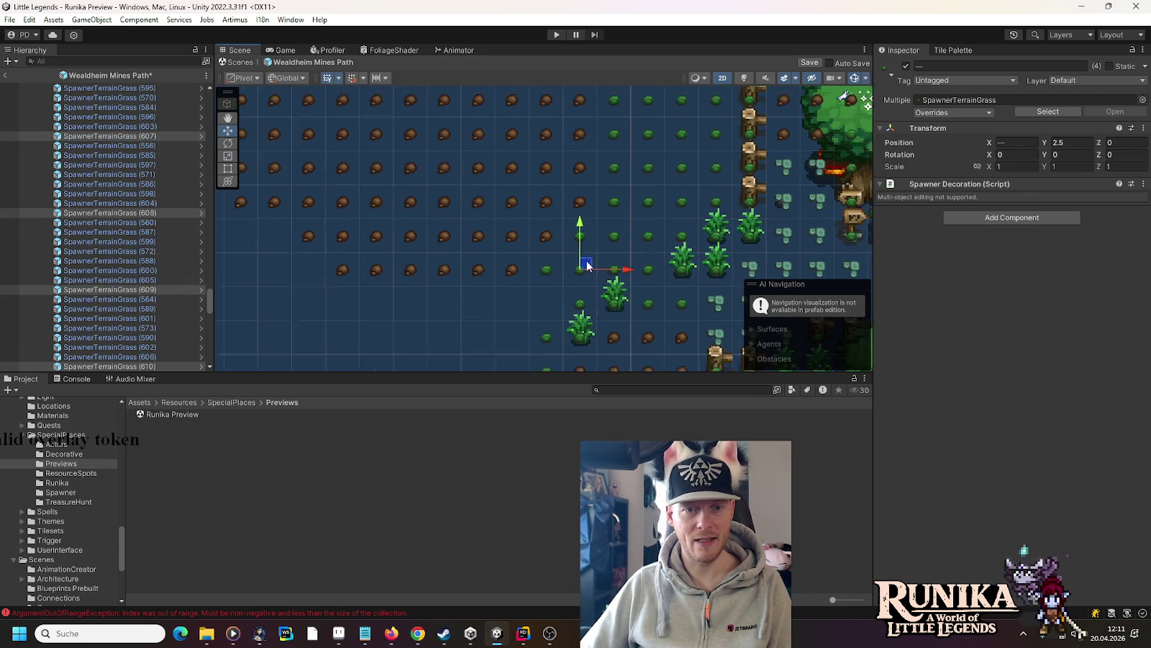
{"action": "left_click_drag", "start_coordinate": [458, 342], "coordinate": [588, 275]}
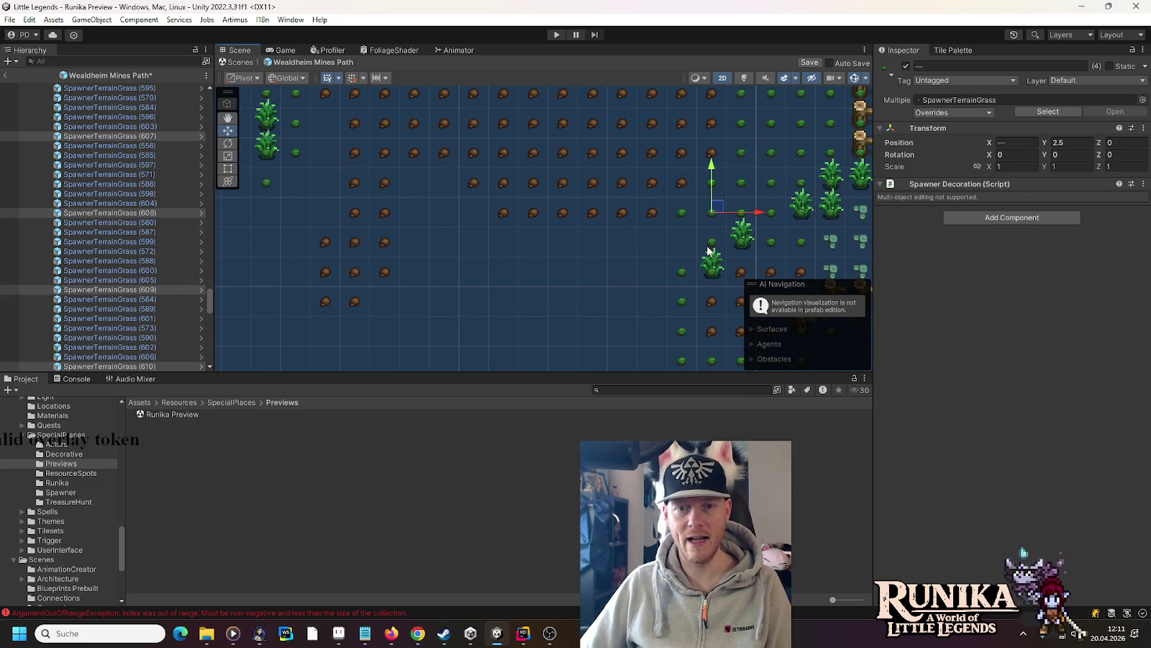
{"action": "left_click_drag", "start_coordinate": [291, 142], "coordinate": [479, 239]}
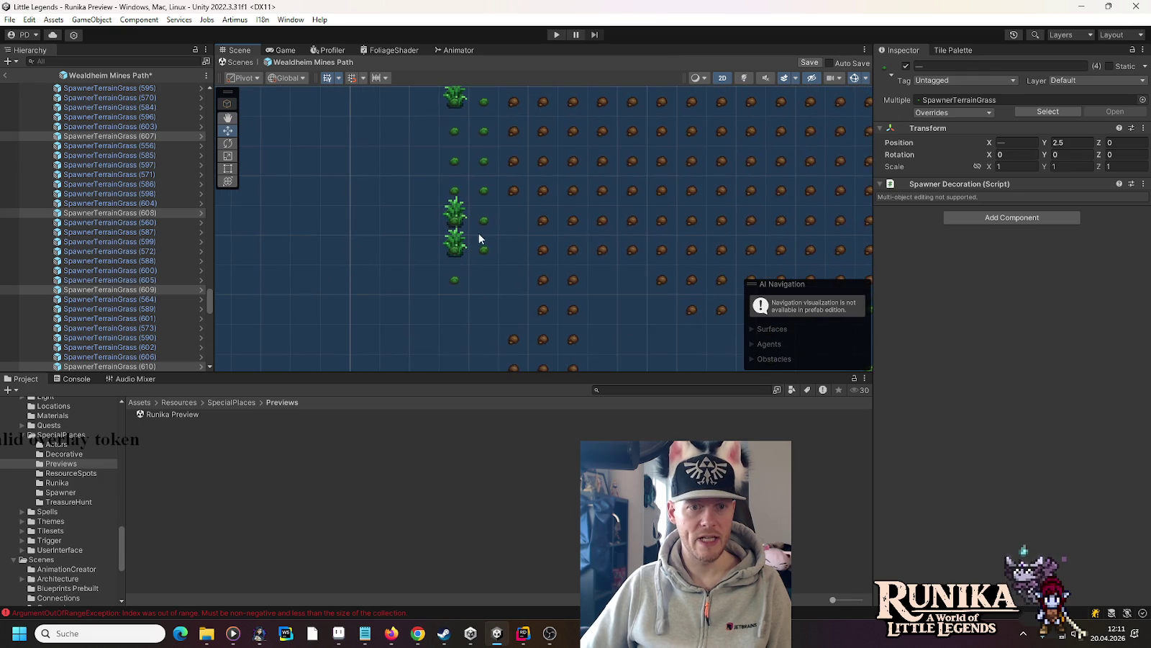
- Fill empty grid spots by shifting one grass tile and duplicating groups of two and three tiles
{"action": "left_click", "coordinate": [478, 214]}
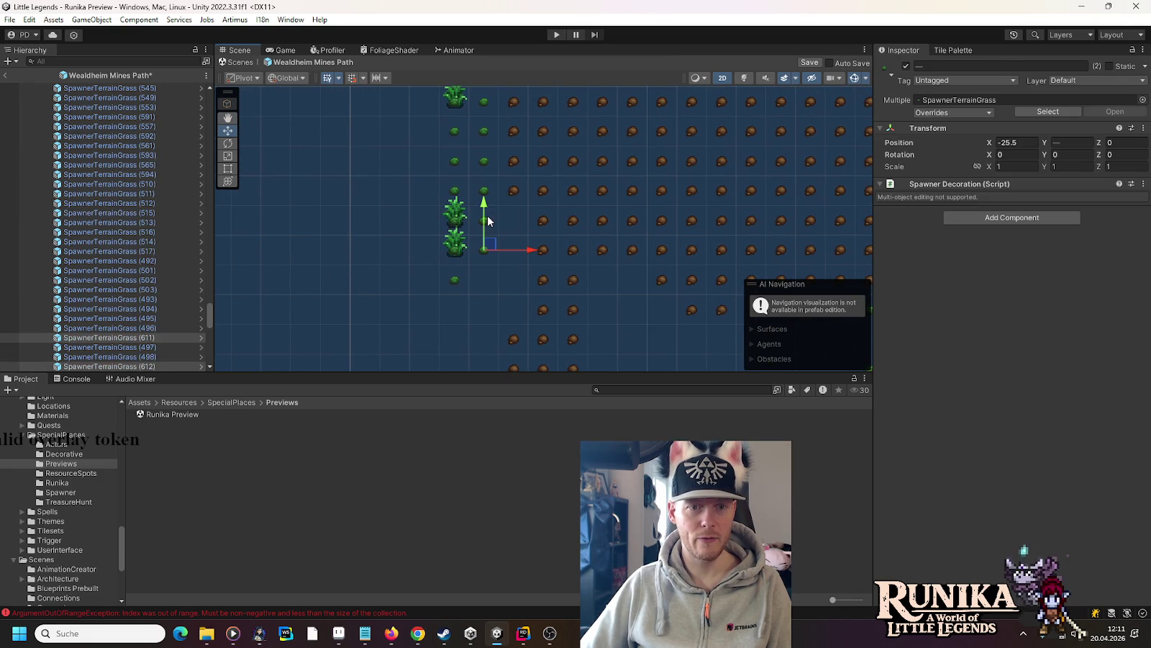
{"action": "mouse_move", "coordinate": [518, 252]}
{"action": "left_mouse_down"}
{"action": "mouse_move", "coordinate": [563, 255]}
{"action": "mouse_move", "coordinate": [519, 216]}
{"action": "left_mouse_up"}
{"action": "key", "text": "ctrl+d"}
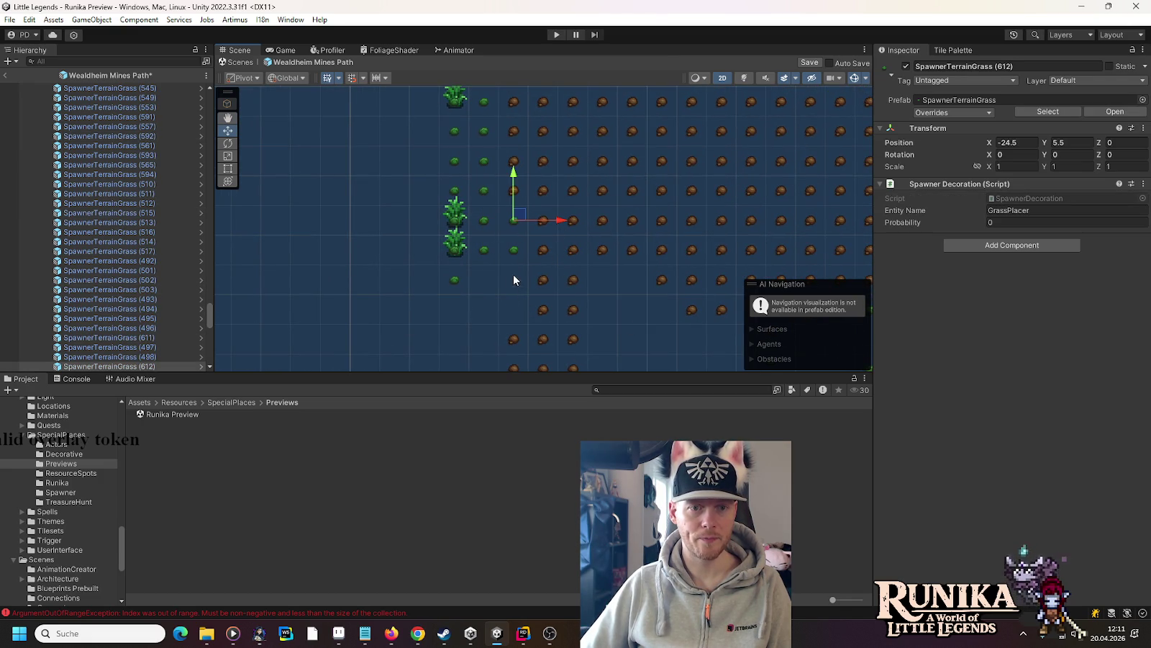
{"action": "mouse_move", "coordinate": [471, 279]}
{"action": "left_mouse_down"}
{"action": "mouse_move", "coordinate": [537, 231]}
{"action": "mouse_move", "coordinate": [484, 246]}
{"action": "mouse_move", "coordinate": [485, 120]}
{"action": "left_mouse_up"}
{"action": "key", "text": "ctrl+d"}
{"action": "mouse_move", "coordinate": [433, 183]}
{"action": "left_mouse_down"}
{"action": "mouse_move", "coordinate": [521, 136]}
{"action": "mouse_move", "coordinate": [488, 183]}
{"action": "mouse_move", "coordinate": [483, 164]}
{"action": "mouse_move", "coordinate": [484, 201]}
{"action": "left_mouse_up"}
{"action": "key", "text": "ctrl+d"}
{"action": "left_click", "coordinate": [470, 200]}
{"action": "key", "text": "ctrl+d"}
{"action": "key", "text": "ctrl+d"}
{"action": "key", "text": "ctrl+d"}
{"action": "left_click_drag", "start_coordinate": [488, 240], "coordinate": [462, 209]}
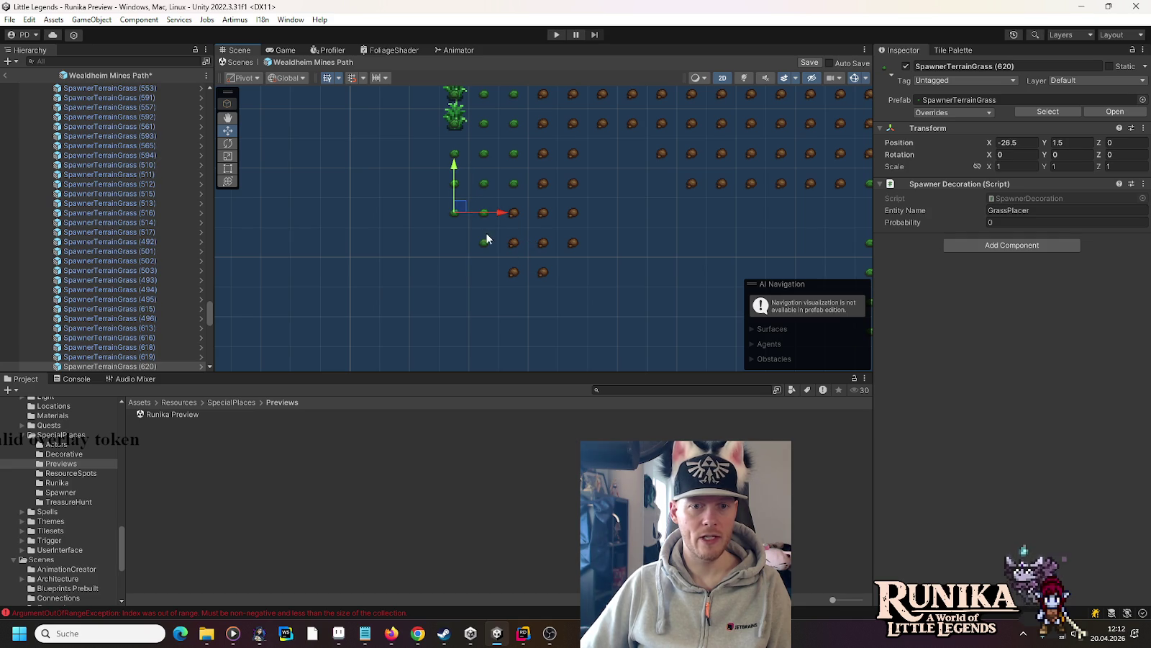
- Duplicate a block of eight grass tiles and place it right and down
{"action": "mouse_move", "coordinate": [610, 227]}
{"action": "left_mouse_down"}
{"action": "mouse_move", "coordinate": [417, 221]}
{"action": "mouse_move", "coordinate": [319, 177]}
{"action": "left_mouse_up"}
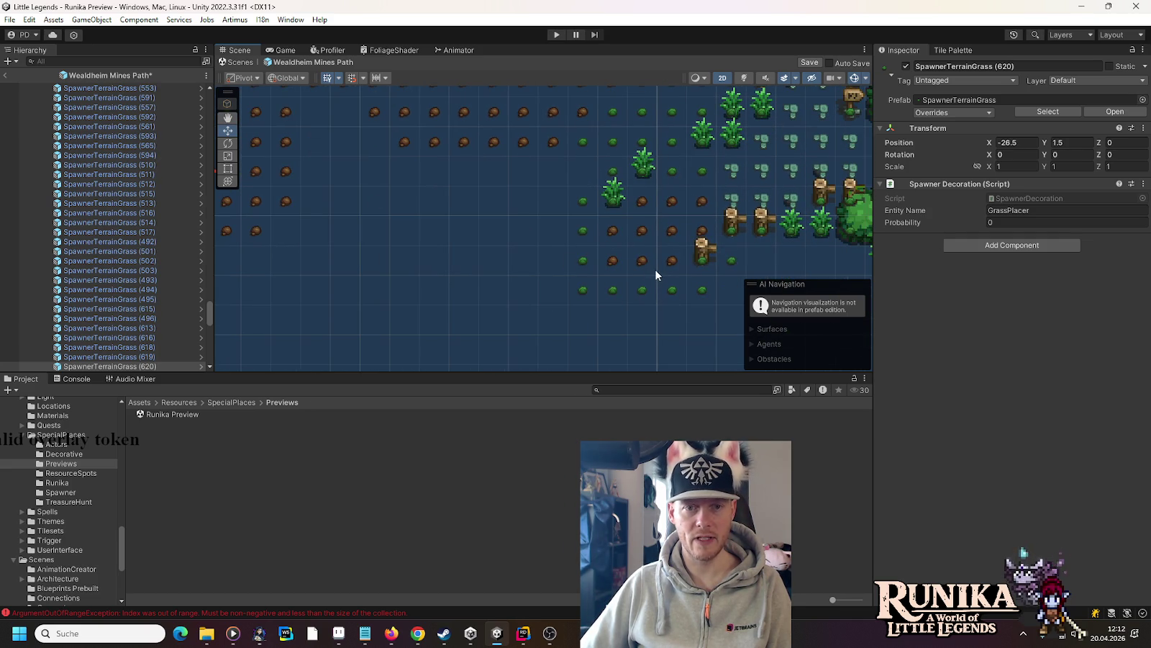
{"action": "key", "text": "f"}
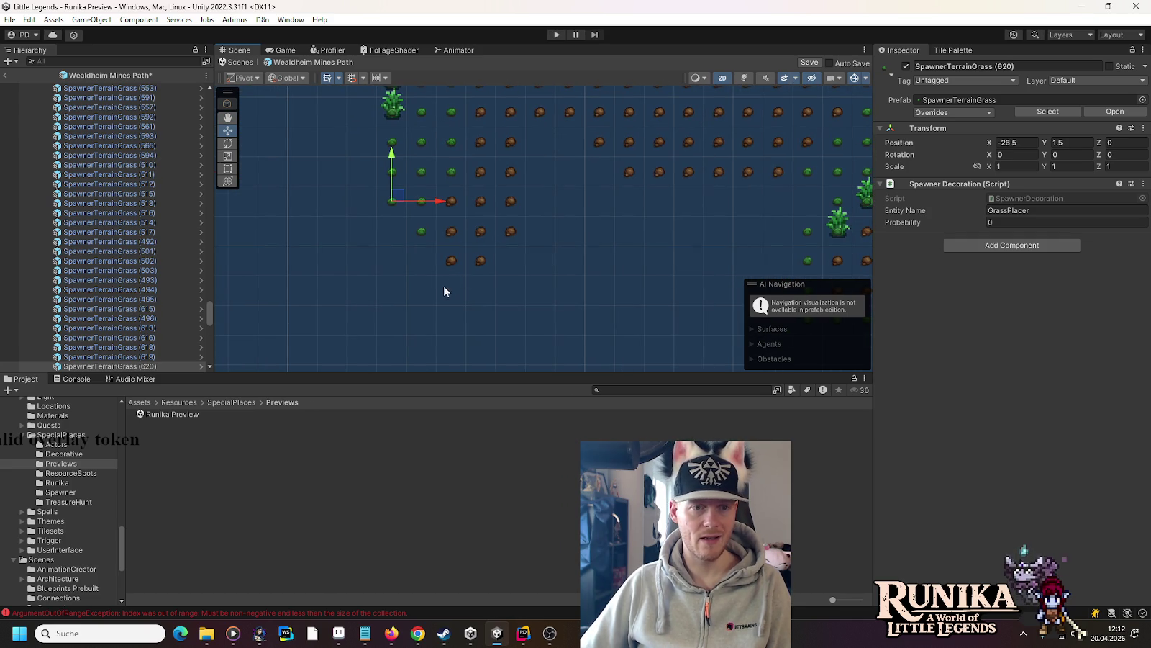
{"action": "key", "text": "Right"}
{"action": "key", "text": "Up"}
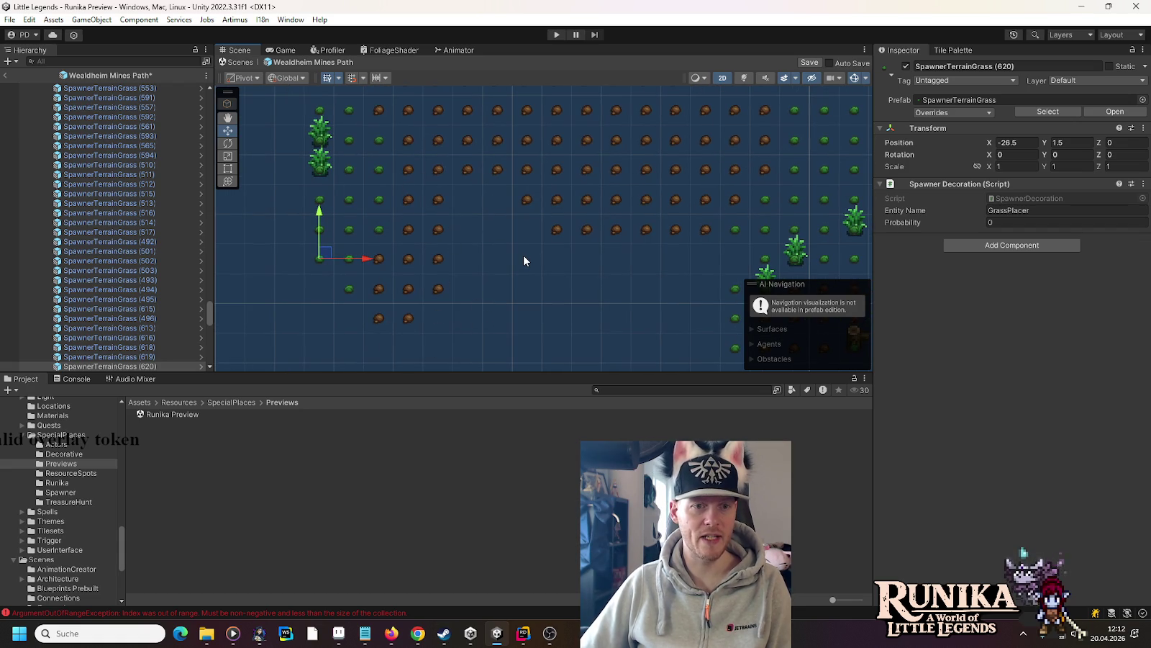
{"action": "left_click_drag", "start_coordinate": [339, 128], "coordinate": [389, 237]}
{"action": "key", "text": "ctrl+d"}
{"action": "mouse_move", "coordinate": [354, 193]}
{"action": "left_mouse_down"}
{"action": "mouse_move", "coordinate": [484, 261]}
{"action": "mouse_move", "coordinate": [473, 258]}
{"action": "left_mouse_up"}
- Move a single grass tile into a gap and duplicate two more tiles to fill the remaining gaps
{"action": "left_click", "coordinate": [526, 316]}
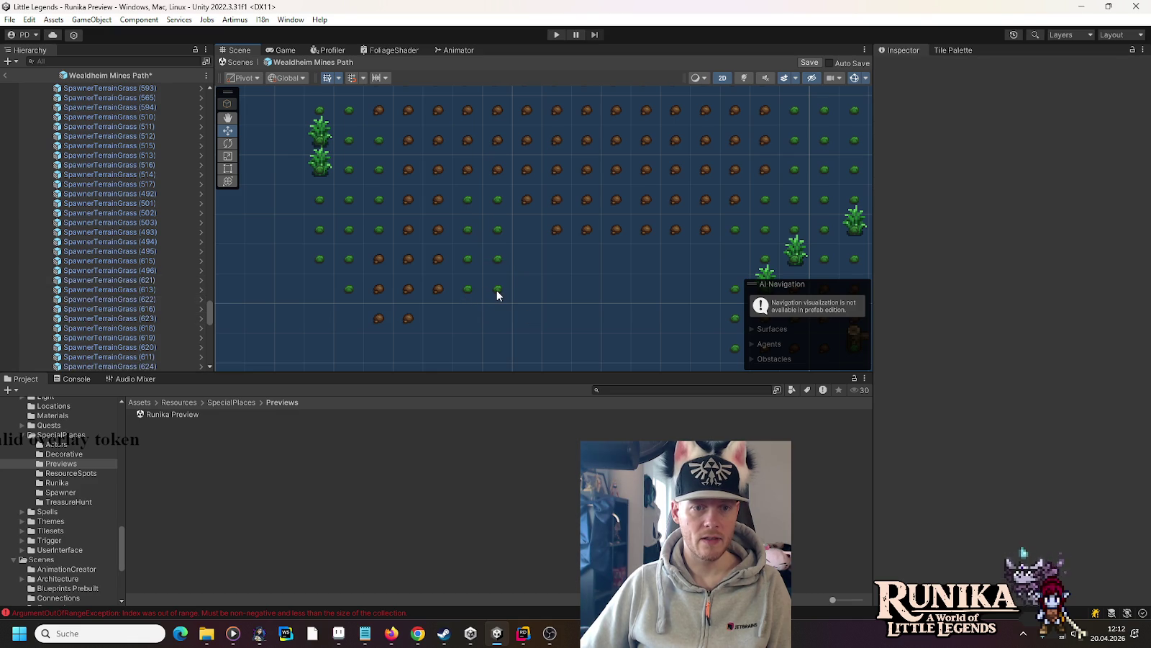
{"action": "left_click", "coordinate": [497, 295]}
{"action": "left_click_drag", "start_coordinate": [497, 295], "coordinate": [527, 235]}
{"action": "mouse_move", "coordinate": [560, 283]}
{"action": "left_mouse_down"}
{"action": "mouse_move", "coordinate": [449, 249]}
{"action": "mouse_move", "coordinate": [633, 268]}
{"action": "mouse_move", "coordinate": [760, 265]}
{"action": "left_mouse_up"}
{"action": "key", "text": "ctrl+d"}
{"action": "key", "text": "ctrl+d"}
{"action": "key", "text": "ctrl+d"}
{"action": "key", "text": "ctrl+d"}
{"action": "left_click_drag", "start_coordinate": [645, 286], "coordinate": [544, 252]}
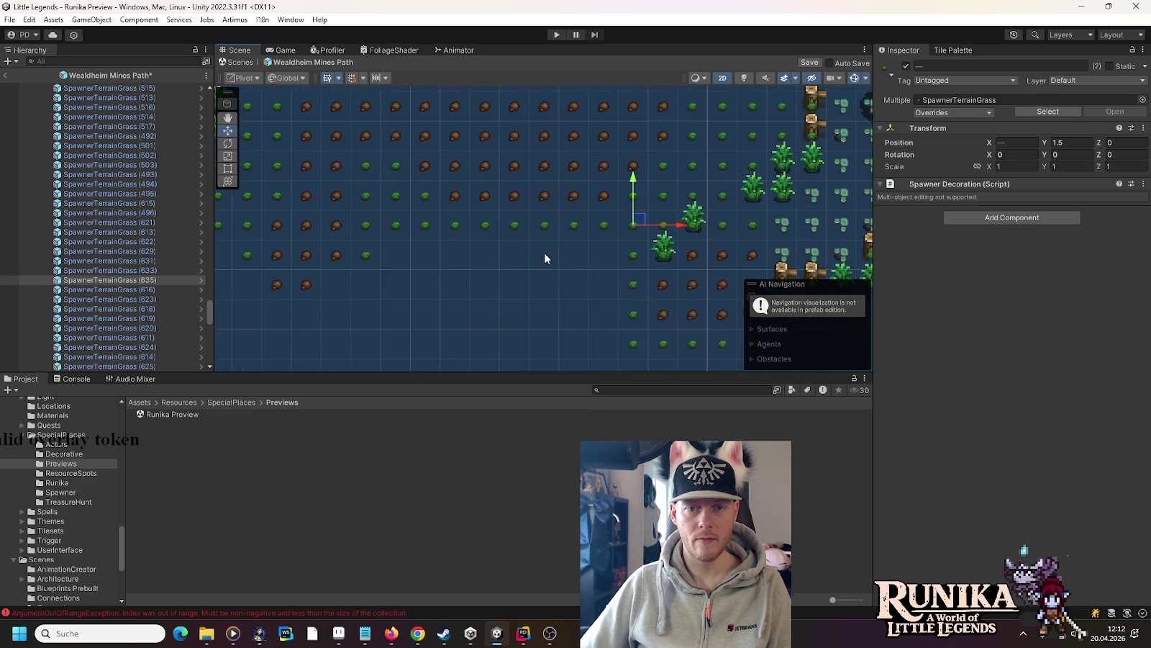
{"action": "key", "text": "ctrl+d"}
{"action": "left_click_drag", "start_coordinate": [603, 225], "coordinate": [610, 252]}
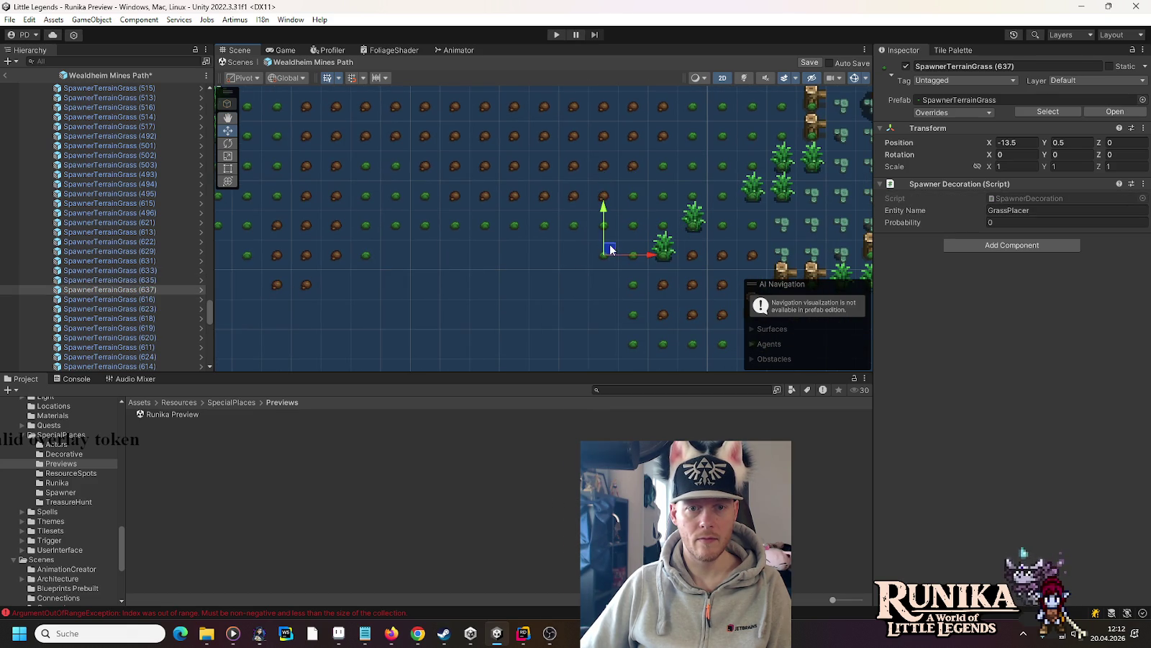
{"action": "left_click", "coordinate": [545, 265]}
- Duplicate a Grass plant near the tree and place it up-right
{"action": "mouse_move", "coordinate": [546, 270]}
{"action": "left_mouse_down"}
{"action": "mouse_move", "coordinate": [635, 201]}
{"action": "mouse_move", "coordinate": [636, 291]}
{"action": "mouse_move", "coordinate": [595, 298]}
{"action": "mouse_move", "coordinate": [619, 263]}
{"action": "mouse_move", "coordinate": [628, 265]}
{"action": "mouse_move", "coordinate": [562, 297]}
{"action": "mouse_move", "coordinate": [694, 162]}
{"action": "mouse_move", "coordinate": [685, 172]}
{"action": "left_mouse_up"}
{"action": "left_click", "coordinate": [627, 295]}
{"action": "key", "text": "ctrl+d"}
{"action": "key", "text": "ctrl+d"}
{"action": "key", "text": "ctrl+d"}
{"action": "key", "text": "ctrl+d"}
- Save the Wealdheim Mines Path prefab and open the Console from the status-bar error
{"action": "scroll", "coordinate": [562, 221], "scroll_direction": "down", "scroll_amount": 5}
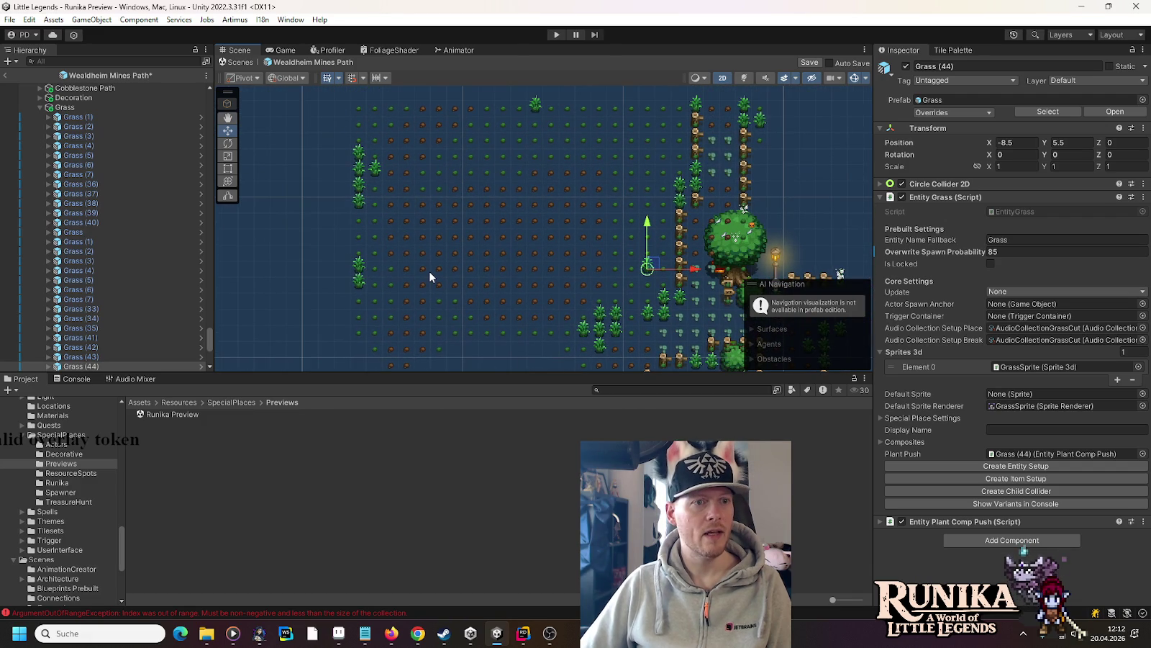
{"action": "key", "text": "ctrl+s"}
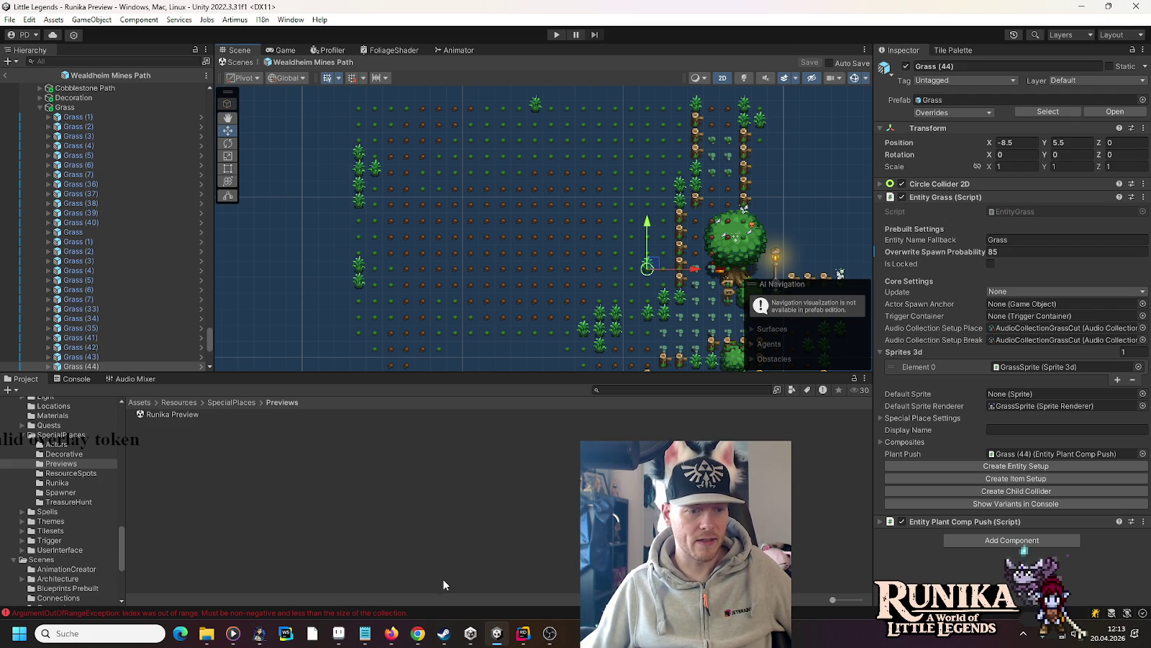
{"action": "left_click", "coordinate": [245, 613]}
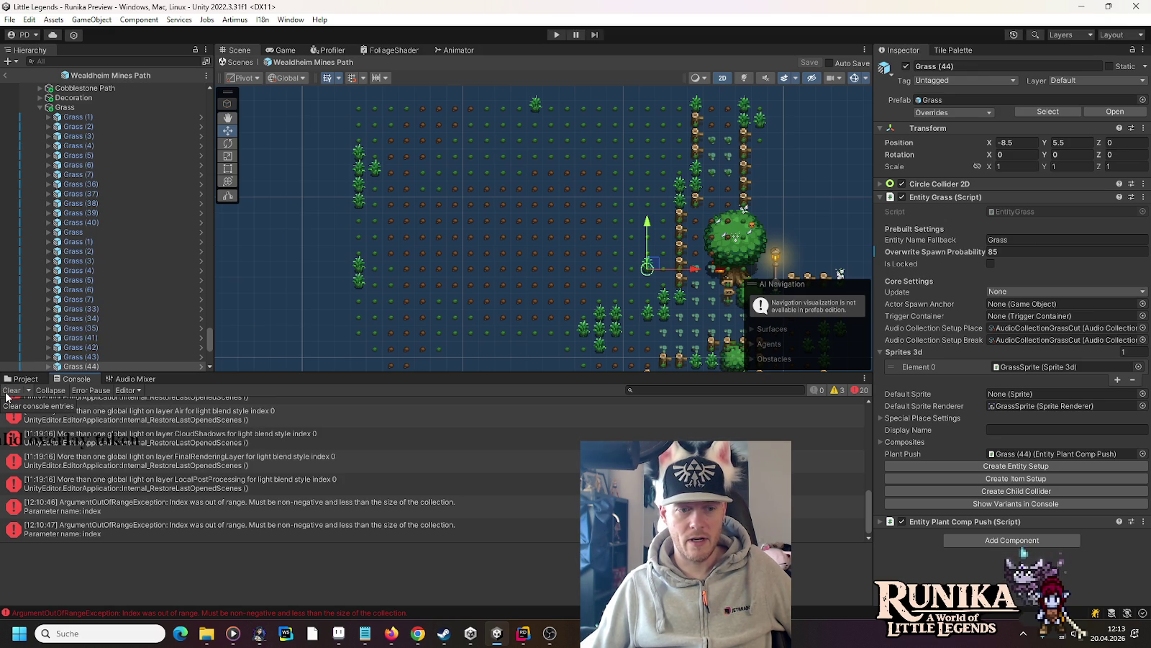
- Review the last ArgumentOutOfRangeException stack trace, then clear all Console errors and warnings
{"action": "left_click", "coordinate": [360, 531]}
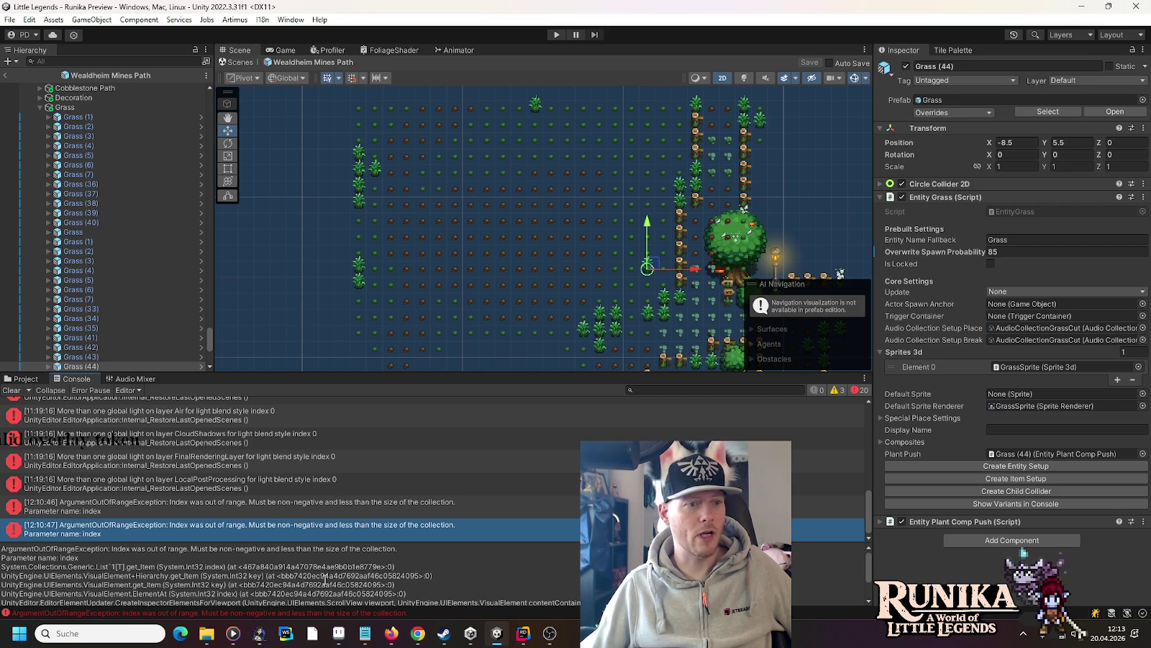
{"action": "scroll", "coordinate": [325, 578], "scroll_direction": "down", "scroll_amount": 2}
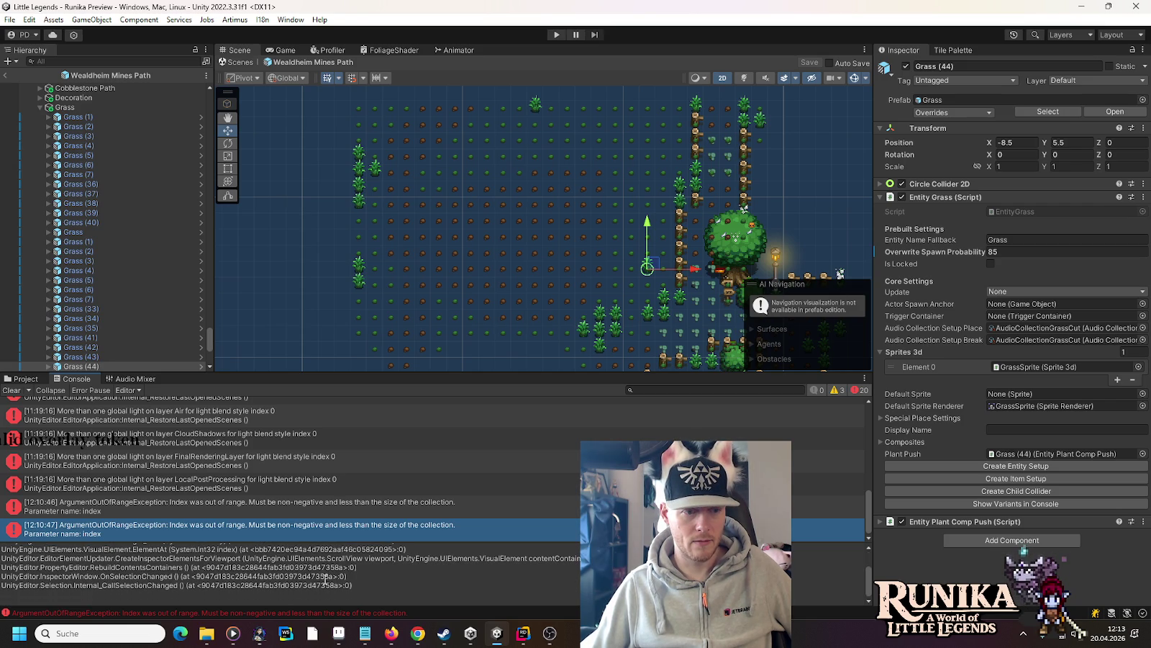
{"action": "scroll", "coordinate": [325, 578], "scroll_direction": "up", "scroll_amount": 2}
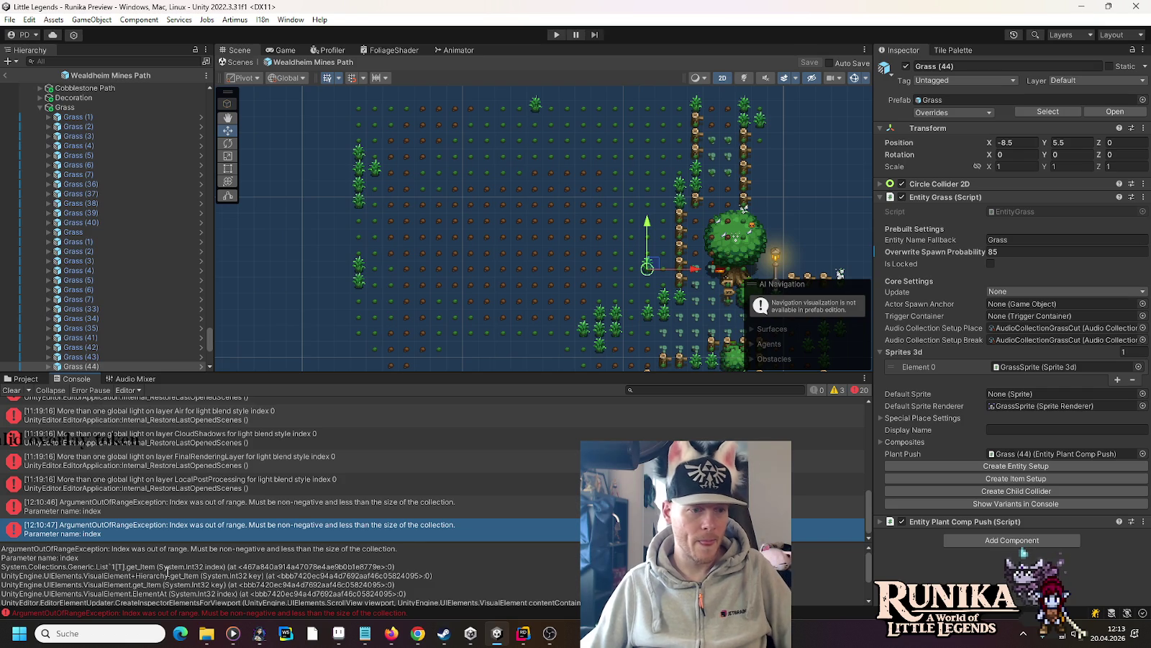
{"action": "scroll", "coordinate": [171, 538], "scroll_direction": "up", "scroll_amount": 1}
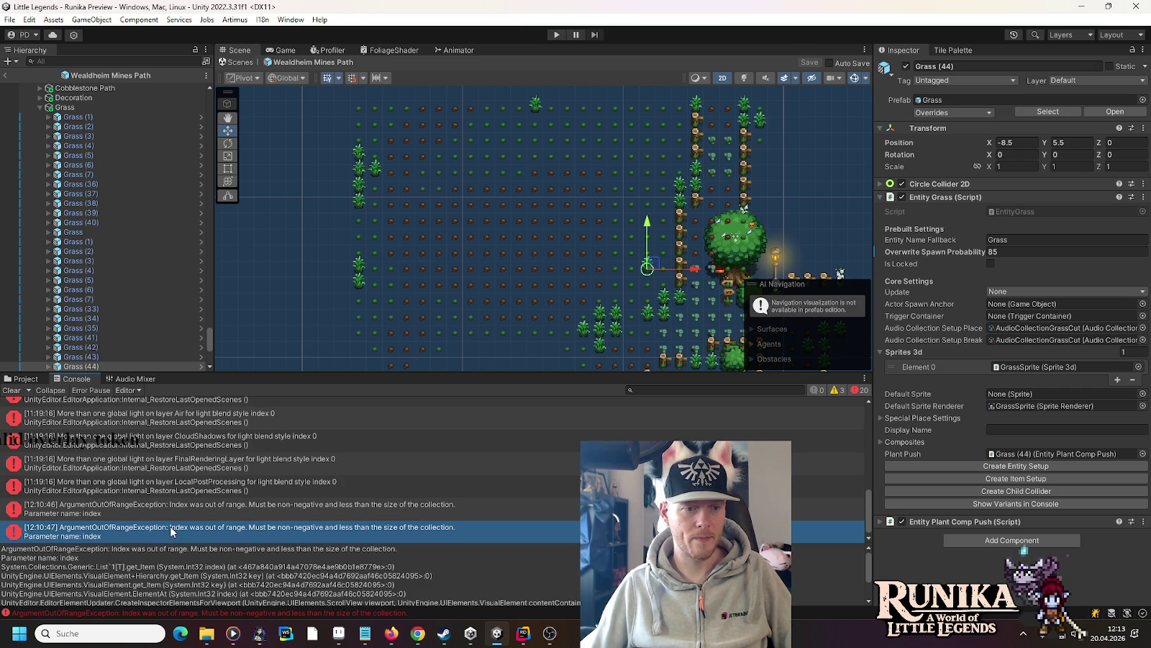
{"action": "scroll", "coordinate": [172, 531], "scroll_direction": "down", "scroll_amount": 3}
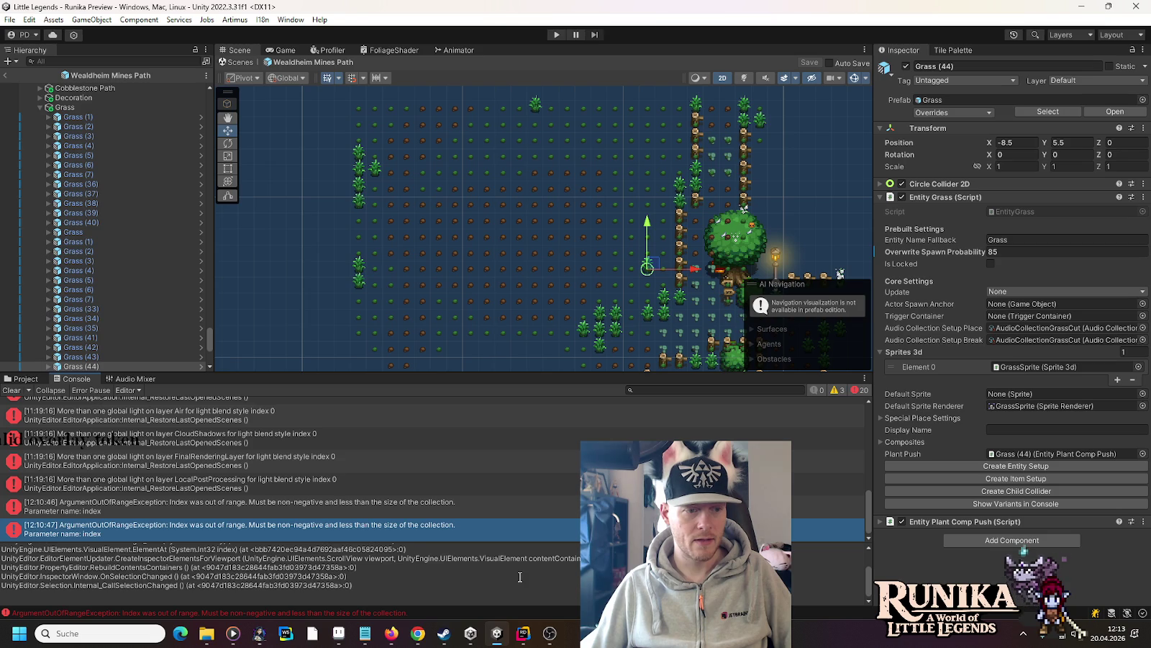
{"action": "scroll", "coordinate": [517, 576], "scroll_direction": "up", "scroll_amount": 2}
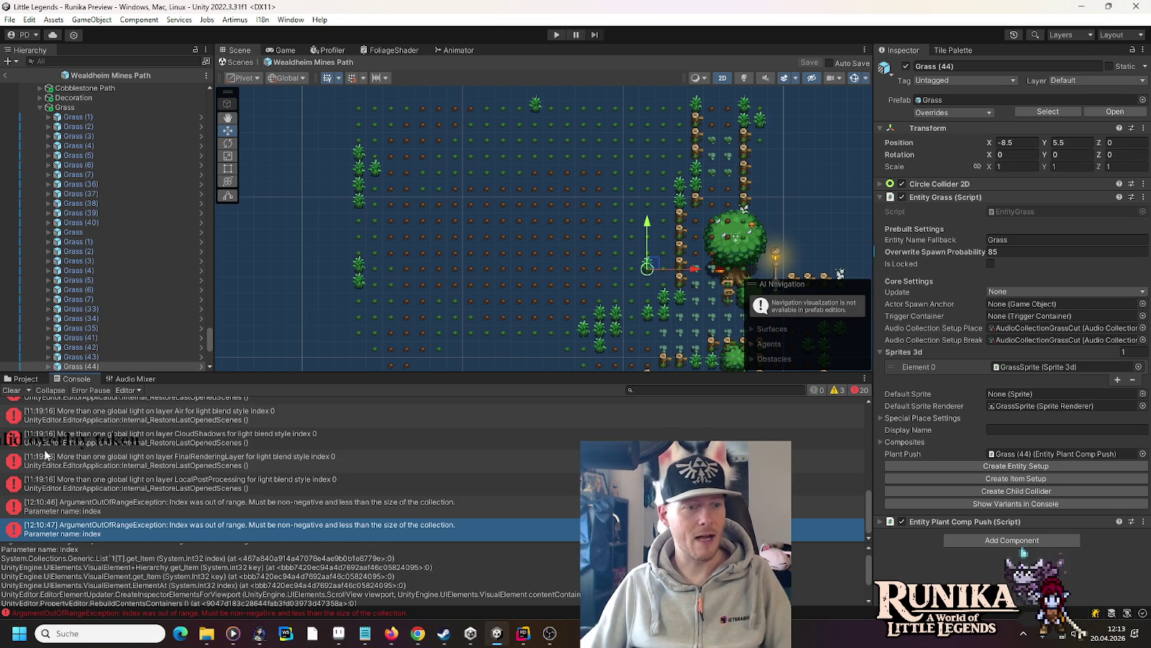
{"action": "left_click", "coordinate": [12, 397]}
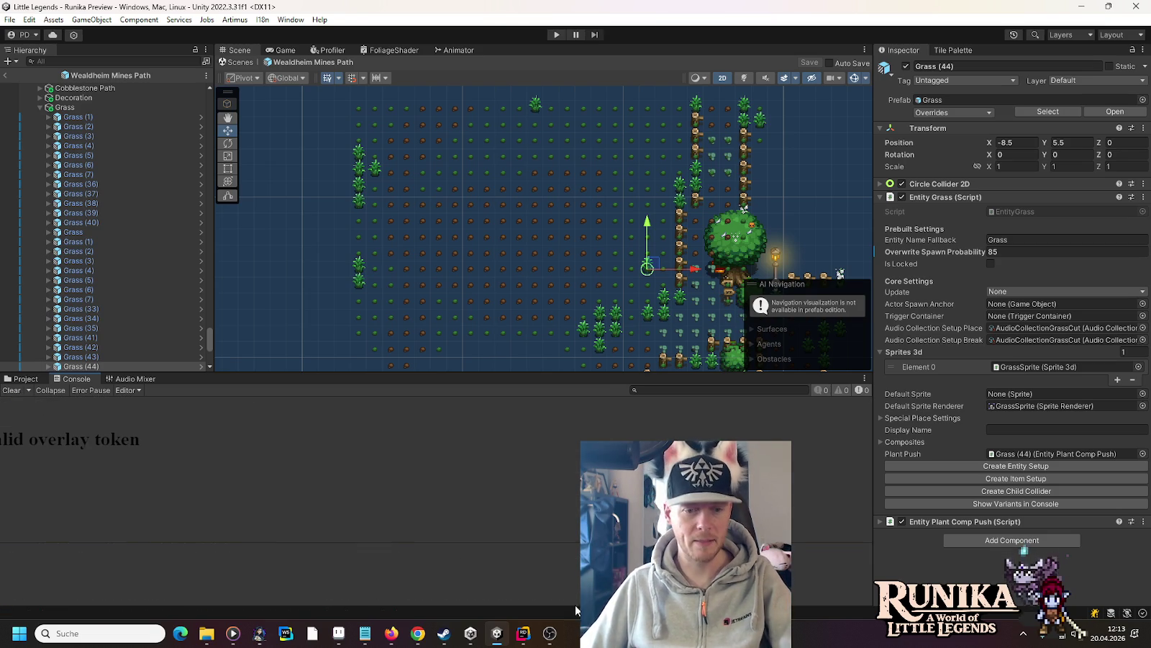
- Bring up the ulan-mor-blacksmith sheet in Aseprite and select the area around the bench sprite
{"action": "left_click", "coordinate": [338, 633]}
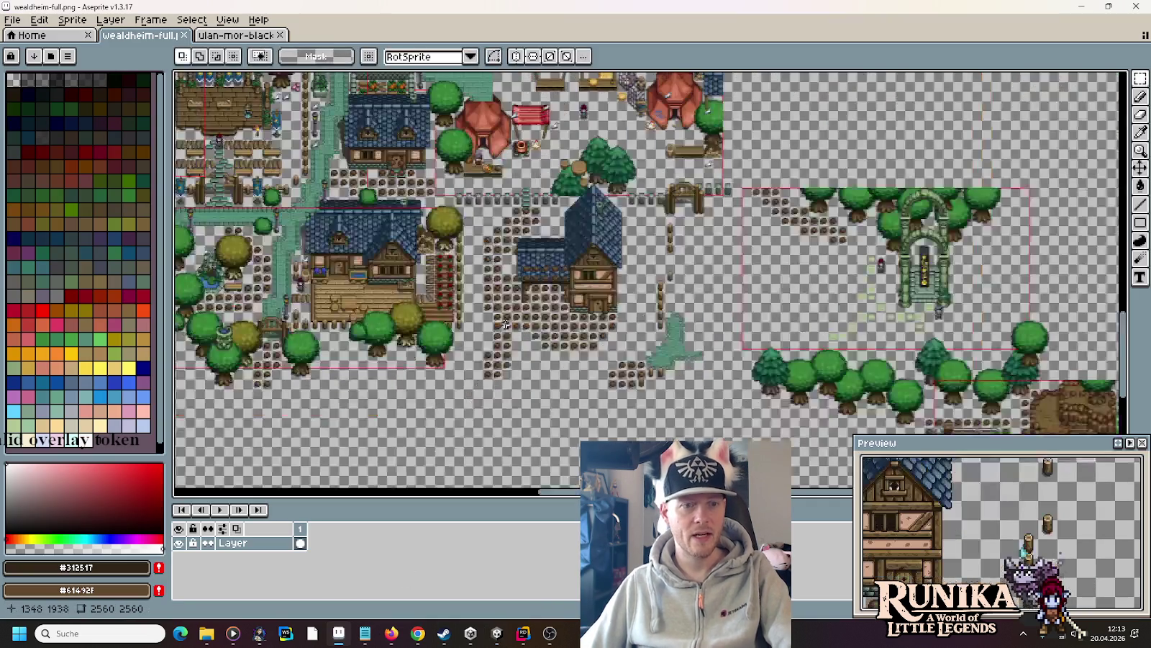
{"action": "left_click", "coordinate": [234, 35]}
{"action": "left_click", "coordinate": [655, 377]}
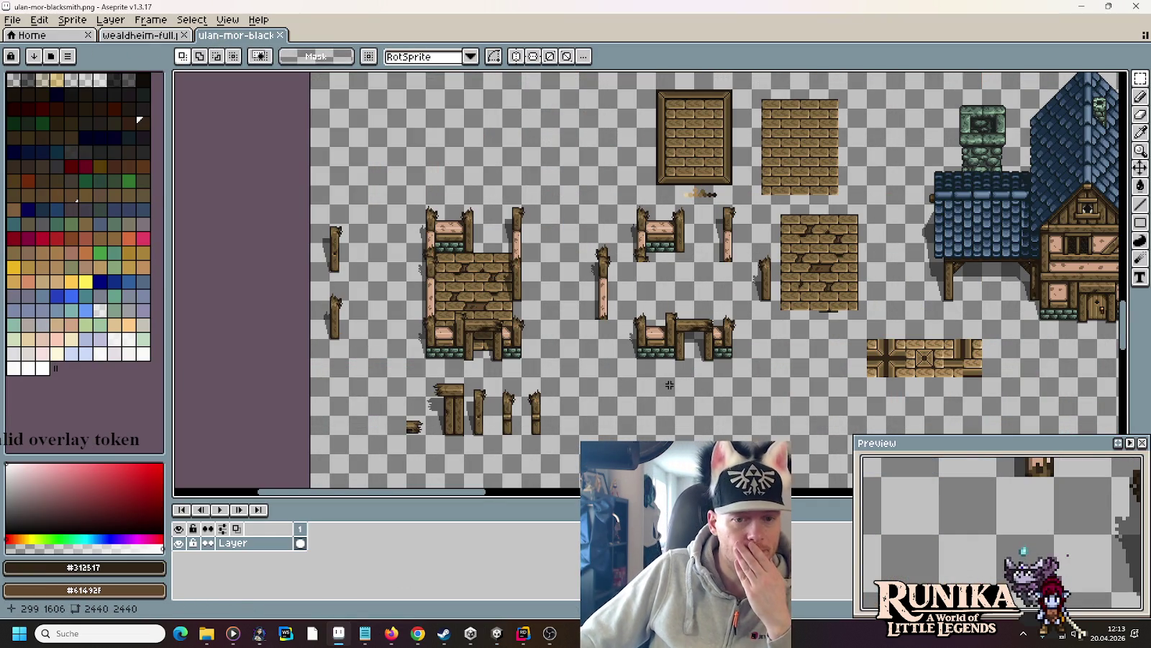
{"action": "scroll", "coordinate": [726, 366], "scroll_direction": "up", "scroll_amount": 2}
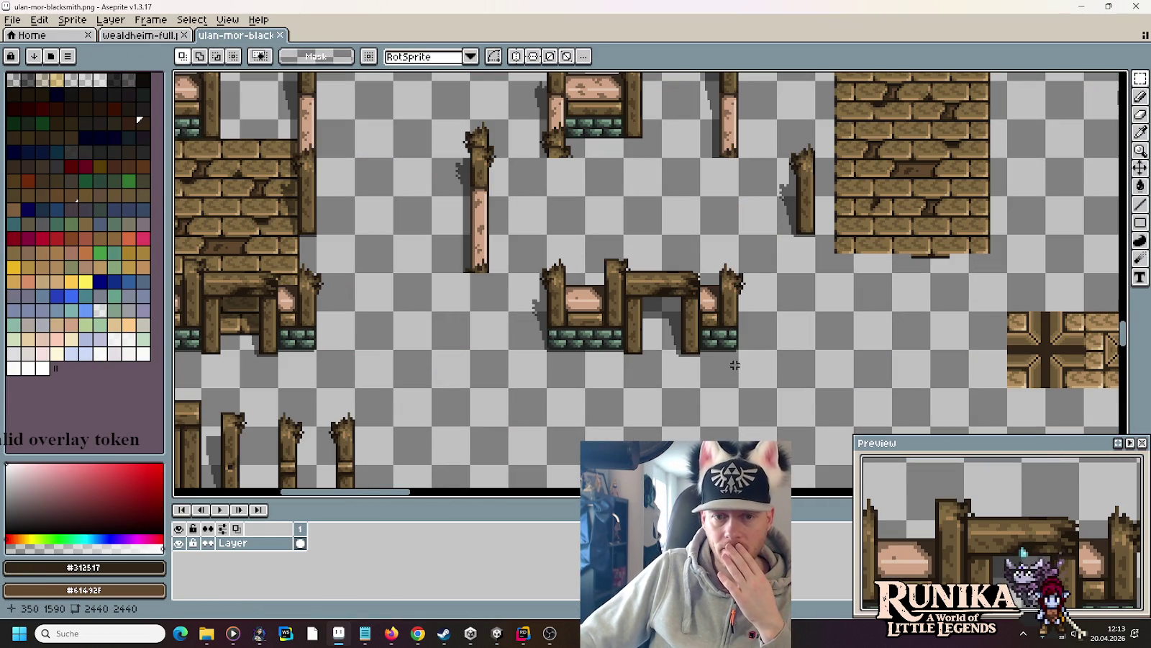
{"action": "scroll", "coordinate": [734, 364], "scroll_direction": "down", "scroll_amount": 2}
{"action": "mouse_move", "coordinate": [741, 365]}
{"action": "left_mouse_down"}
{"action": "mouse_move", "coordinate": [673, 315]}
{"action": "mouse_move", "coordinate": [638, 315]}
{"action": "left_mouse_up"}
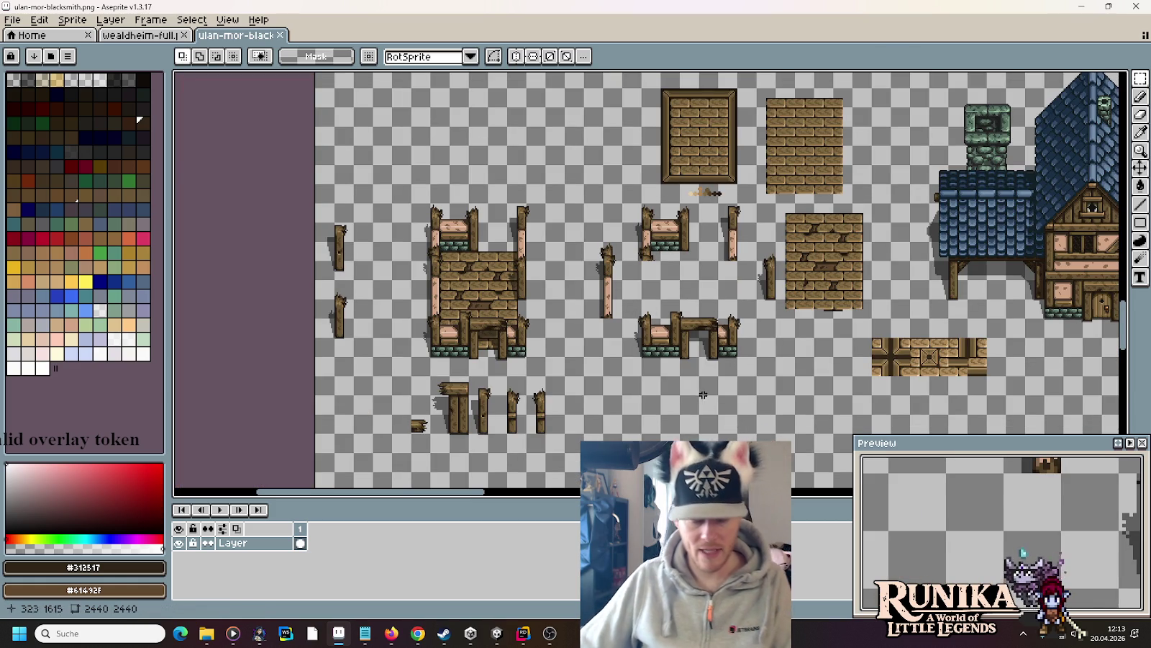
- Draw a black pixel outline under the post and set the background colour to transparent
{"action": "scroll", "coordinate": [698, 391], "scroll_direction": "up", "scroll_amount": 4}
{"action": "key", "text": "i"}
{"action": "left_click", "coordinate": [579, 175]}
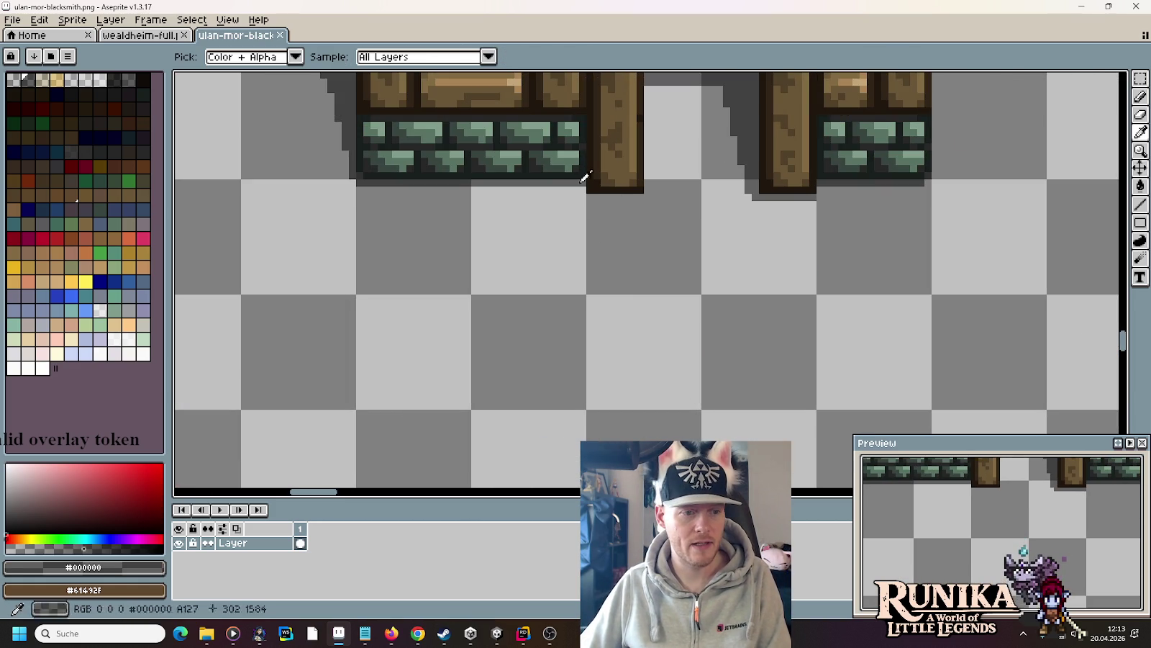
{"action": "key", "text": "b"}
{"action": "left_click_drag", "start_coordinate": [639, 197], "coordinate": [583, 189]}
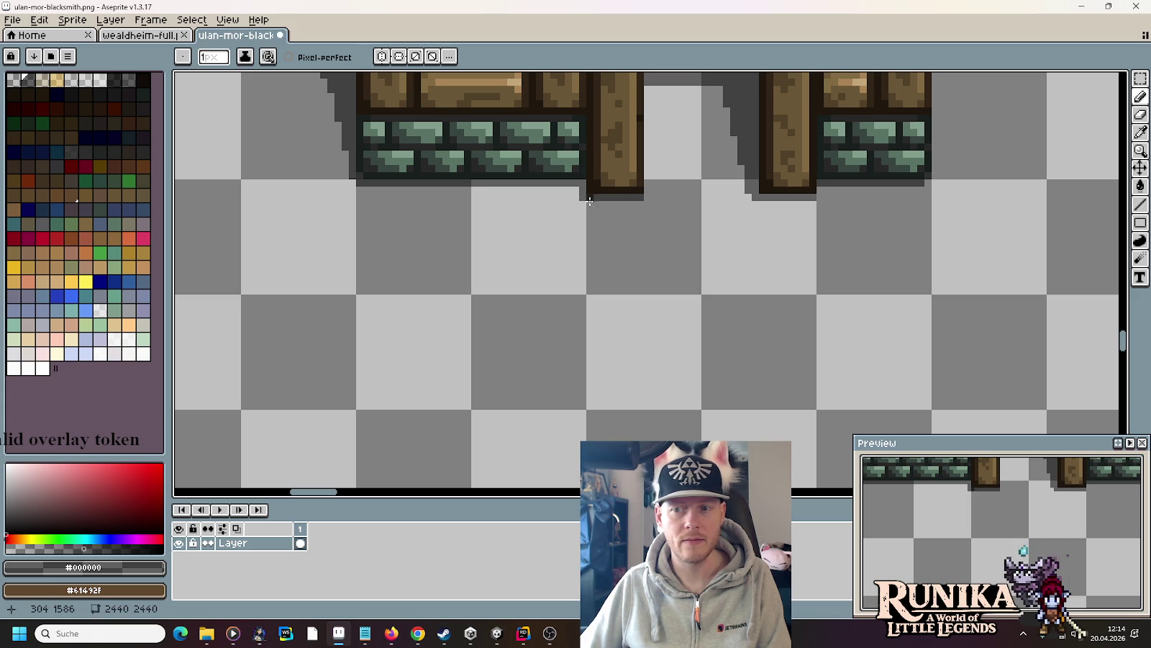
{"action": "key", "text": "i"}
{"action": "right_click", "coordinate": [684, 281]}
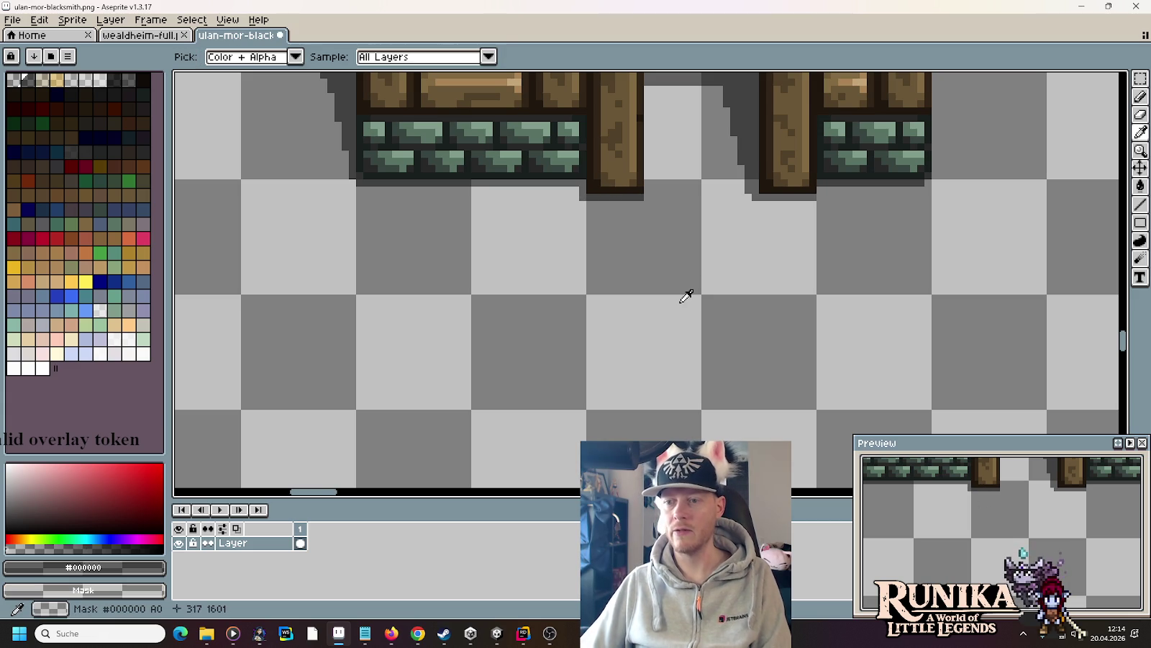
- Pan to the house sprites and marquee-select the ruined front wall piece
{"action": "scroll", "coordinate": [686, 297], "scroll_direction": "down", "scroll_amount": 1}
{"action": "scroll", "coordinate": [686, 297], "scroll_direction": "down", "scroll_amount": 2}
{"action": "scroll", "coordinate": [686, 297], "scroll_direction": "down", "scroll_amount": 2}
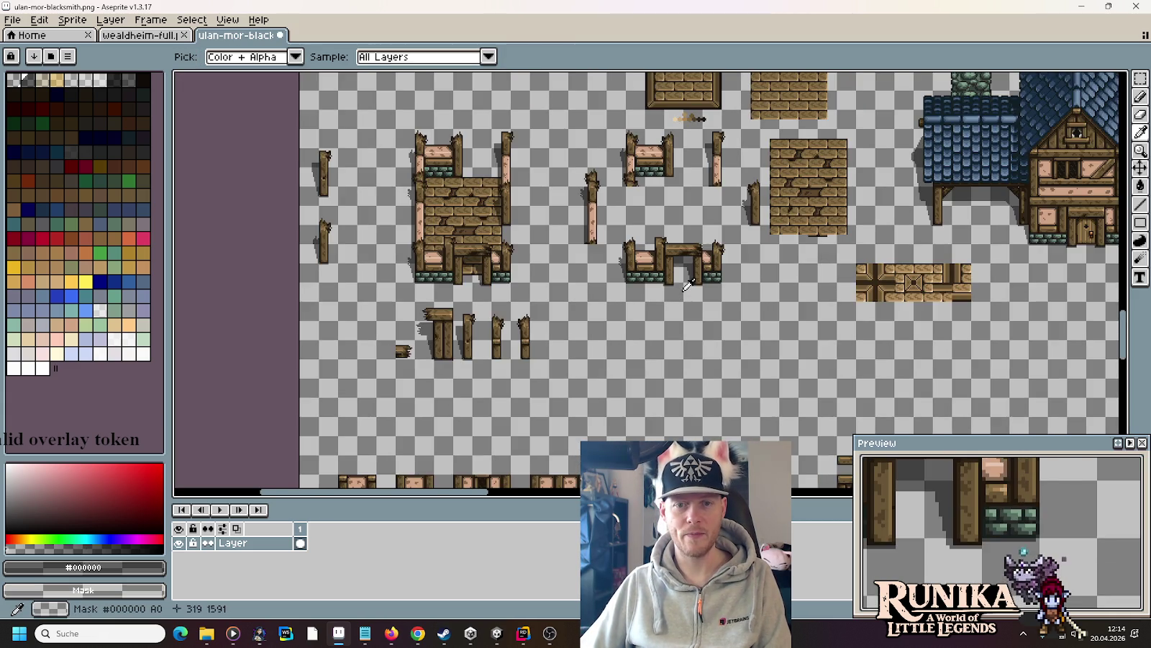
{"action": "scroll", "coordinate": [654, 345], "scroll_direction": "up", "scroll_amount": 4}
{"action": "scroll", "coordinate": [653, 345], "scroll_direction": "down", "scroll_amount": 1}
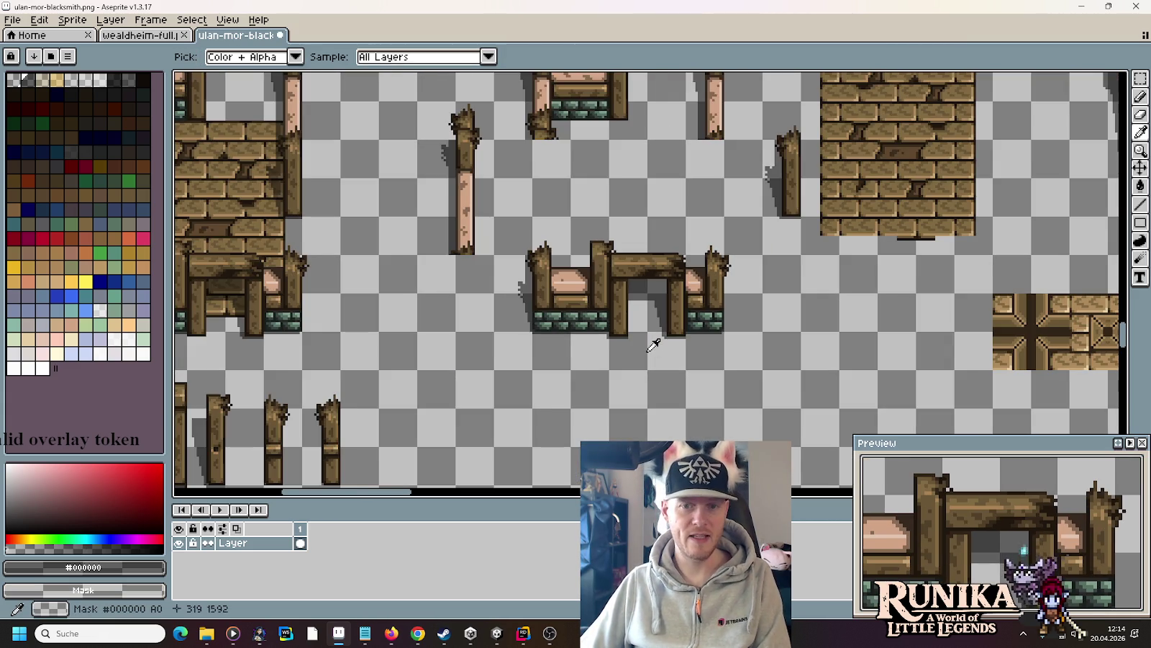
{"action": "scroll", "coordinate": [776, 290], "scroll_direction": "right", "scroll_amount": 10}
{"action": "scroll", "coordinate": [572, 309], "scroll_direction": "down", "scroll_amount": 3}
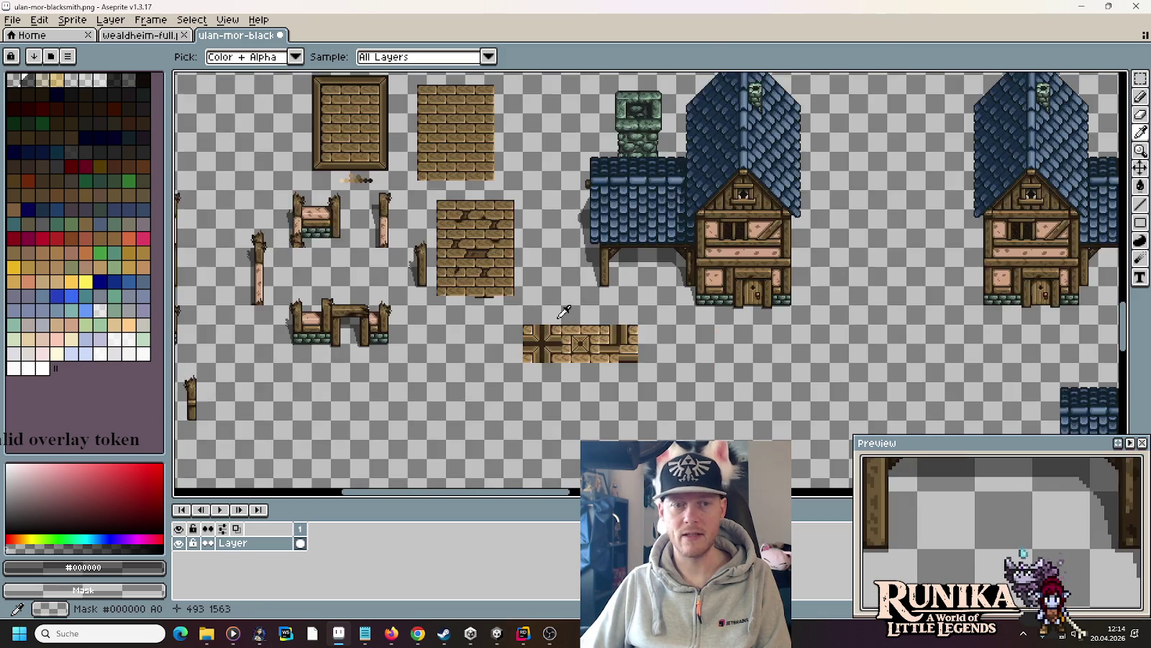
{"action": "scroll", "coordinate": [572, 309], "scroll_direction": "up", "scroll_amount": 2}
{"action": "left_click_drag", "start_coordinate": [479, 349], "coordinate": [562, 362]}
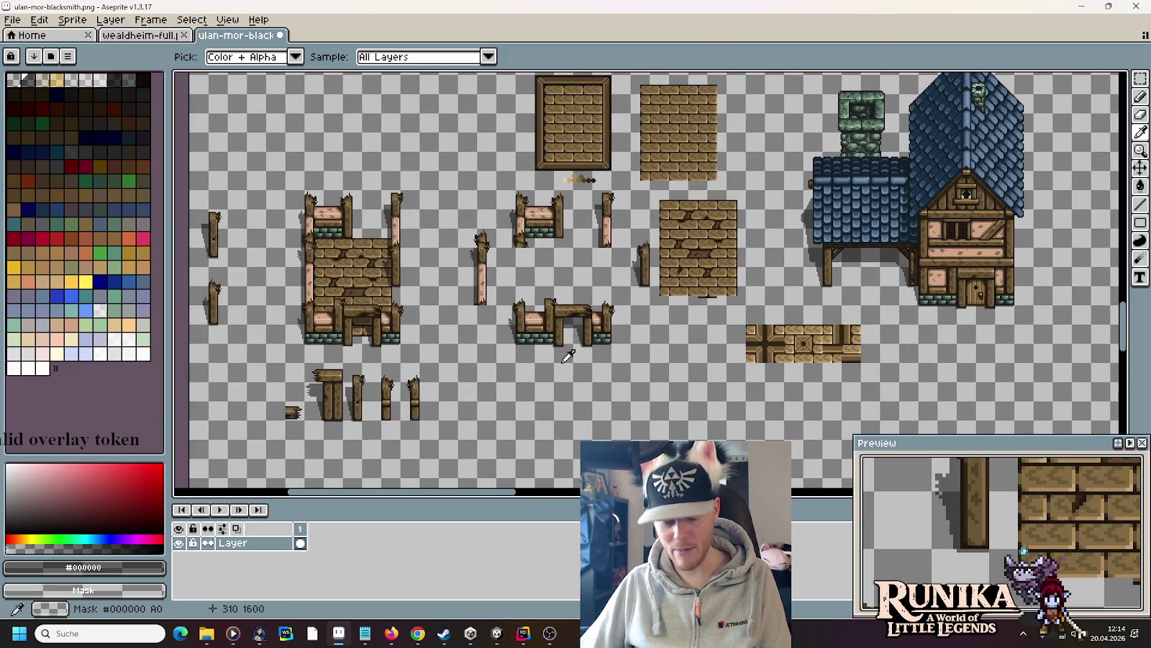
{"action": "key", "text": "m"}
{"action": "left_click_drag", "start_coordinate": [633, 365], "coordinate": [495, 284]}
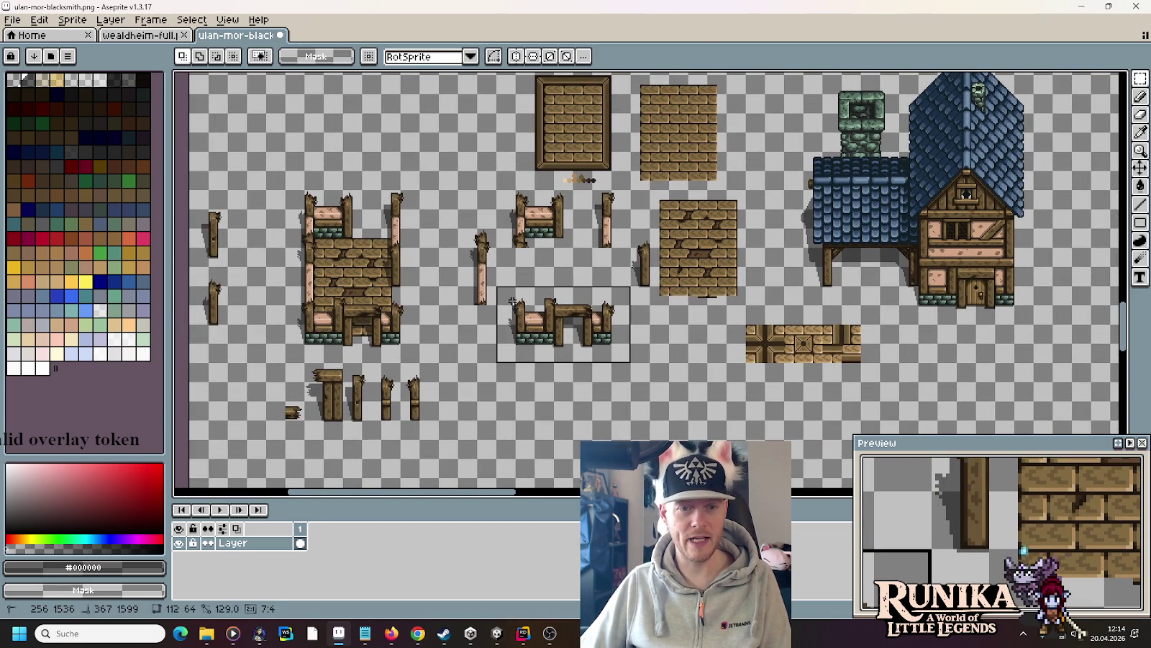
{"action": "left_click", "coordinate": [33, 60]}
- Paste the wall piece into a new 112×64 sprite and bring up its save dialog
{"action": "left_click", "coordinate": [12, 20]}
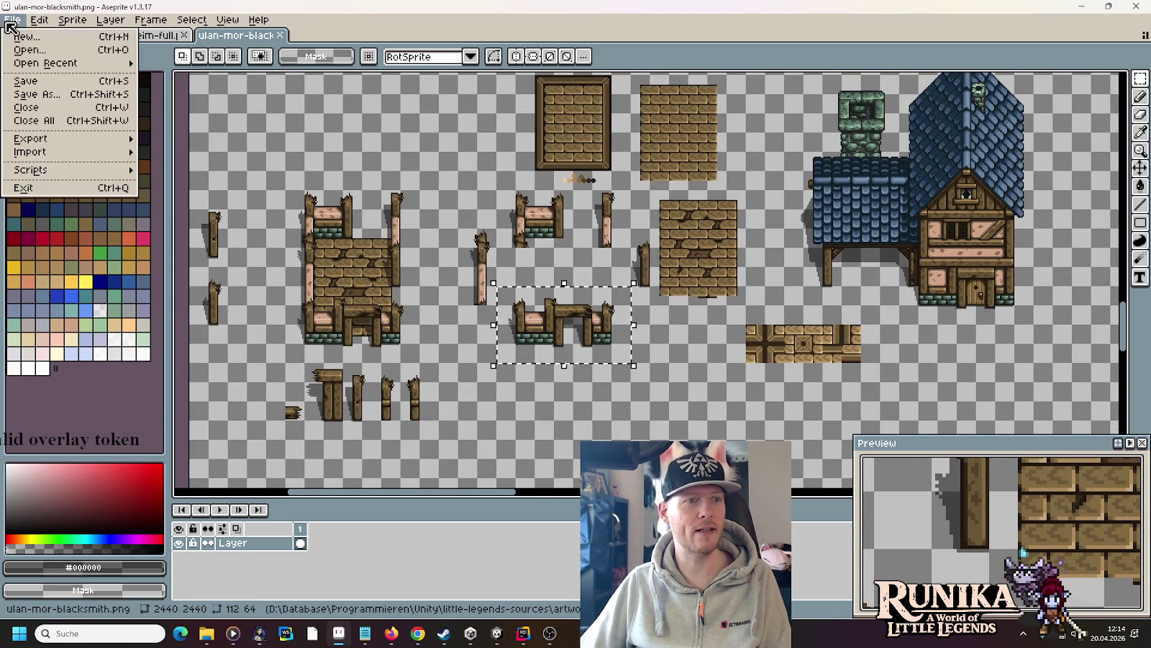
{"action": "left_click", "coordinate": [26, 33]}
{"action": "left_click", "coordinate": [552, 439]}
{"action": "key", "text": "ctrl+v"}
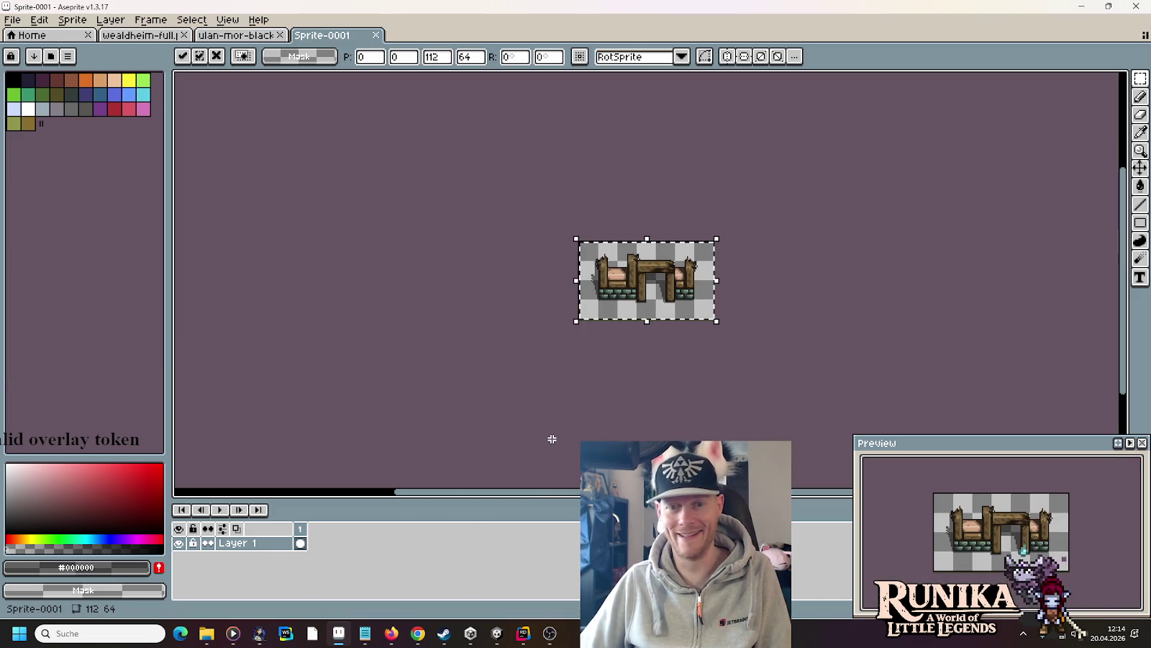
{"action": "key", "text": "ctrl+s"}
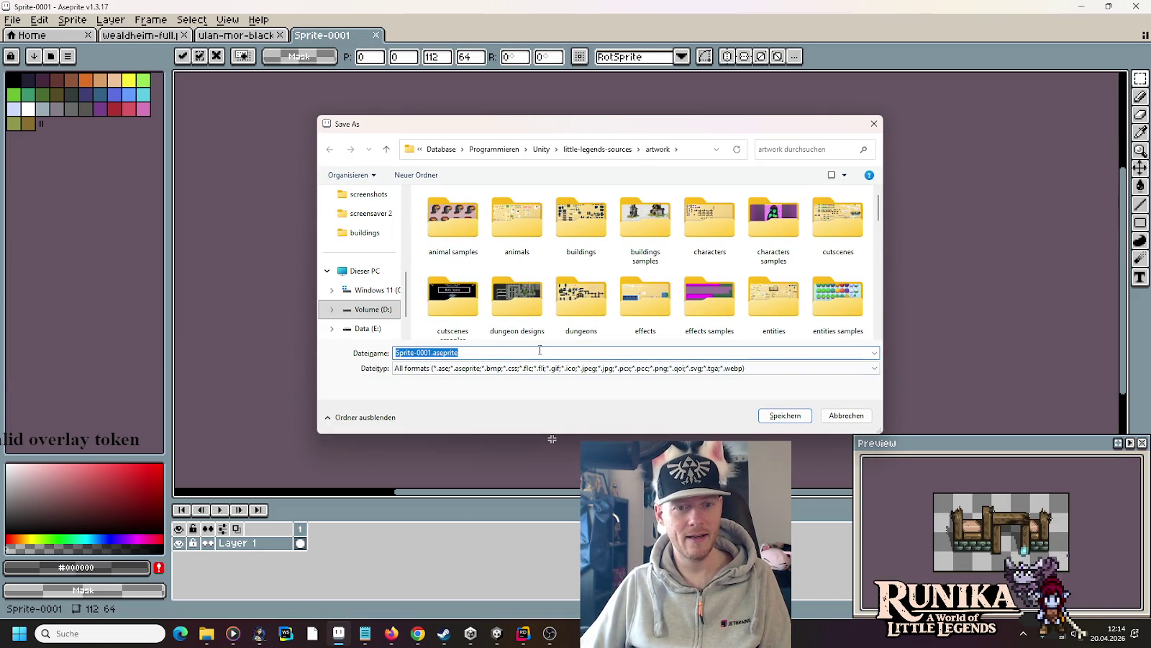
- Navigate the save dialog to images > entities > buildings
{"action": "left_click", "coordinate": [624, 148]}
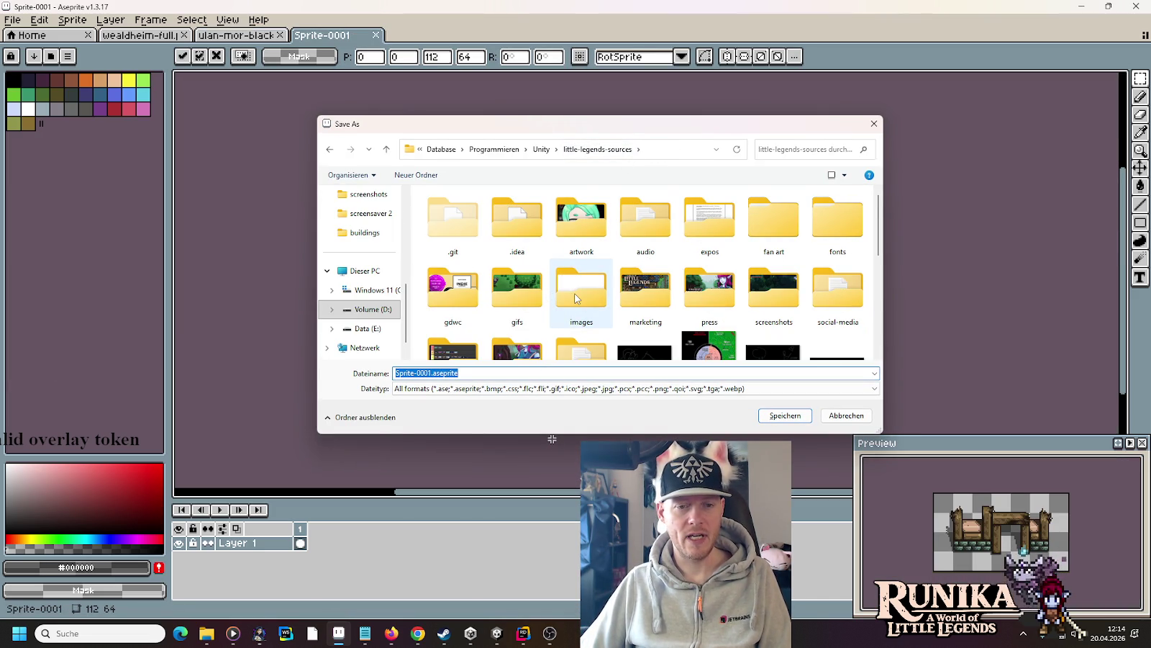
{"action": "double_click", "coordinate": [575, 299]}
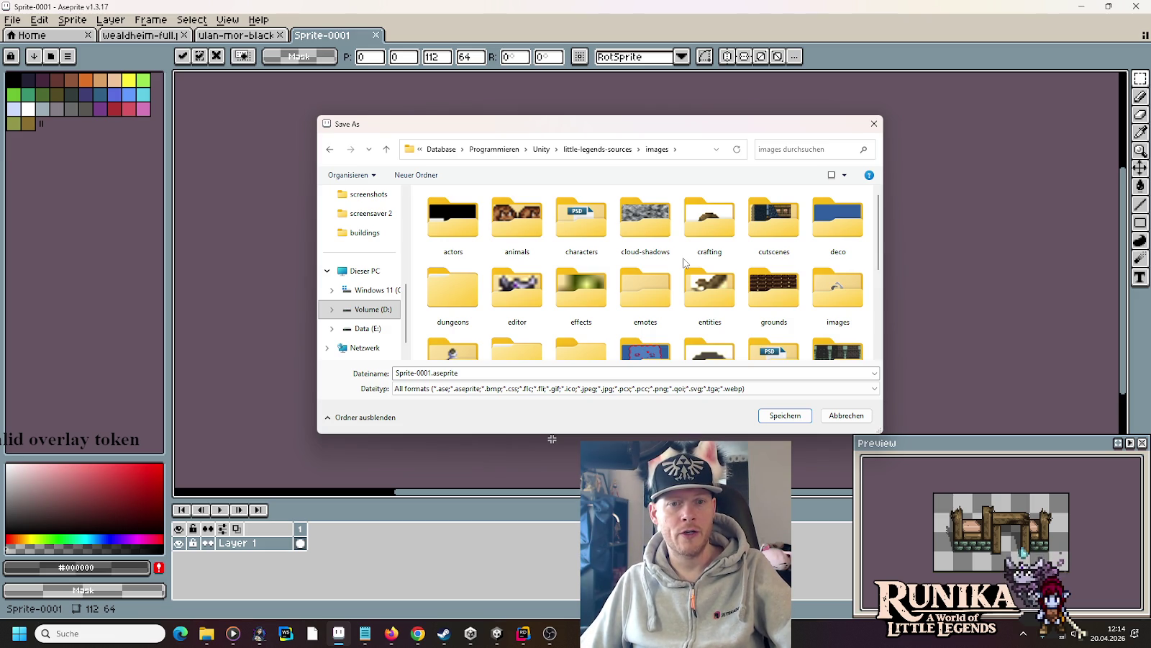
{"action": "scroll", "coordinate": [685, 262], "scroll_direction": "down", "scroll_amount": 1}
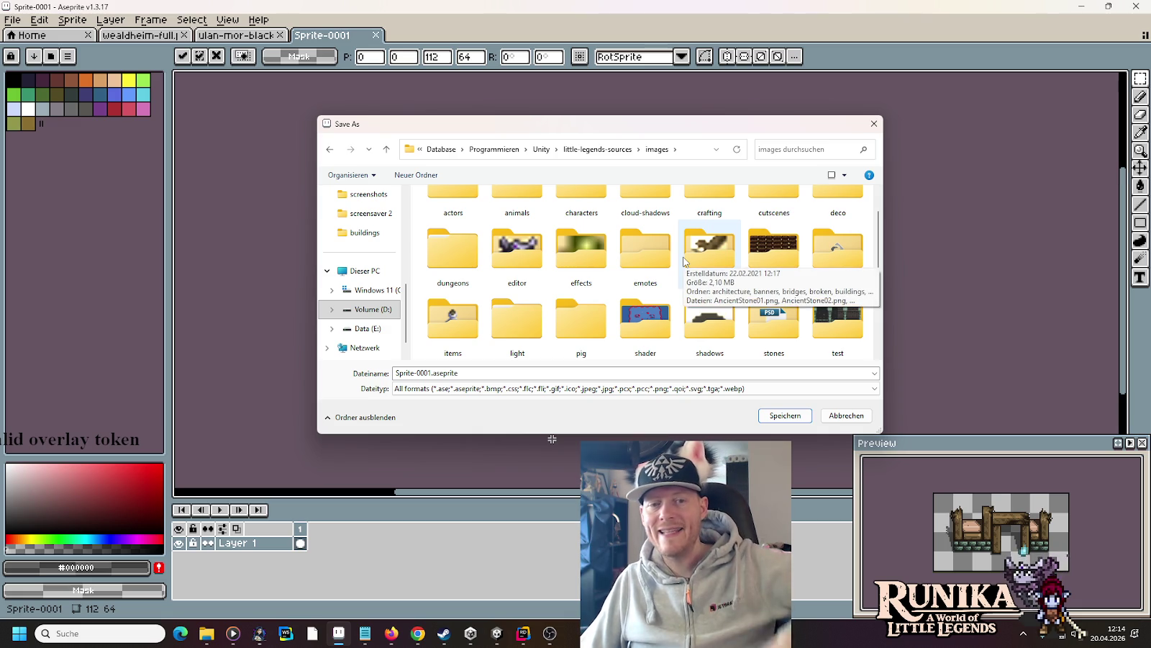
{"action": "scroll", "coordinate": [681, 275], "scroll_direction": "up", "scroll_amount": 1}
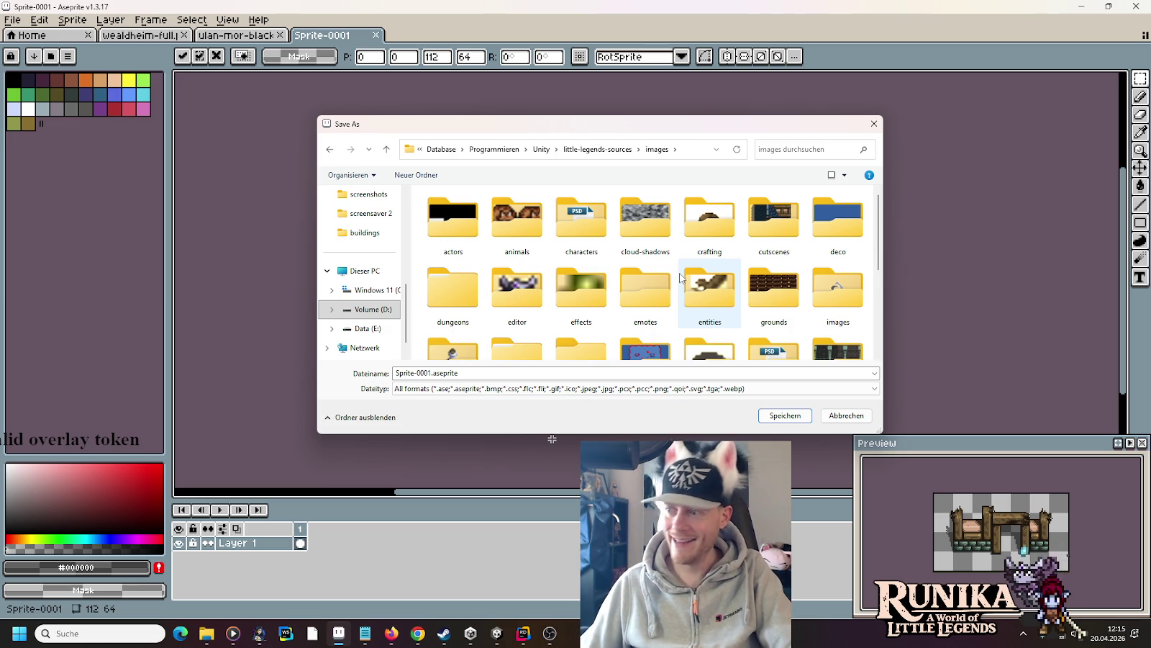
{"action": "left_click", "coordinate": [696, 279]}
{"action": "double_click", "coordinate": [696, 280]}
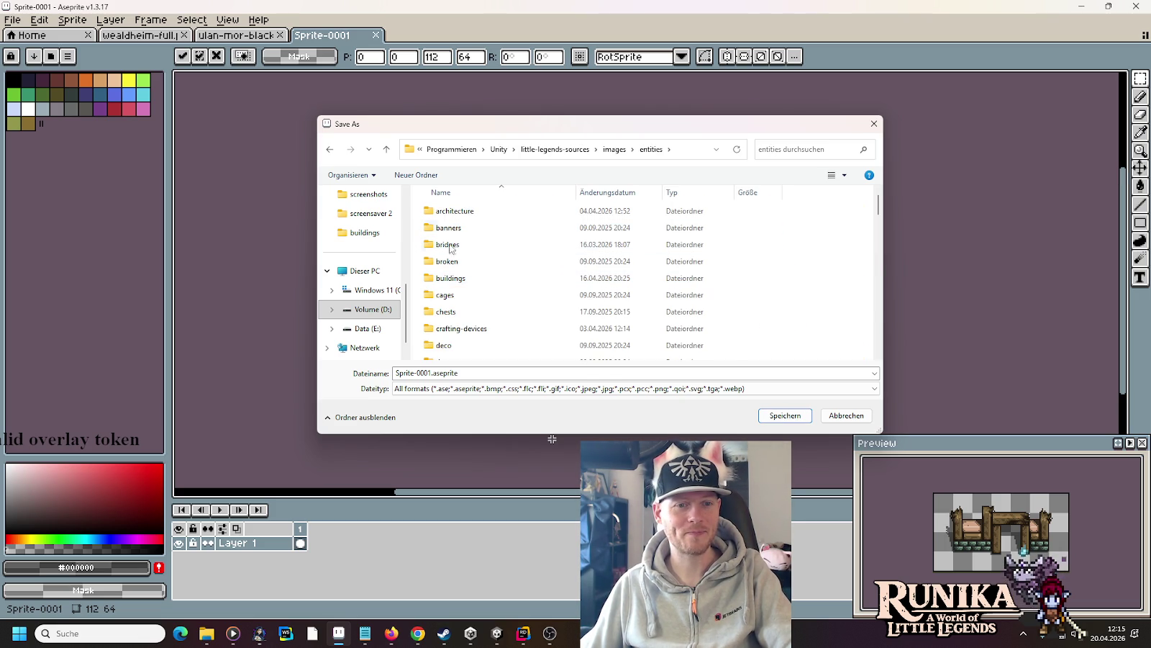
{"action": "left_click", "coordinate": [451, 276]}
{"action": "double_click", "coordinate": [451, 278]}
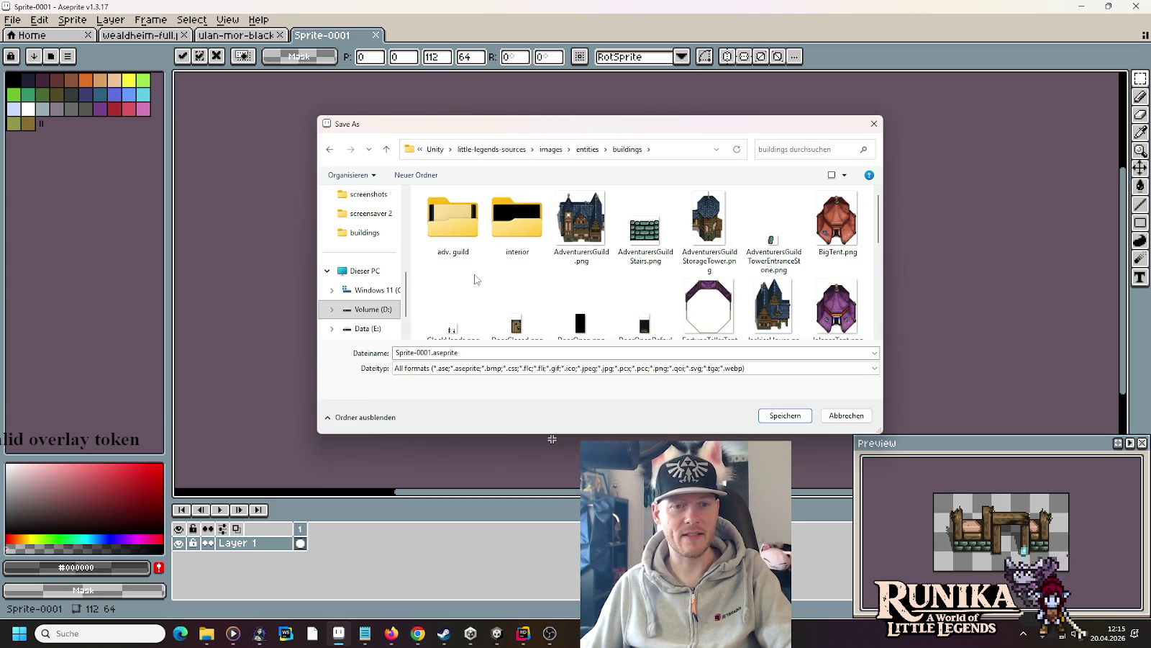
{"action": "scroll", "coordinate": [477, 279], "scroll_direction": "down", "scroll_amount": 10}
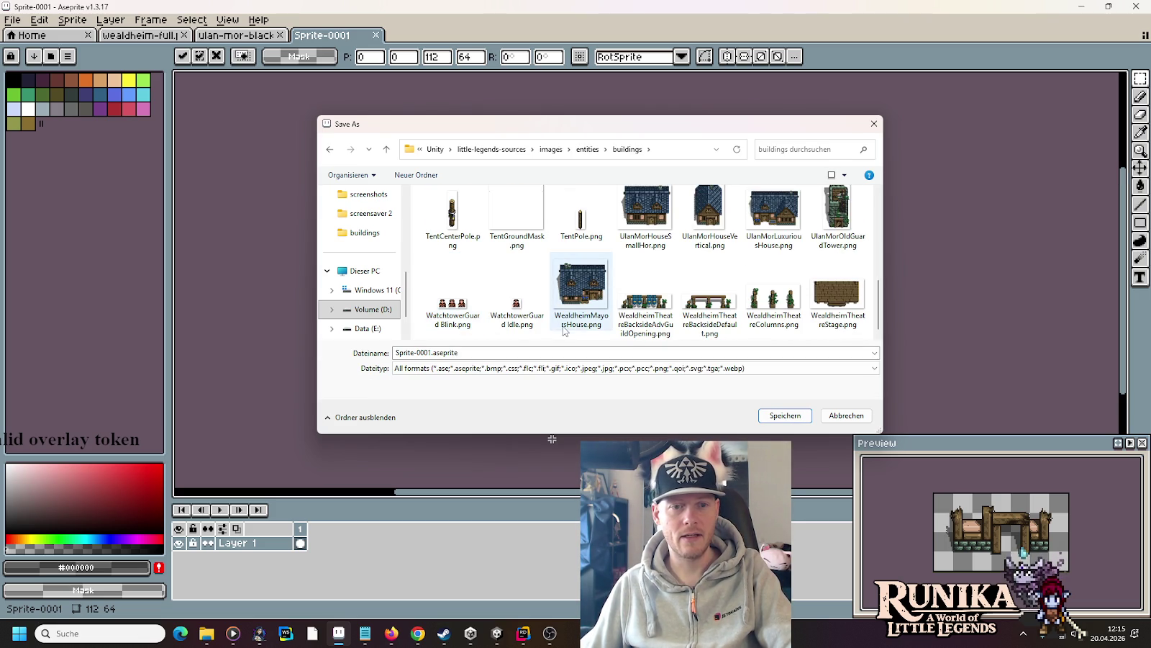
- Create a lowercase 'blacksmith' folder there, open it, and select the default file name
{"action": "right_click", "coordinate": [551, 252]}
{"action": "mouse_move", "coordinate": [598, 387]}
{"action": "left_click", "coordinate": [698, 390]}
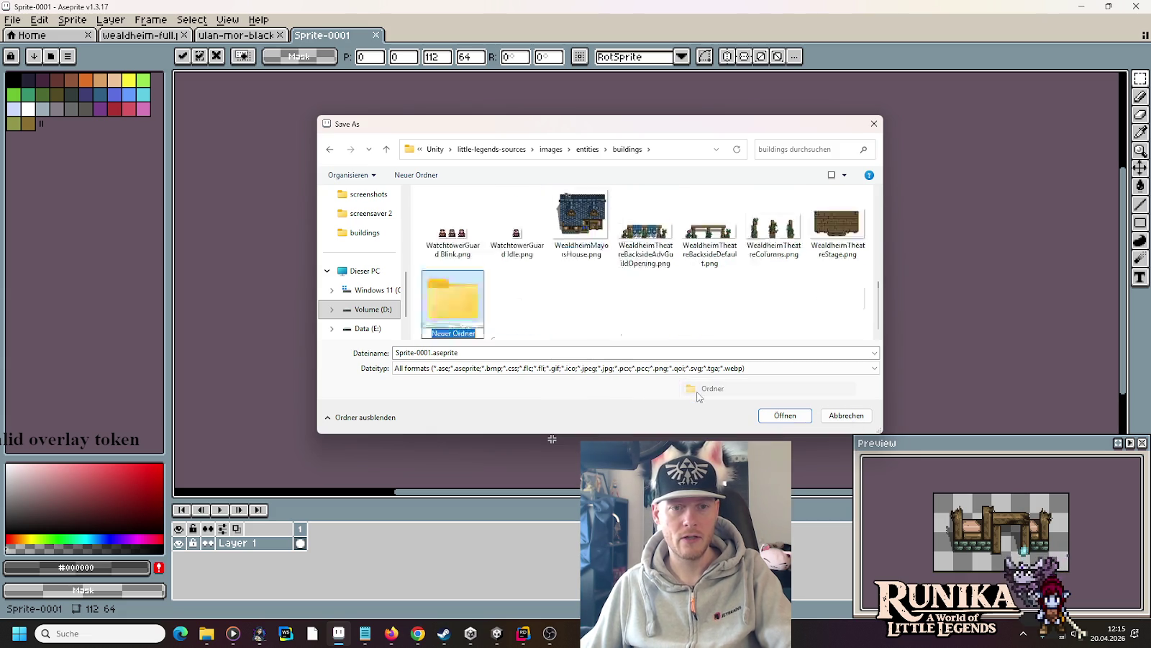
{"action": "type", "text": "Blacksmith"}
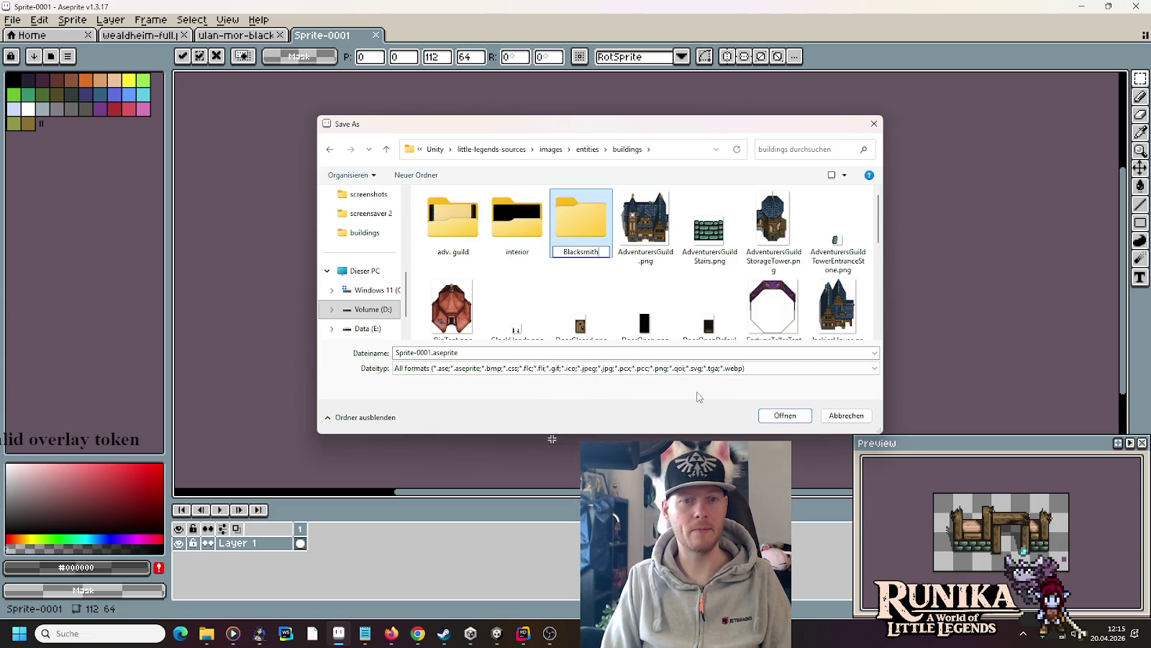
{"action": "key", "text": "Return"}
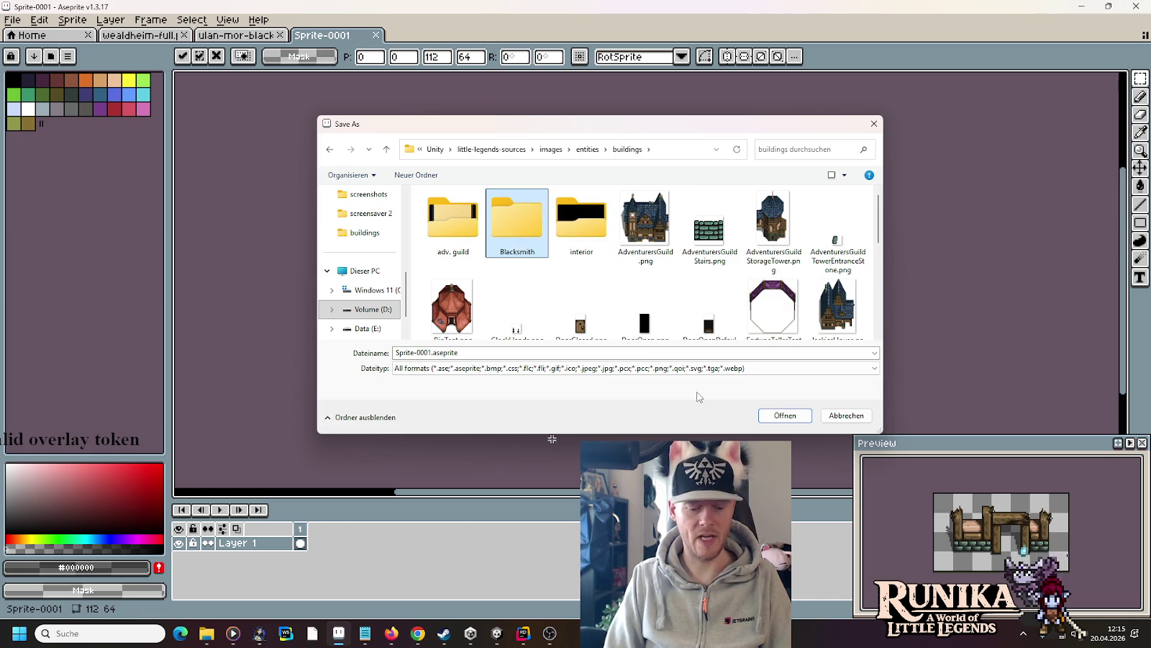
{"action": "key", "text": "F2"}
{"action": "key", "text": "Home"}
{"action": "key", "text": "Delete"}
{"action": "type", "text": "b"}
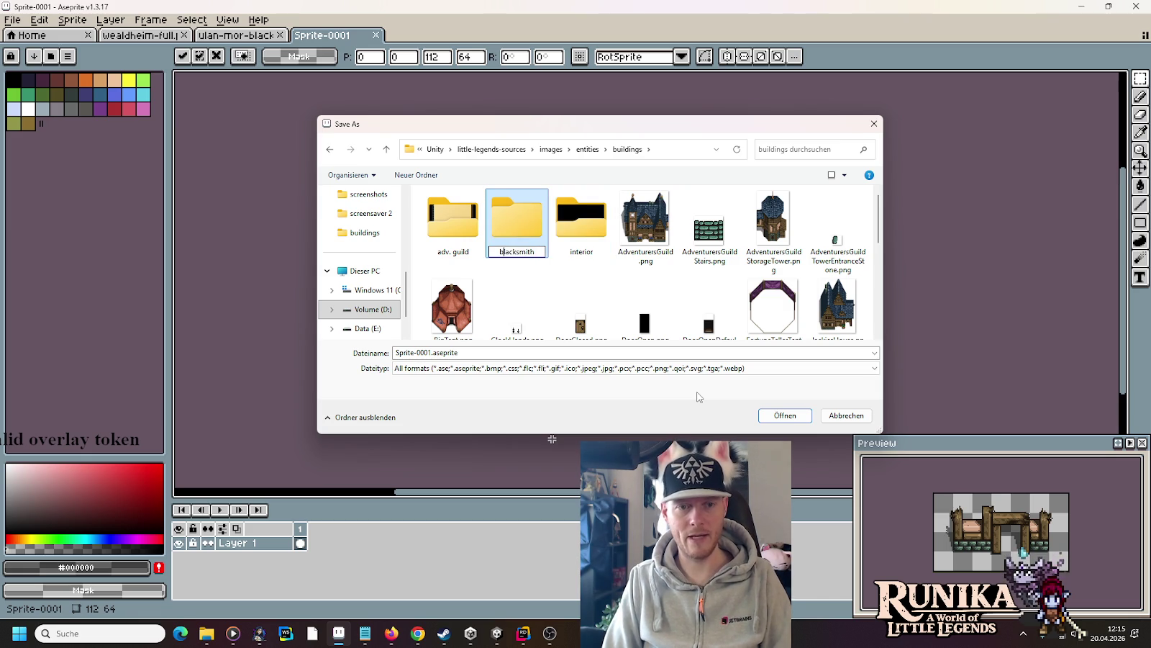
{"action": "key", "text": "Return"}
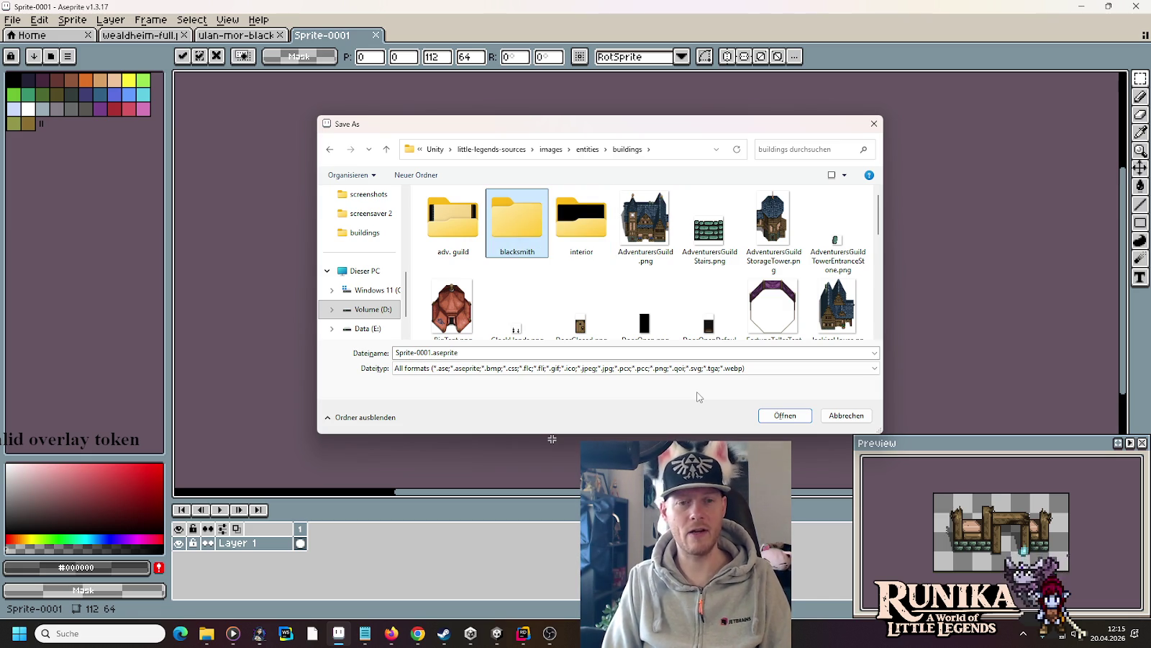
{"action": "key", "text": "Return"}
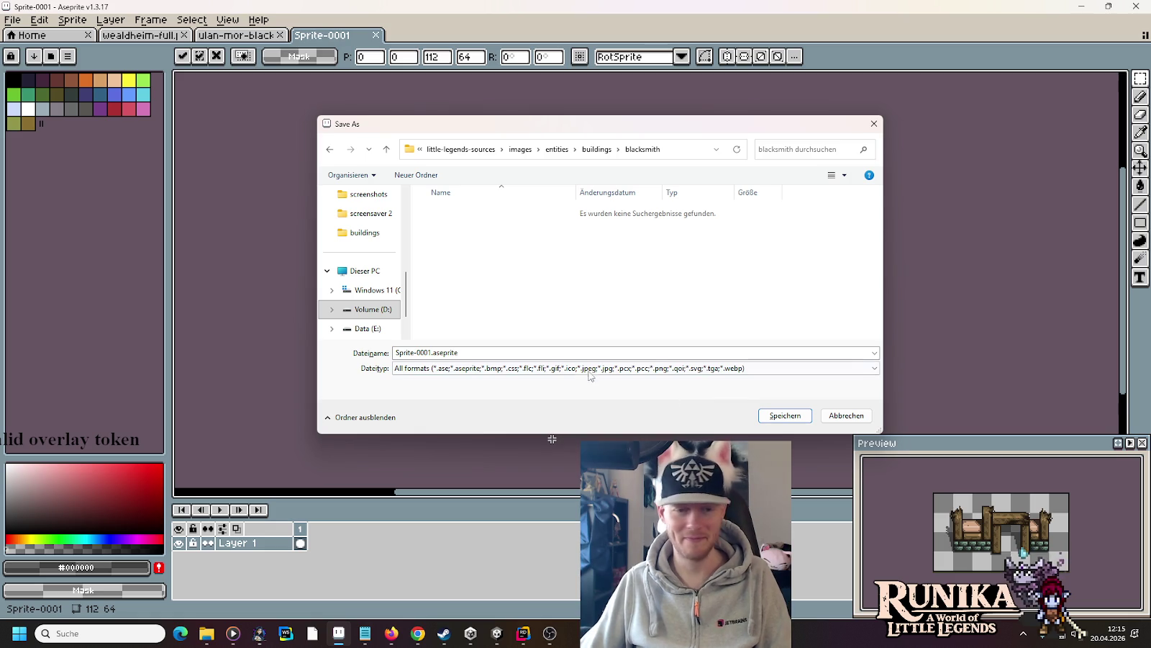
{"action": "left_click", "coordinate": [545, 352]}
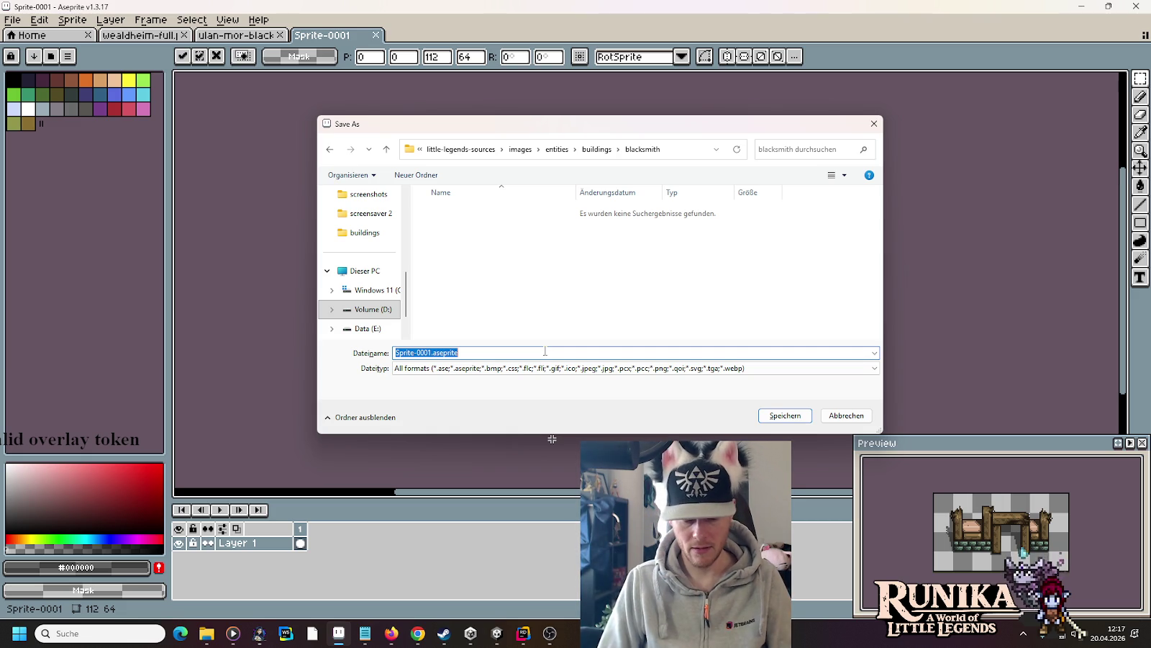
- Enter 'RuinedBlacksmith Front.png' as the file name and save the wall sprite
{"action": "type", "text": "RuinedBlacksmith"}
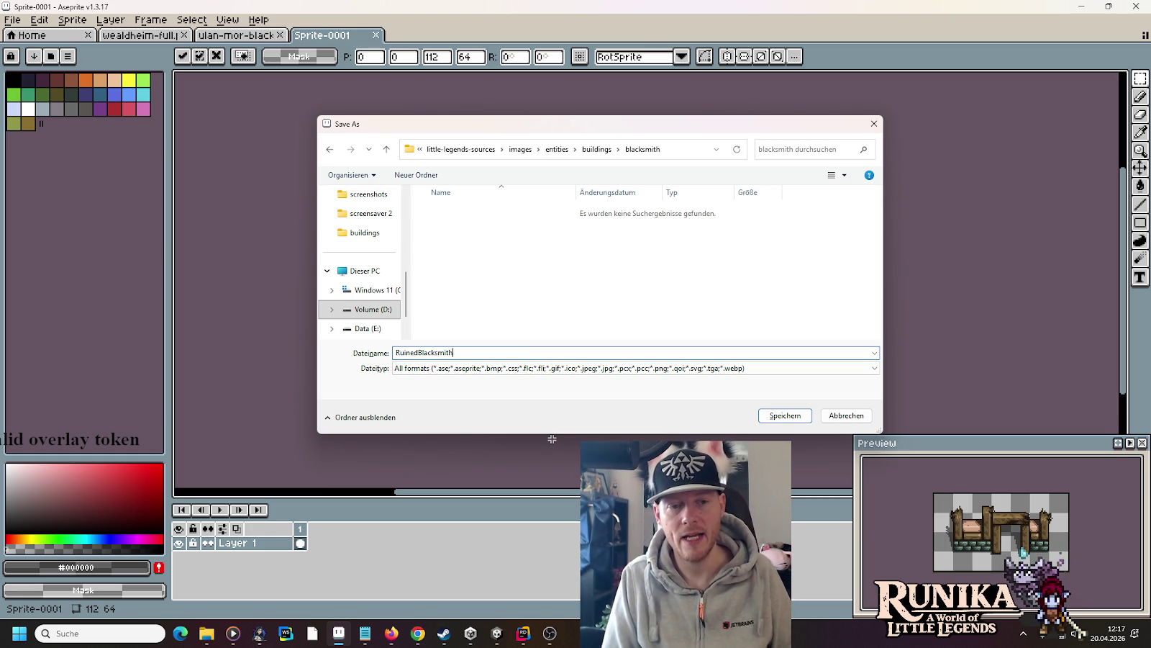
{"action": "type", "text": "Front.png"}
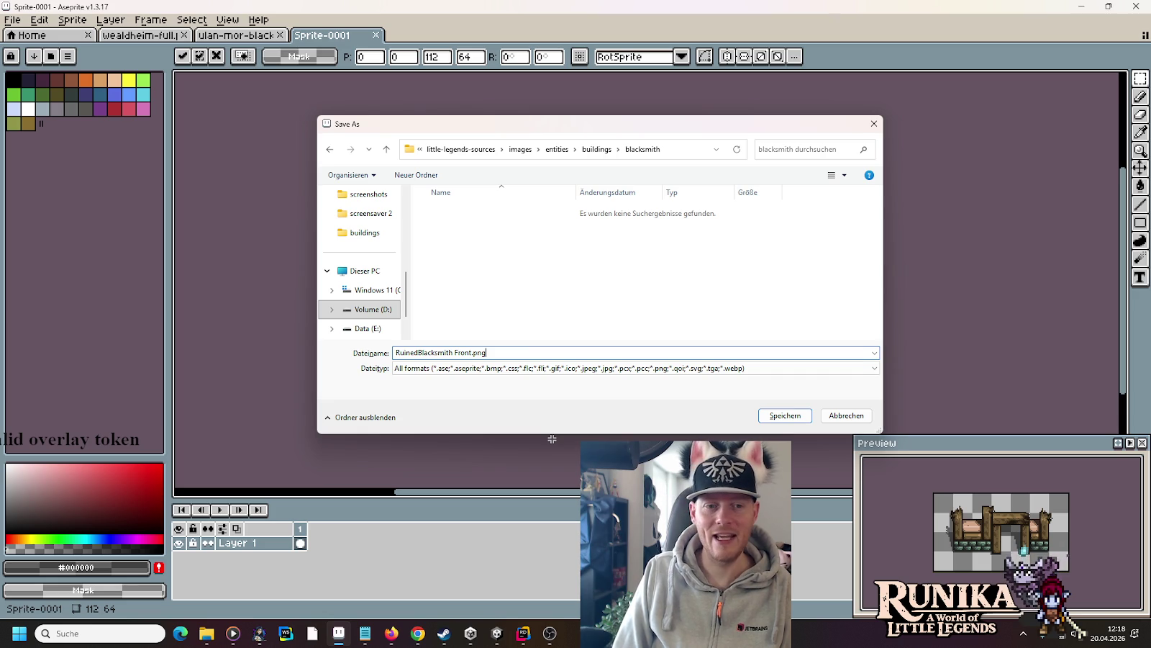
{"action": "key", "text": "Return"}
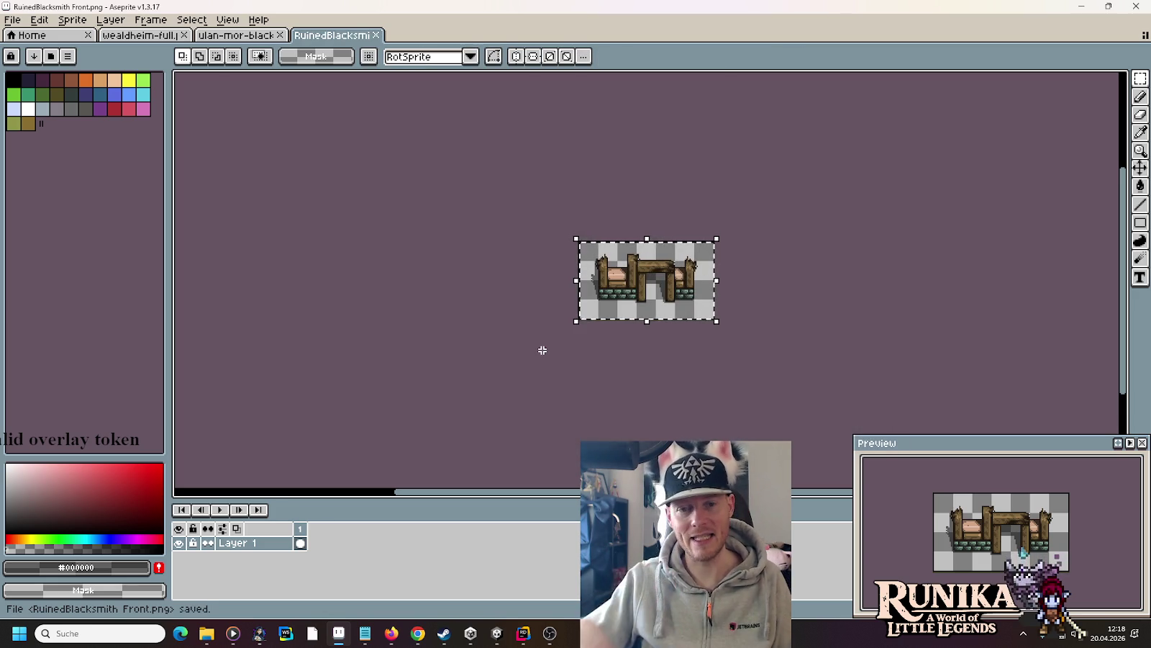
{"action": "left_click", "coordinate": [236, 34]}
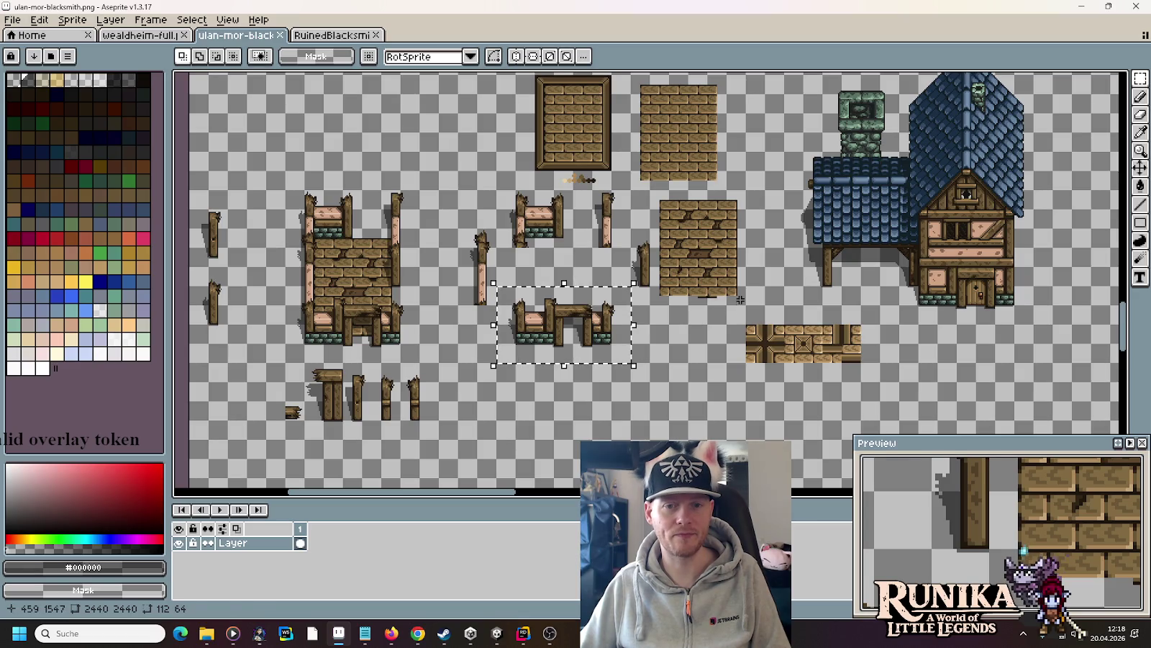
- Copy the brick floor into a new 80x96 sprite and save it as 'RuinedBlacksmith Floor.png'
{"action": "left_click_drag", "start_coordinate": [745, 304], "coordinate": [663, 199]}
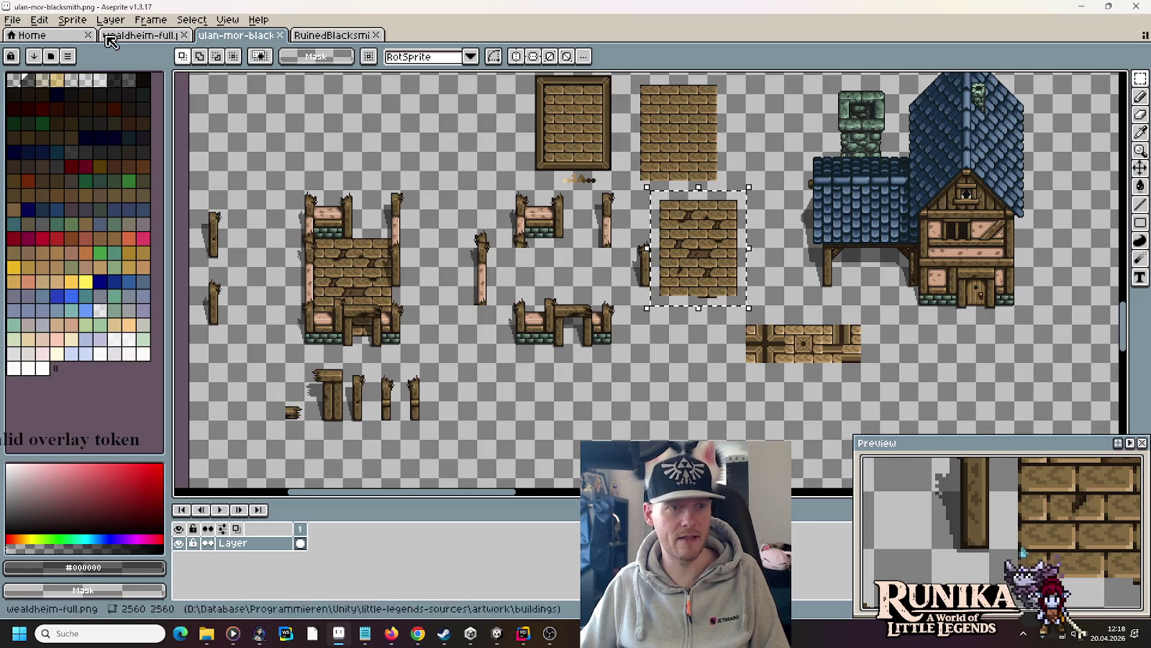
{"action": "key", "text": "ctrl+c"}
{"action": "left_click", "coordinate": [13, 19]}
{"action": "left_click", "coordinate": [29, 32]}
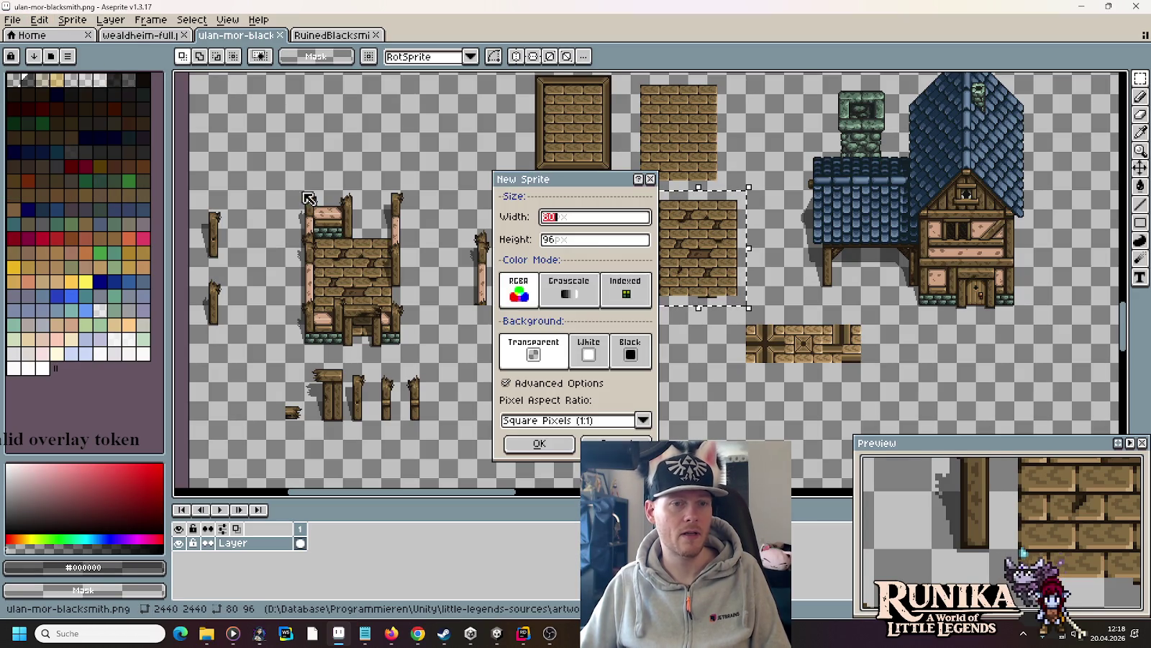
{"action": "left_click", "coordinate": [517, 439]}
{"action": "key", "text": "ctrl+v"}
{"action": "key", "text": "ctrl+s"}
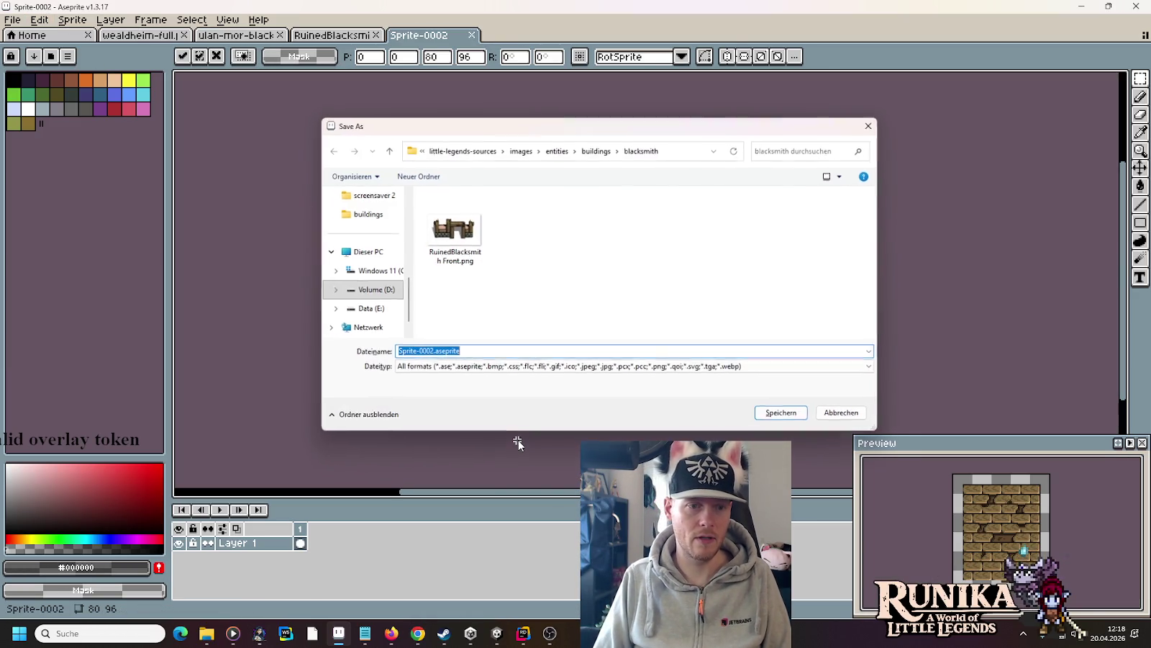
{"action": "left_click", "coordinate": [453, 245]}
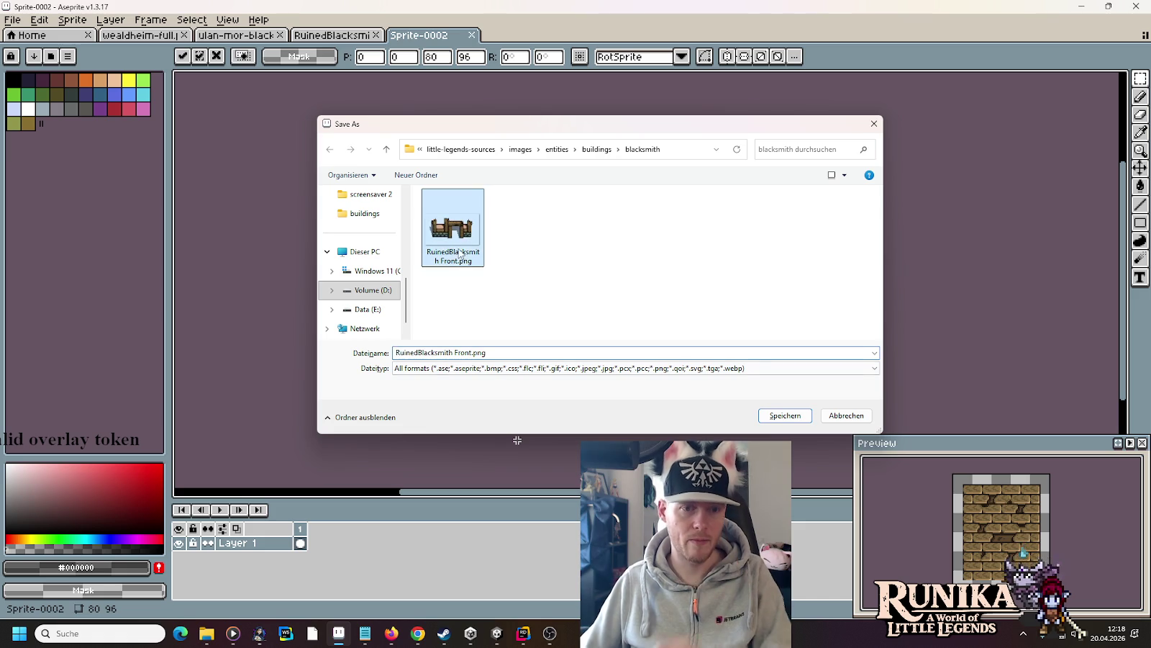
{"action": "left_click", "coordinate": [458, 352]}
{"action": "key", "text": "Delete"}
{"action": "key", "text": "Delete"}
{"action": "key", "text": "Delete"}
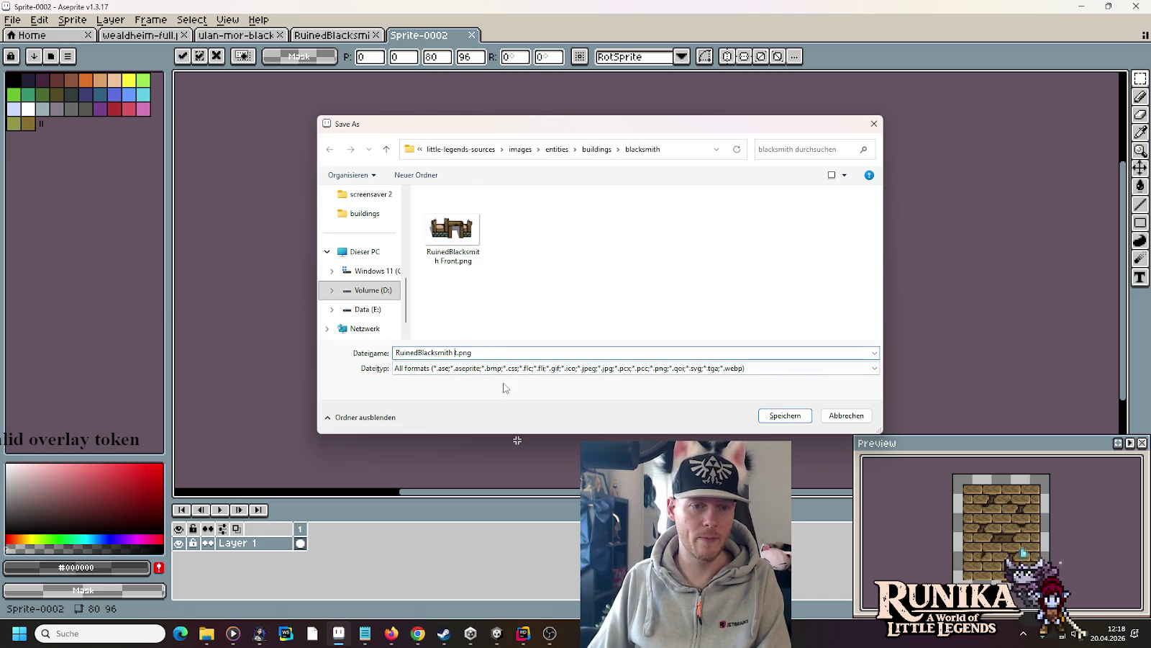
{"action": "type", "text": "Floor."}
{"action": "key", "text": "Return"}
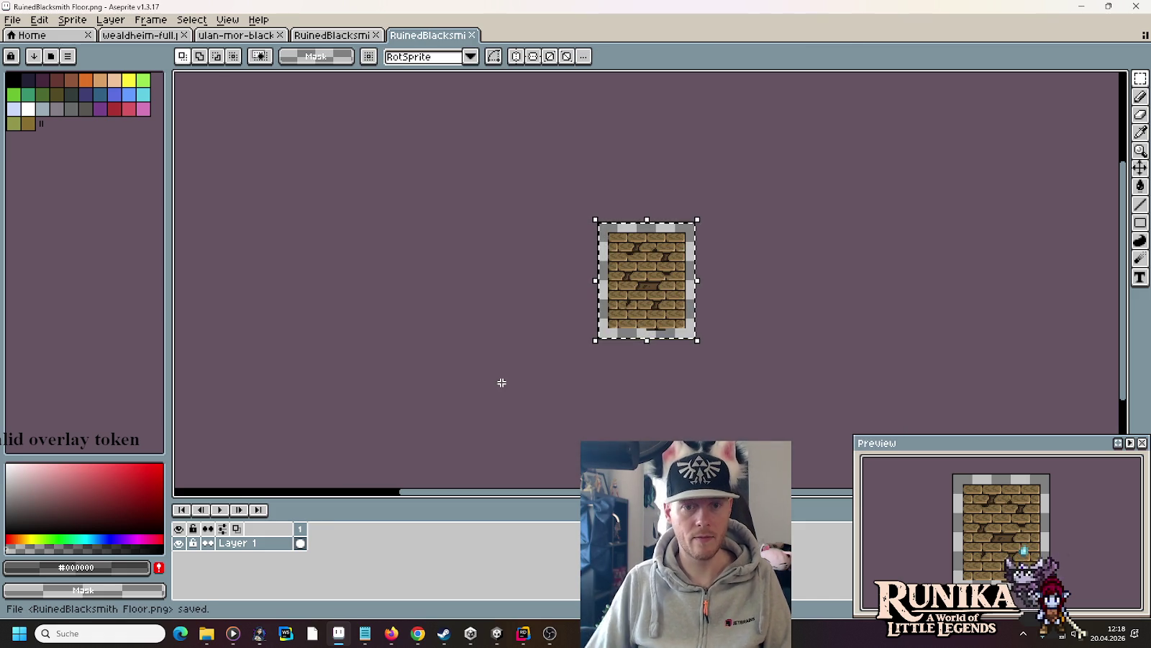
- Copy the single wooden post from the tileset into a new 32x64 sprite
{"action": "left_click", "coordinate": [238, 35]}
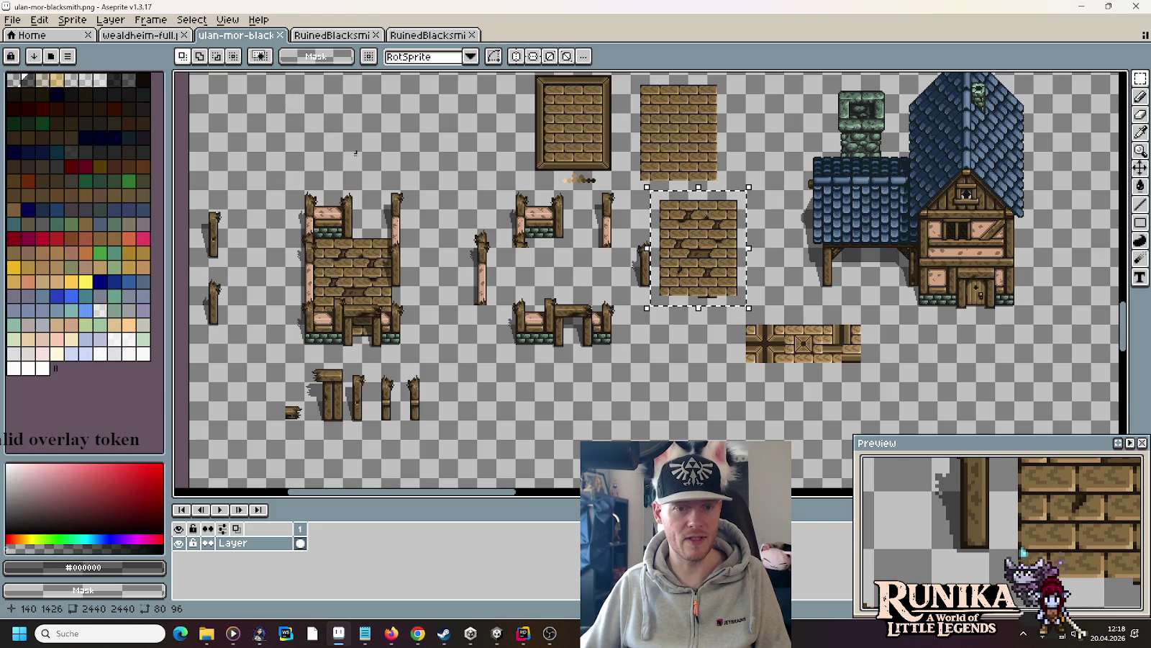
{"action": "left_click", "coordinate": [487, 294]}
{"action": "left_click_drag", "start_coordinate": [487, 295], "coordinate": [457, 228]}
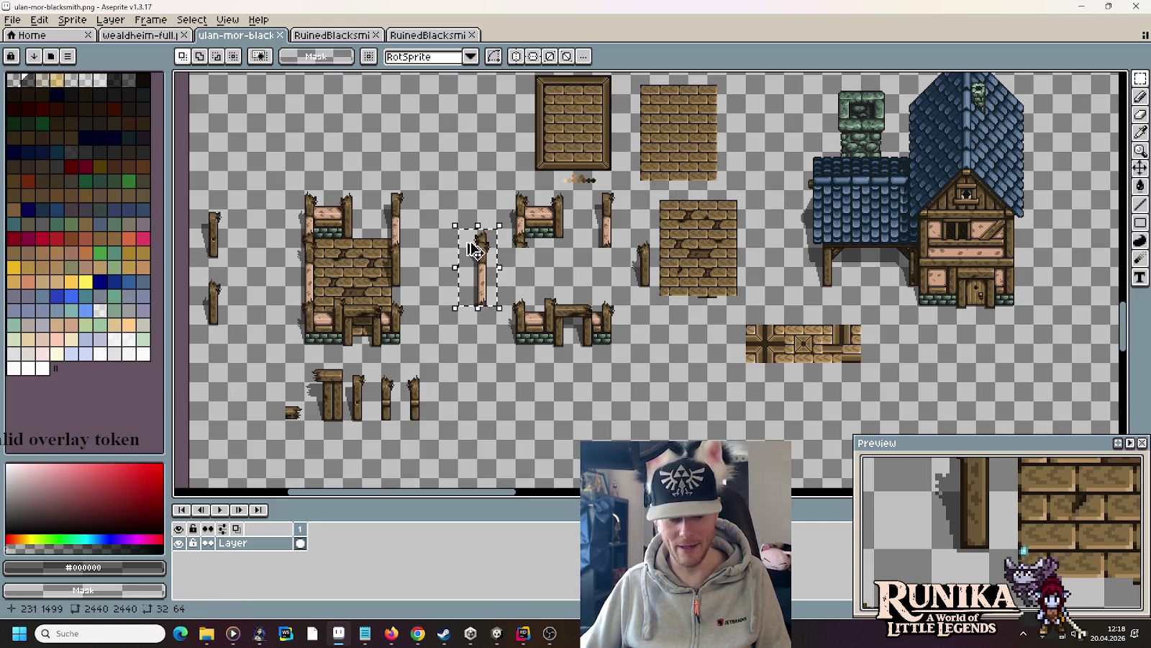
{"action": "left_click", "coordinate": [12, 20]}
{"action": "left_click", "coordinate": [29, 31]}
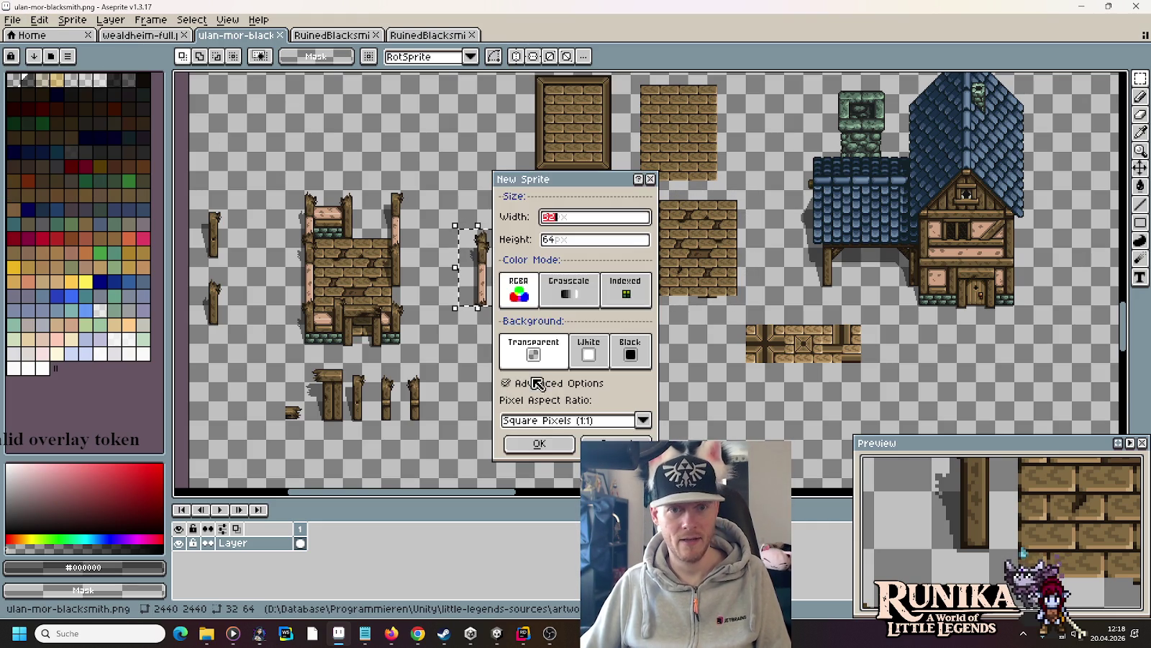
{"action": "left_click", "coordinate": [533, 445]}
{"action": "key", "text": "ctrl+v"}
- Save the post sprite as 'RuinedBlacksmith Wall1.png'
{"action": "key", "text": "ctrl+s"}
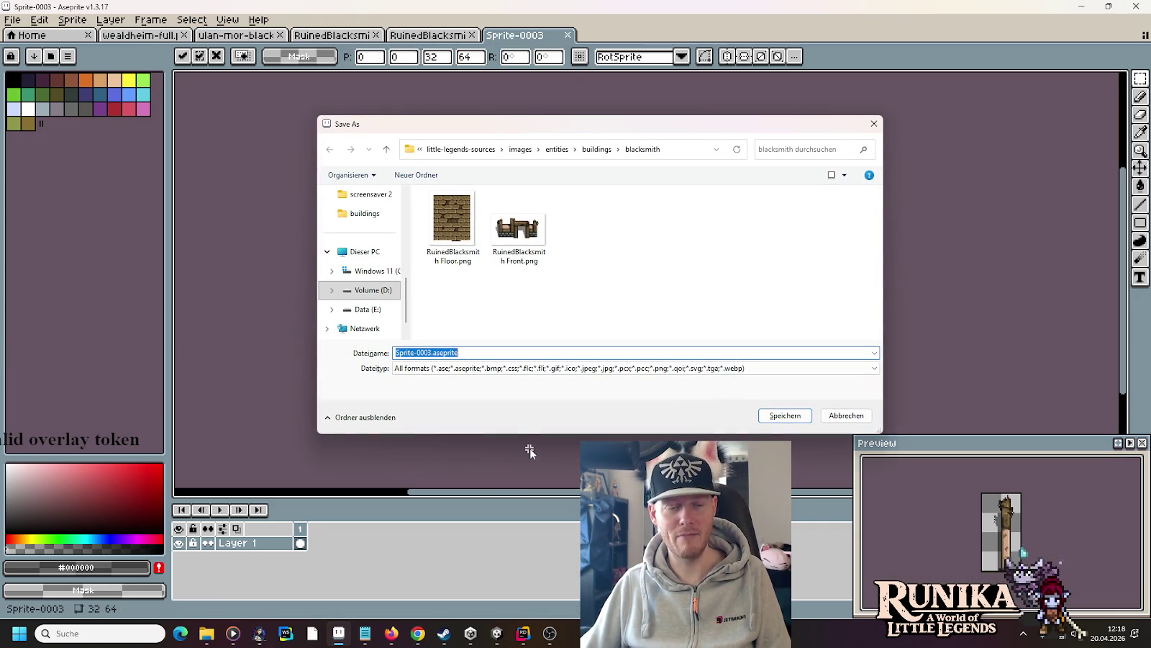
{"action": "left_click", "coordinate": [518, 226]}
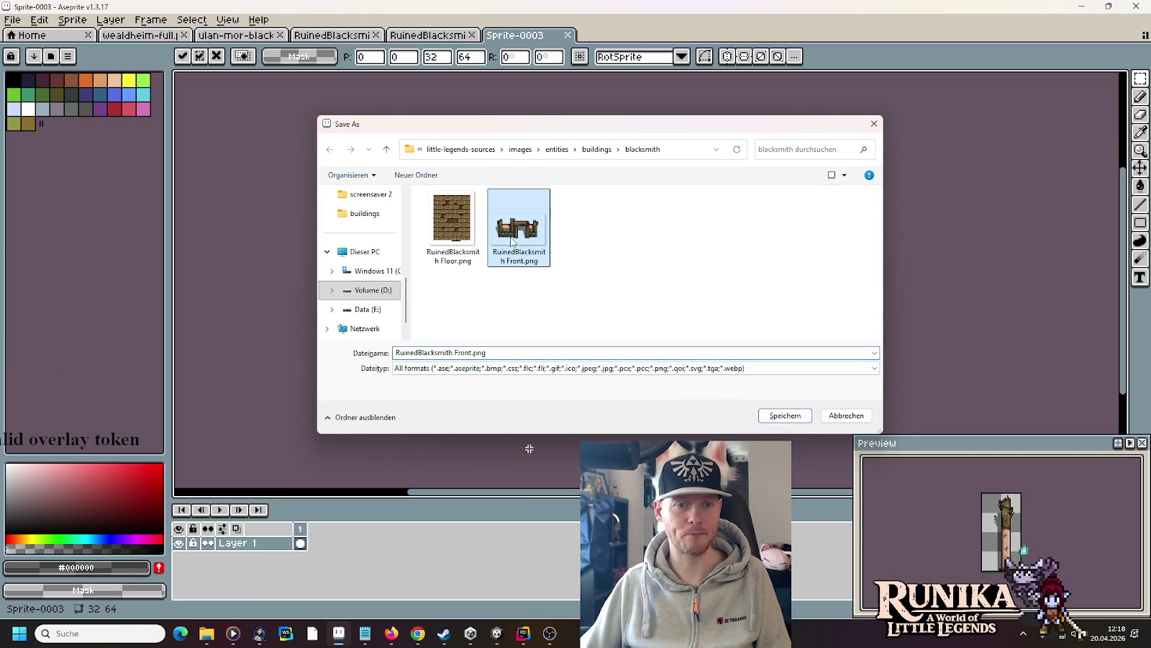
{"action": "left_click", "coordinate": [472, 353]}
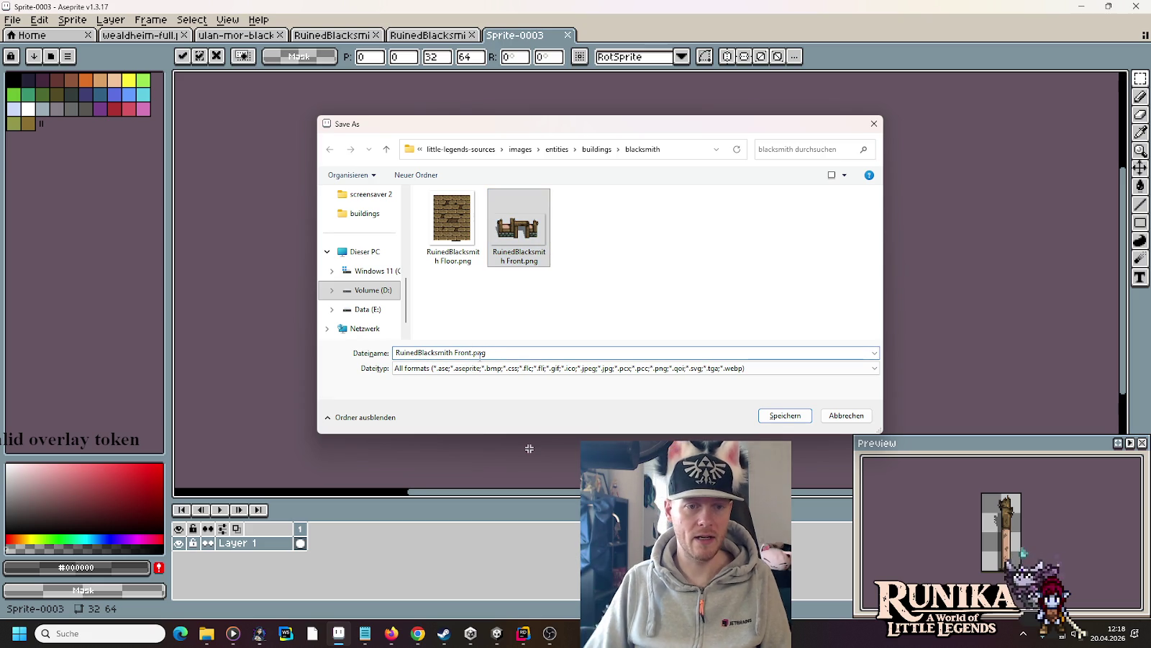
{"action": "key", "text": "BackSpace"}
{"action": "key", "text": "BackSpace"}
{"action": "key", "text": "BackSpace"}
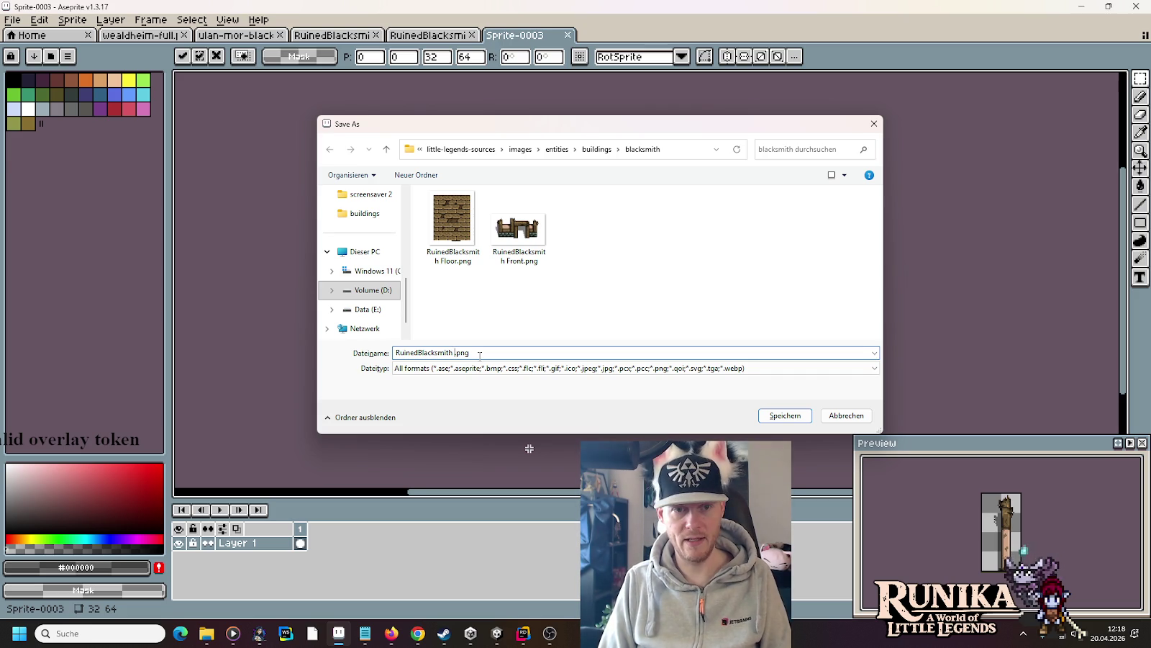
{"action": "type", "text": "Wall1"}
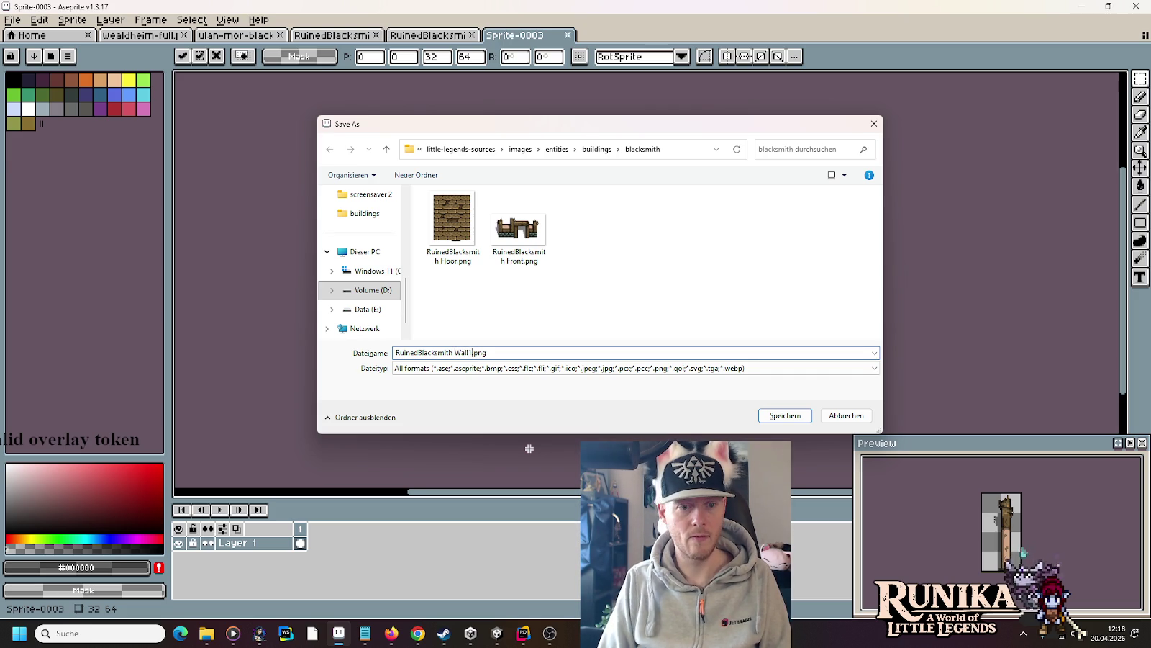
{"action": "key", "text": "Return"}
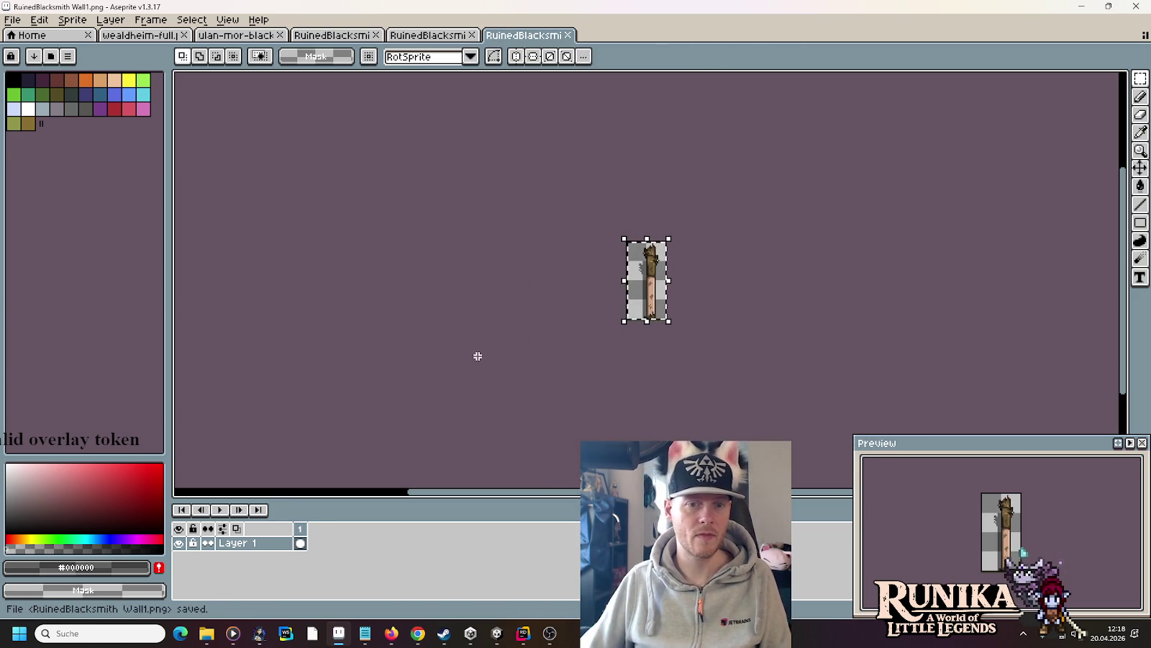
{"action": "left_click", "coordinate": [419, 36]}
{"action": "left_click", "coordinate": [337, 36]}
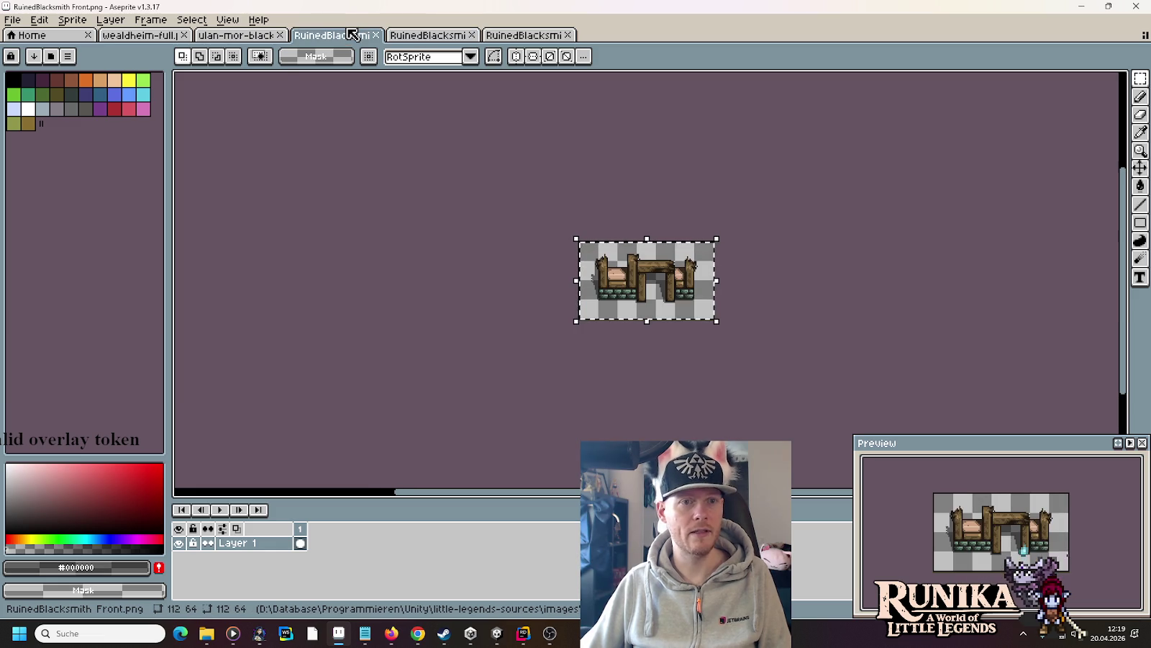
- Copy the bench piece into a new 64x48 sprite and save it as 'RuinedBlacksmith Wall2.png'
{"action": "left_click", "coordinate": [274, 37]}
{"action": "mouse_move", "coordinate": [577, 250]}
{"action": "left_mouse_down"}
{"action": "mouse_move", "coordinate": [515, 188]}
{"action": "mouse_move", "coordinate": [494, 187]}
{"action": "left_mouse_up"}
{"action": "left_click", "coordinate": [12, 20]}
{"action": "left_click", "coordinate": [22, 33]}
{"action": "left_click", "coordinate": [539, 443]}
{"action": "key", "text": "ctrl+v"}
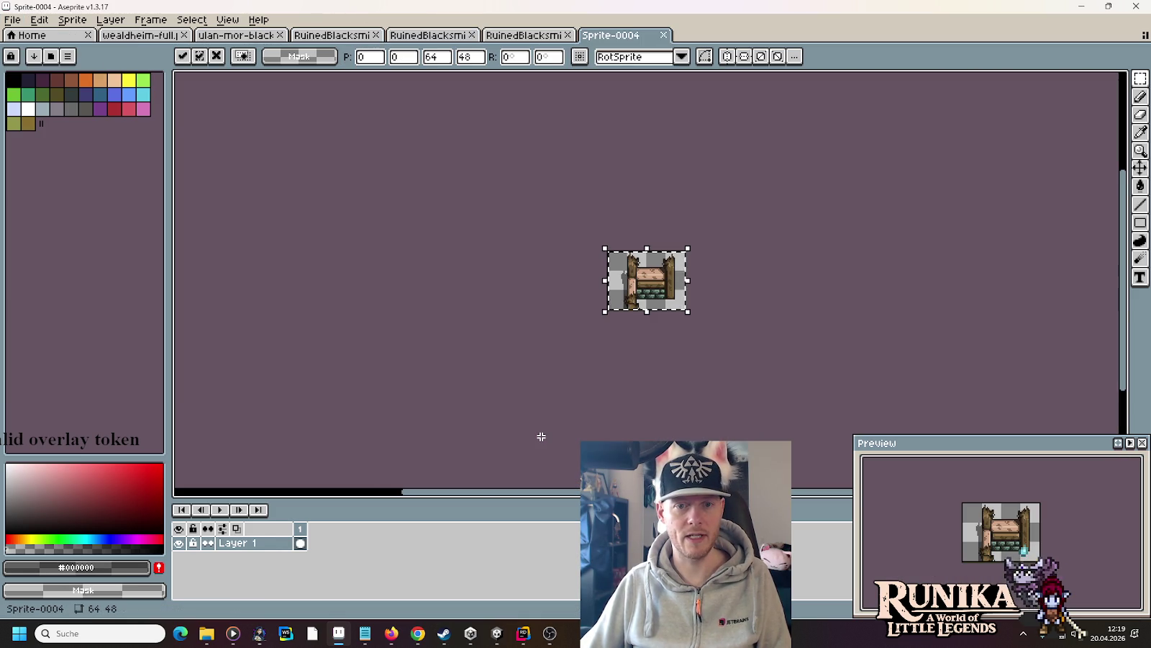
{"action": "key", "text": "ctrl+s"}
{"action": "left_click", "coordinate": [585, 227]}
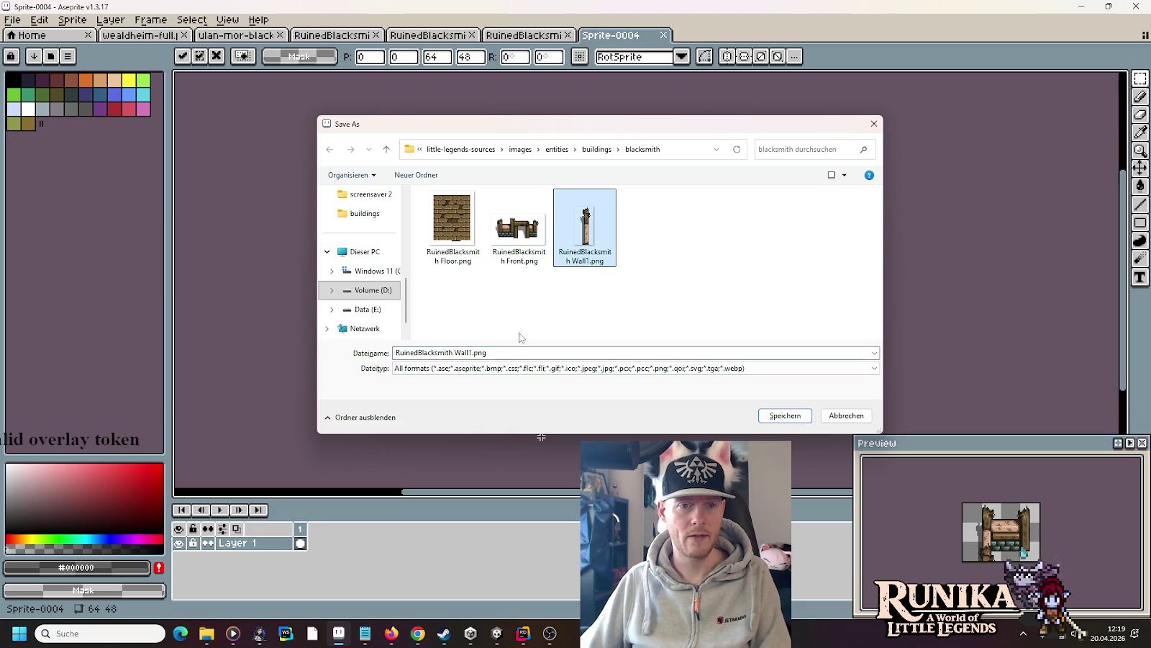
{"action": "left_click", "coordinate": [476, 352]}
{"action": "key", "text": "BackSpace"}
{"action": "type", "text": "2"}
{"action": "left_click", "coordinate": [785, 416]}
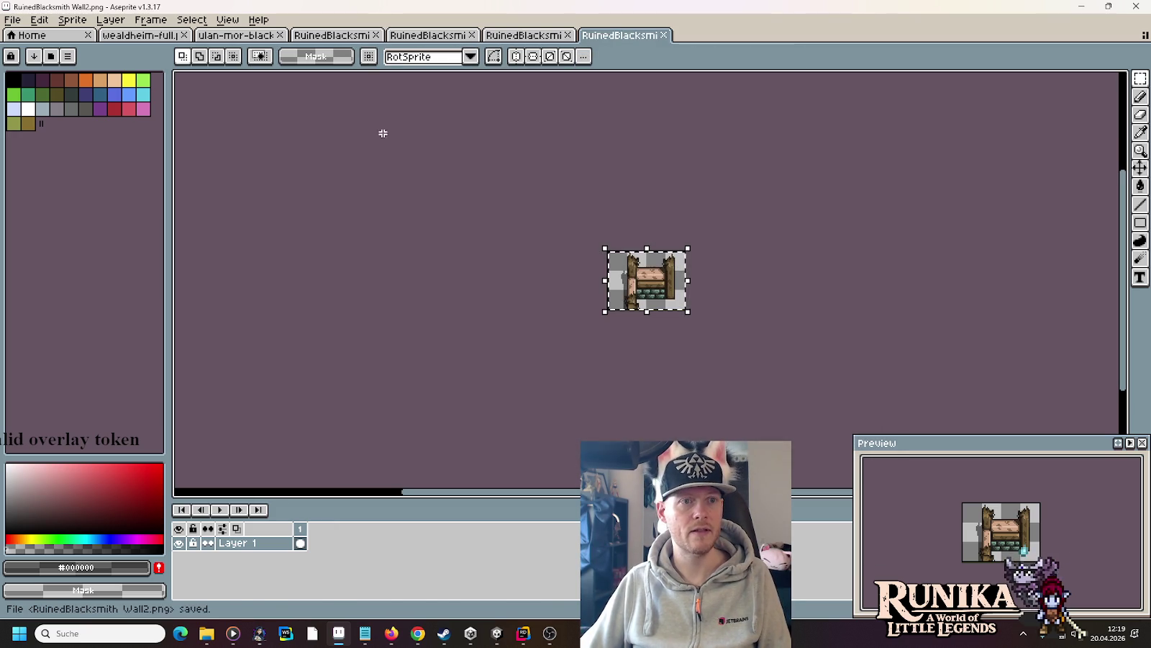
- Paste the post beside the bench into a new 32x48 sprite
{"action": "left_click", "coordinate": [347, 35]}
{"action": "left_click", "coordinate": [259, 34]}
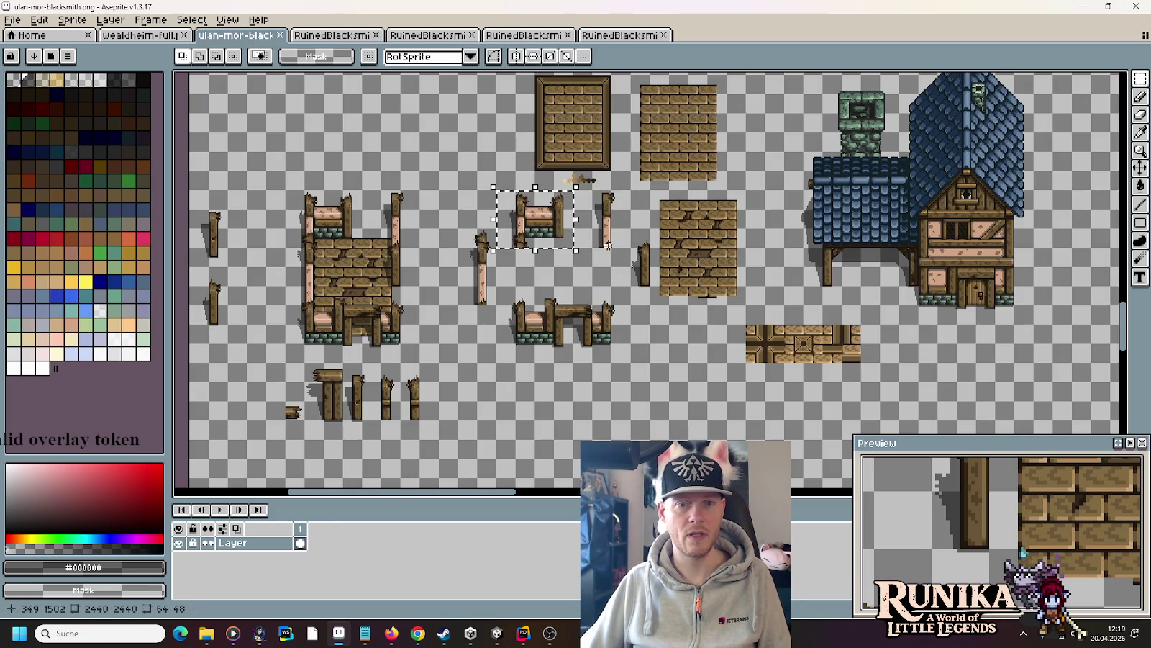
{"action": "left_click_drag", "start_coordinate": [630, 246], "coordinate": [597, 192]}
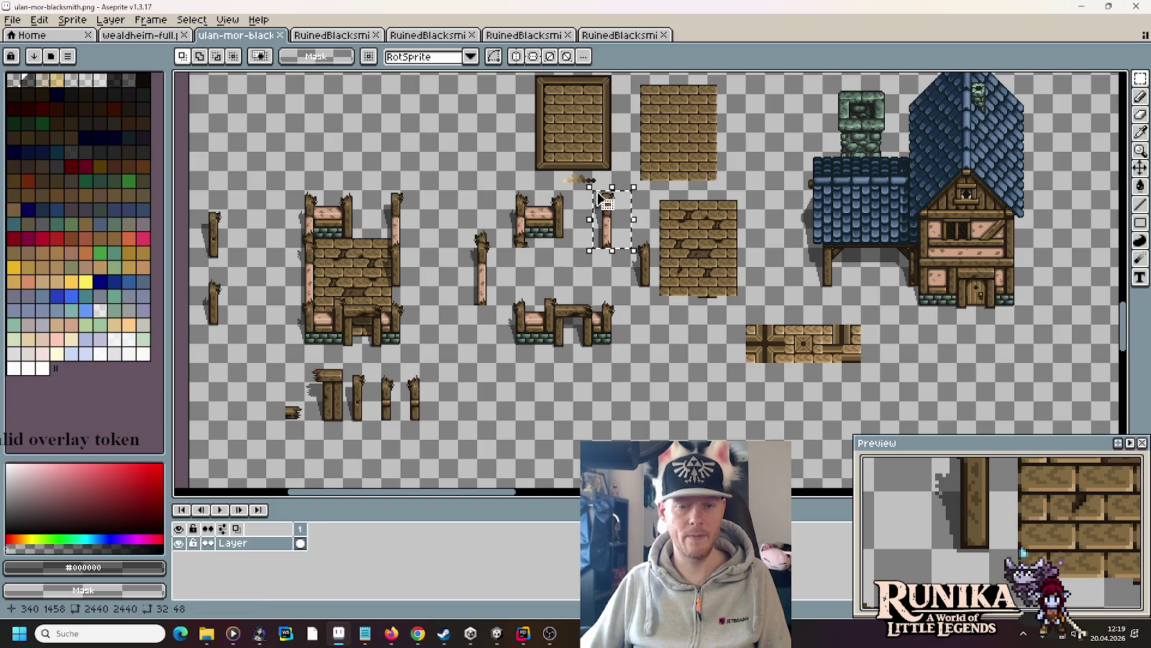
{"action": "left_click", "coordinate": [13, 21]}
{"action": "left_click", "coordinate": [29, 34]}
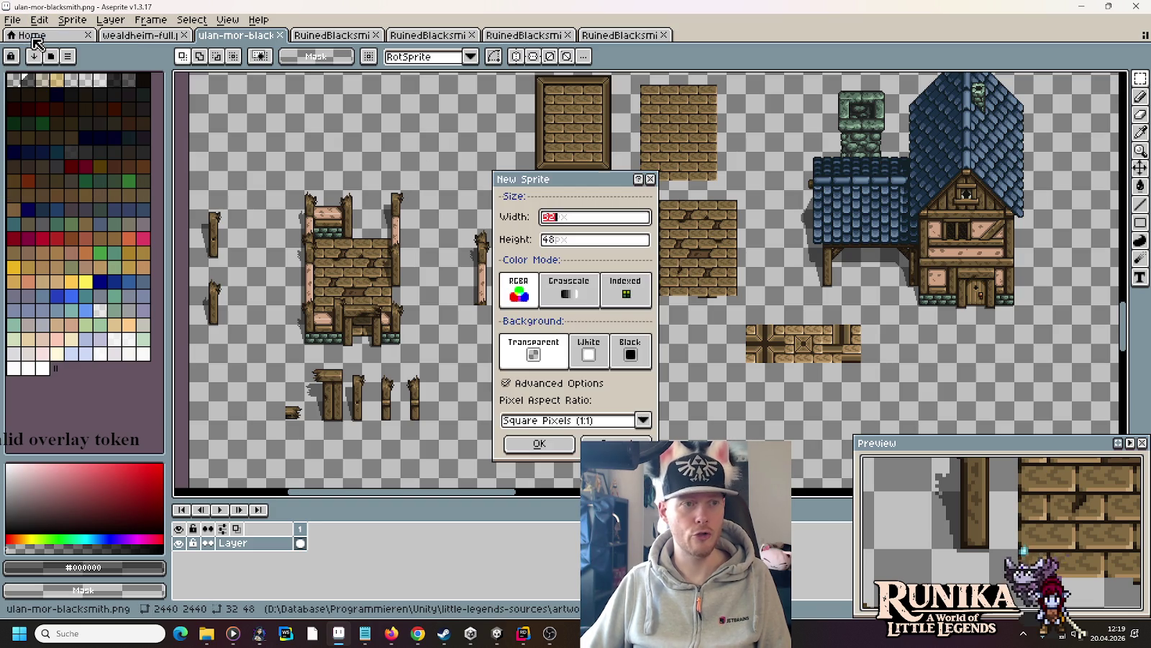
{"action": "left_click", "coordinate": [519, 438]}
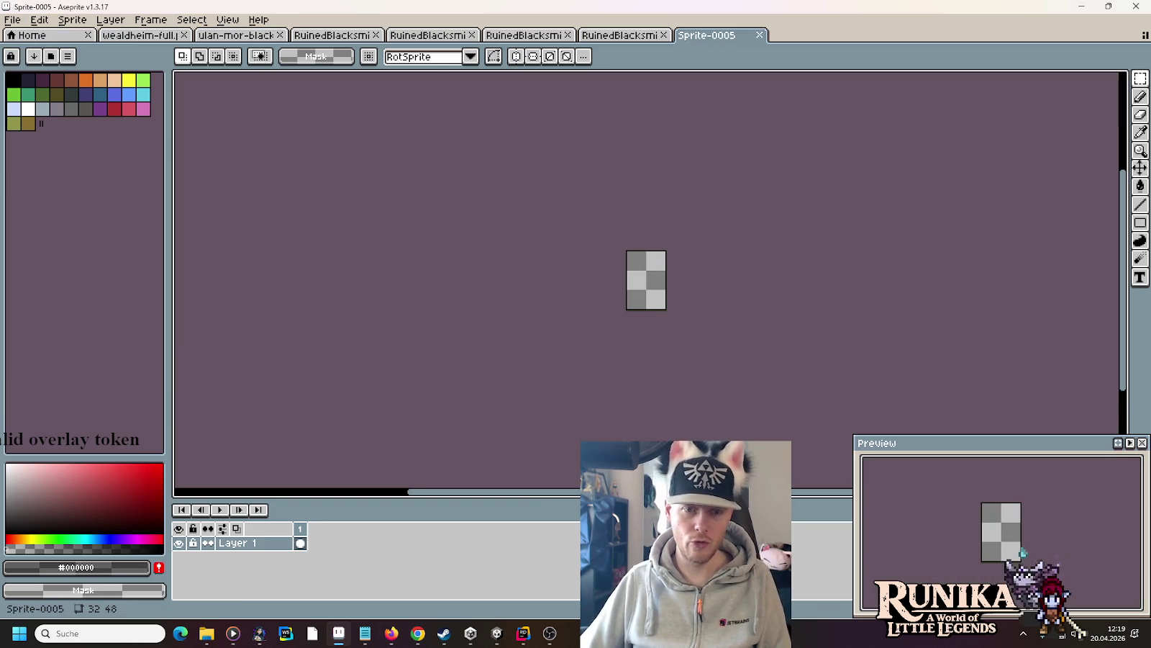
{"action": "key", "text": "ctrl+v"}
- Save the 32x48 post sprite as 'RuinedBlacksmith Wall3.png'
{"action": "key", "text": "ctrl+s"}
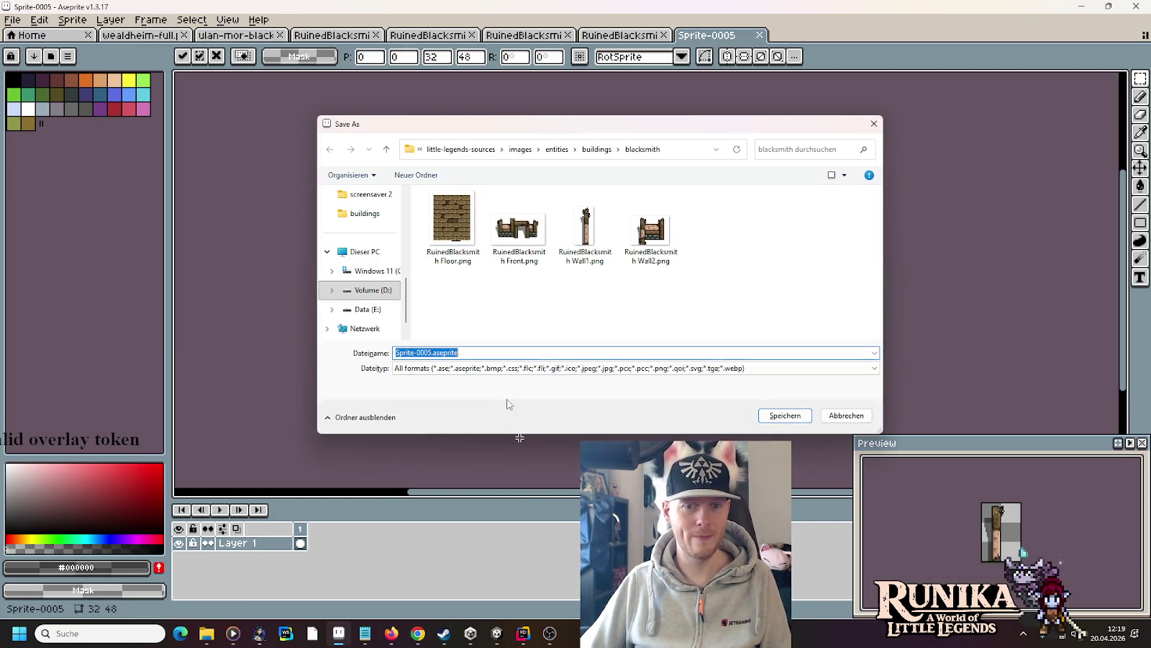
{"action": "left_click", "coordinate": [586, 230]}
{"action": "left_click", "coordinate": [502, 349]}
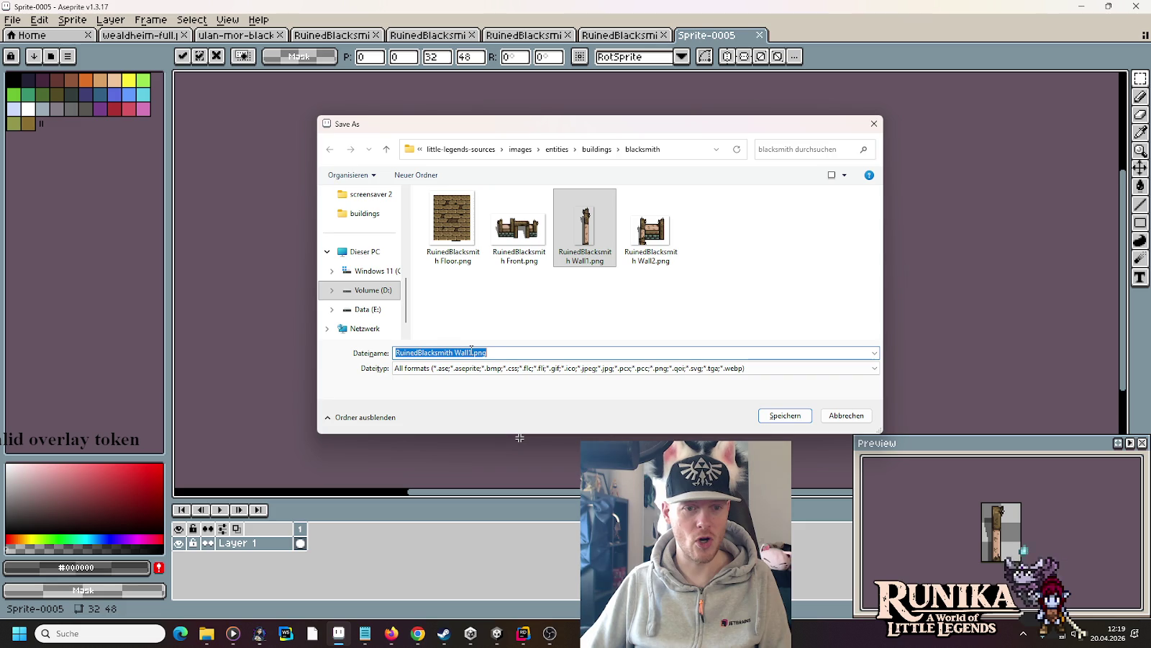
{"action": "left_click", "coordinate": [473, 353]}
{"action": "key", "text": "BackSpace"}
{"action": "type", "text": "3"}
{"action": "key", "text": "Return"}
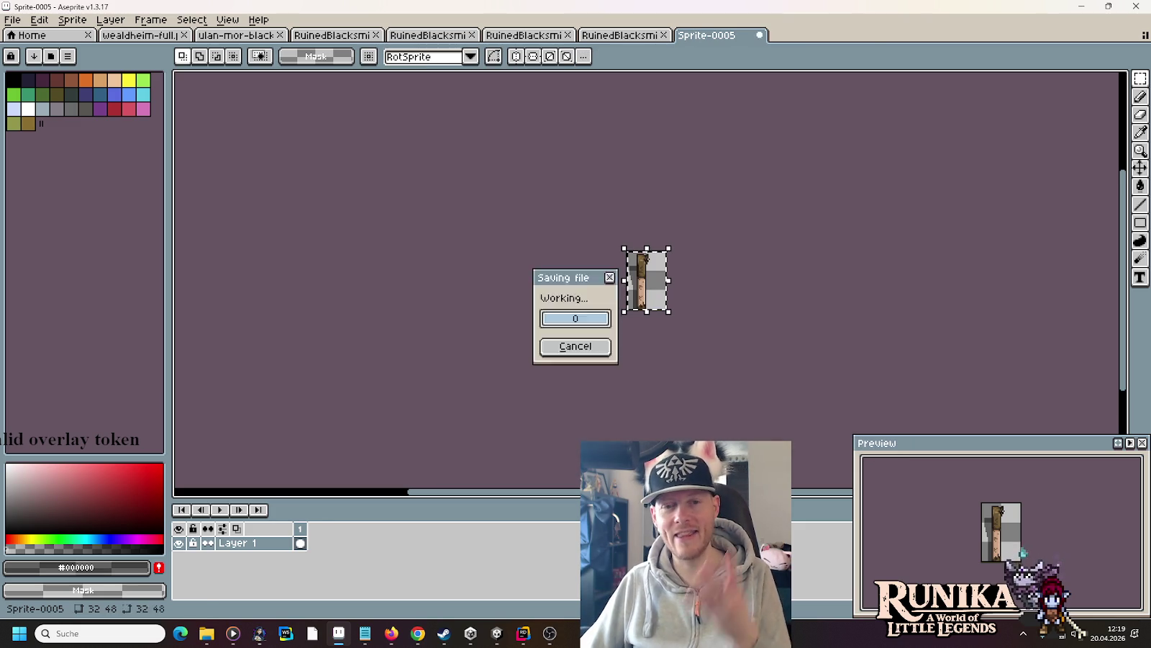
{"action": "left_click", "coordinate": [134, 36]}
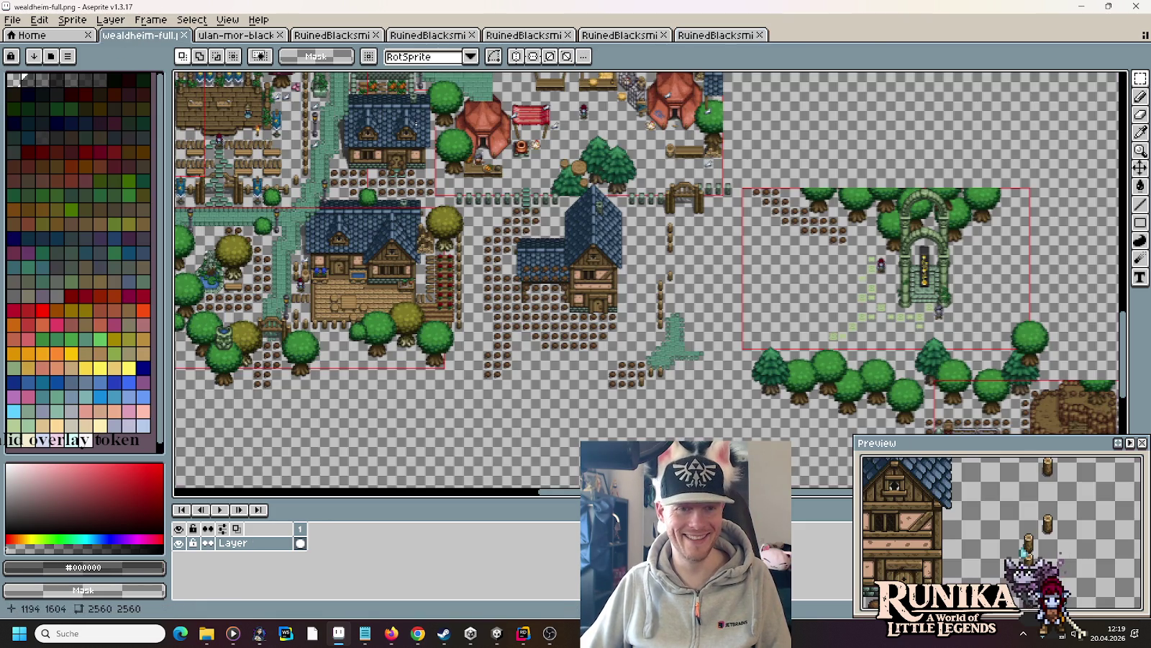
- Select the thin 16x64 post into a new sprite and save it as 'RuinedBlacksmith Wall4.png'
{"action": "left_click", "coordinate": [232, 36]}
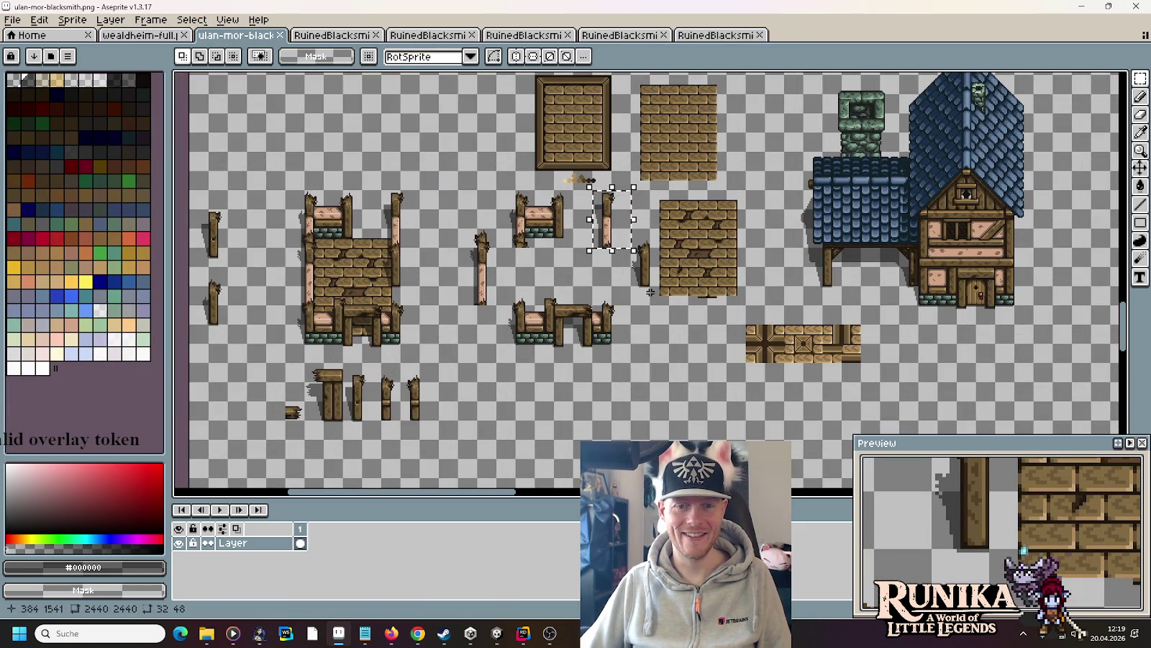
{"action": "left_click_drag", "start_coordinate": [649, 303], "coordinate": [635, 248]}
{"action": "left_click_drag", "start_coordinate": [652, 308], "coordinate": [629, 226]}
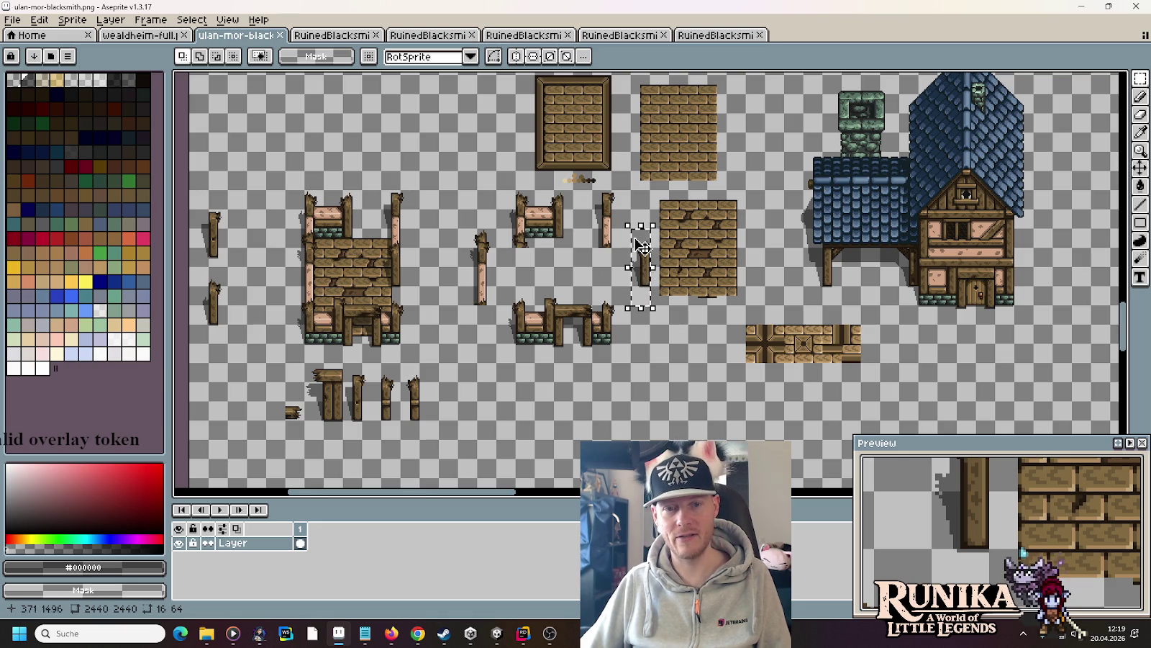
{"action": "left_click", "coordinate": [13, 19]}
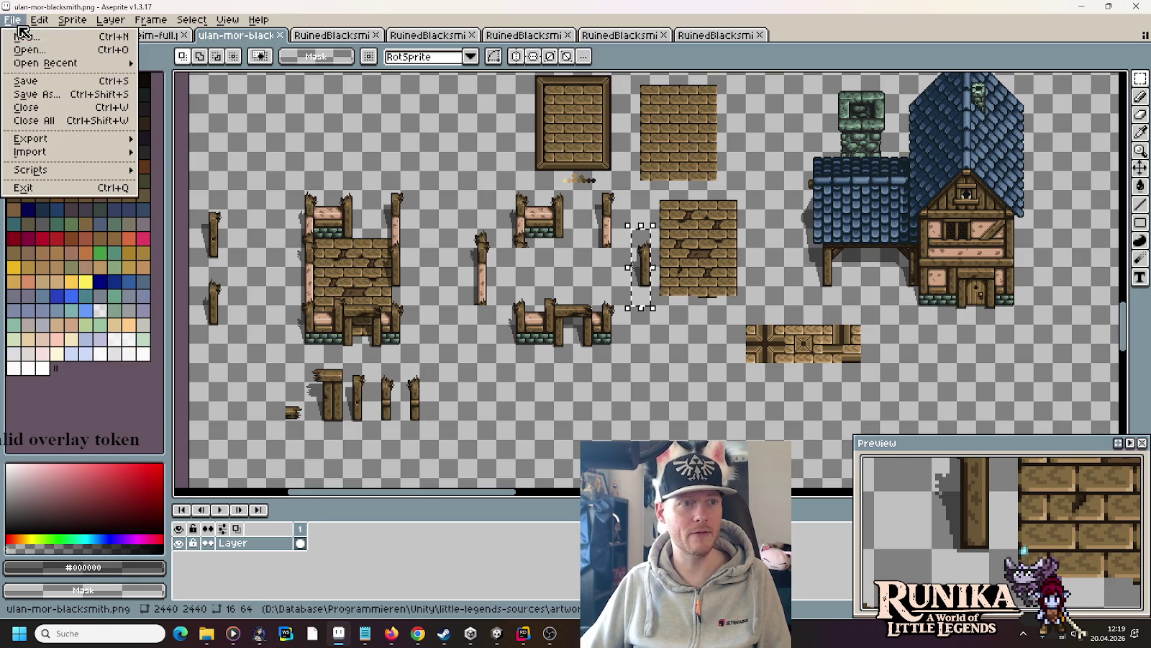
{"action": "left_click", "coordinate": [29, 33]}
{"action": "left_click", "coordinate": [516, 446]}
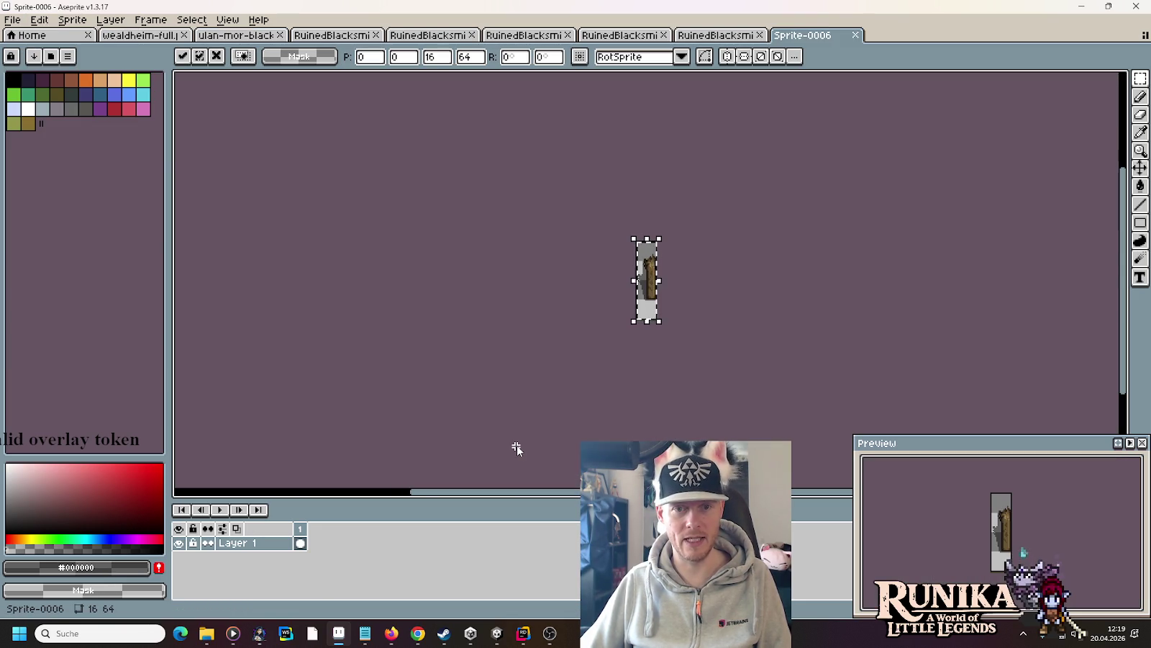
{"action": "key", "text": "ctrl+s"}
{"action": "left_click", "coordinate": [600, 263]}
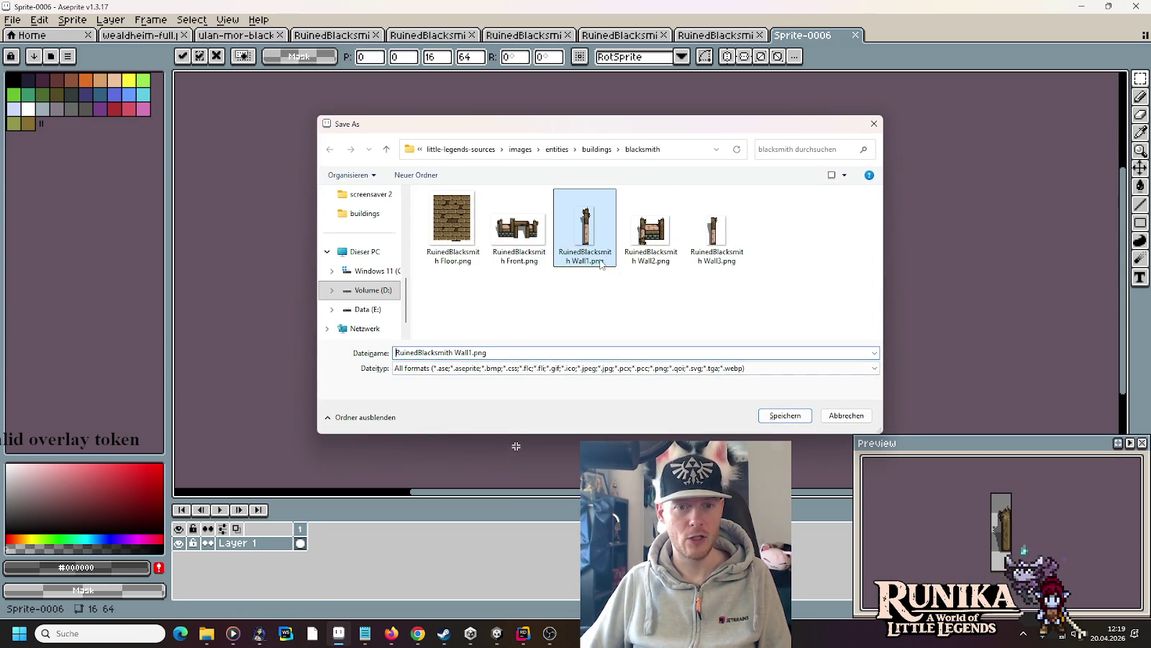
{"action": "left_click", "coordinate": [473, 352]}
{"action": "left_click", "coordinate": [473, 353]}
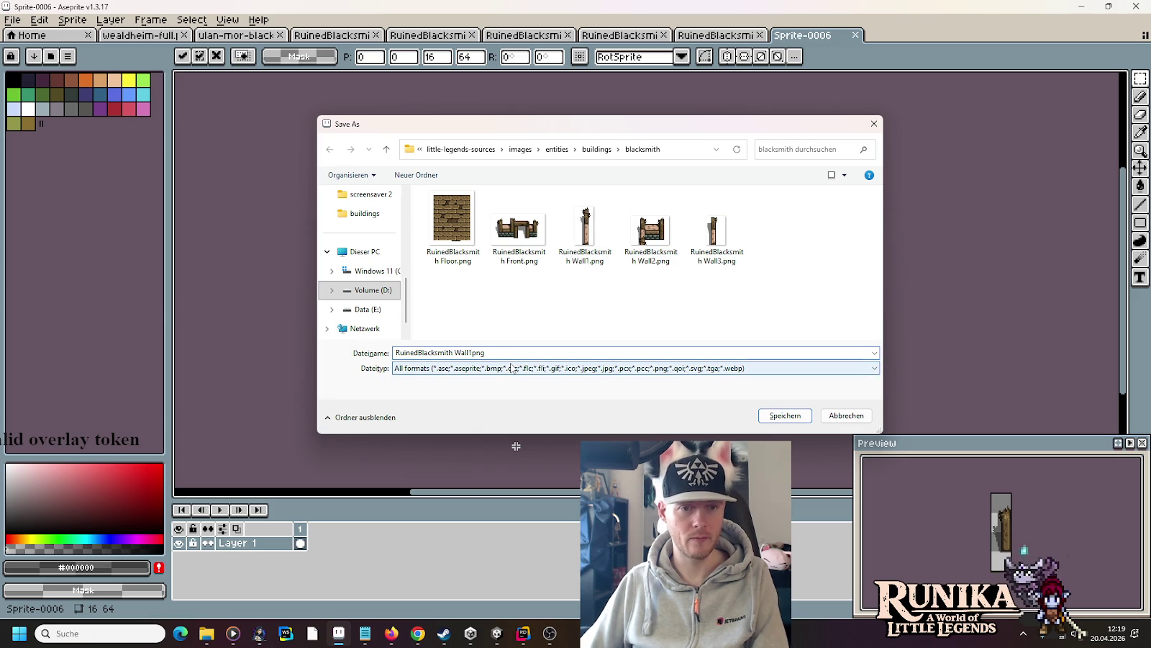
{"action": "key", "text": "BackSpace"}
{"action": "type", "text": "4."}
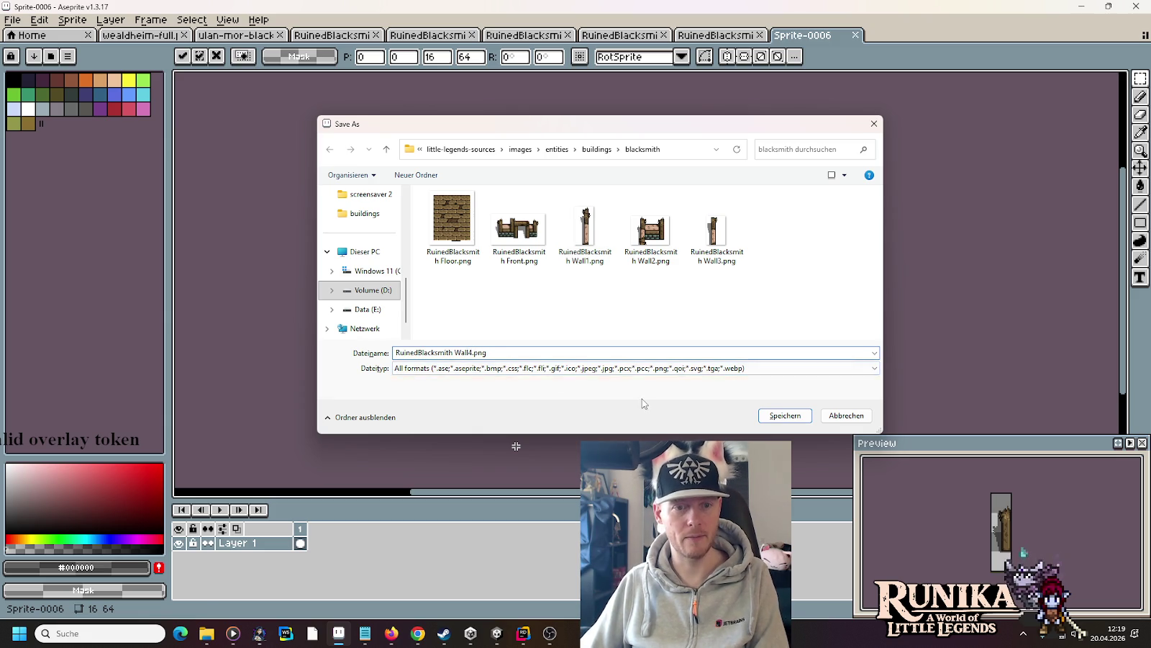
{"action": "key", "text": "Return"}
- Close all six RuinedBlacksmith sprite tabs, leaving the blacksmith tileset
{"action": "left_click", "coordinate": [859, 35]}
{"action": "left_click", "coordinate": [760, 35]}
{"action": "left_click", "coordinate": [664, 35]}
{"action": "left_click", "coordinate": [567, 35]}
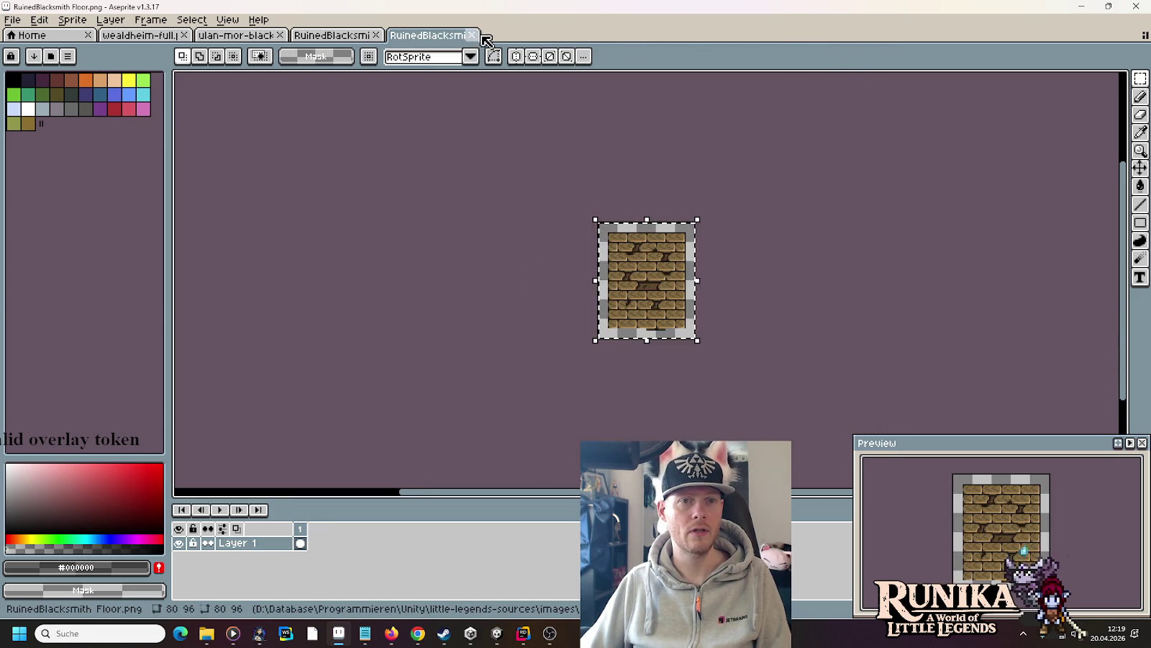
{"action": "left_click", "coordinate": [472, 35]}
{"action": "left_click", "coordinate": [375, 35]}
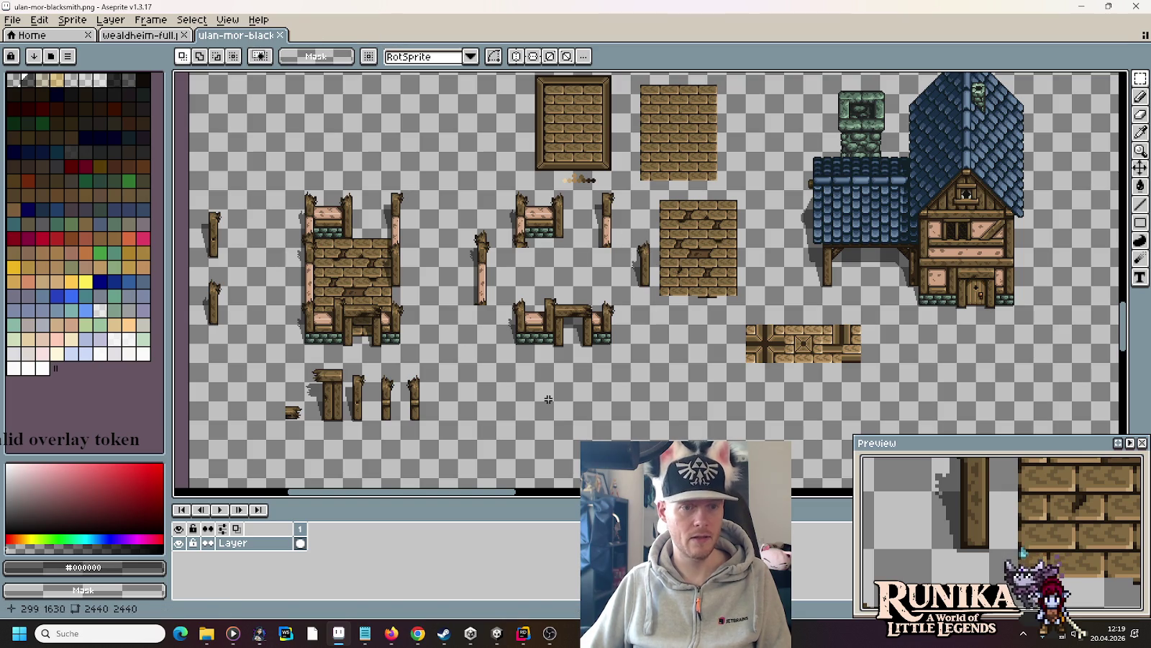
- Browse to images/entities/buildings/blacksmith and select all six RuinedBlacksmith images
{"action": "mouse_move", "coordinate": [206, 632]}
{"action": "mouse_move", "coordinate": [235, 590]}
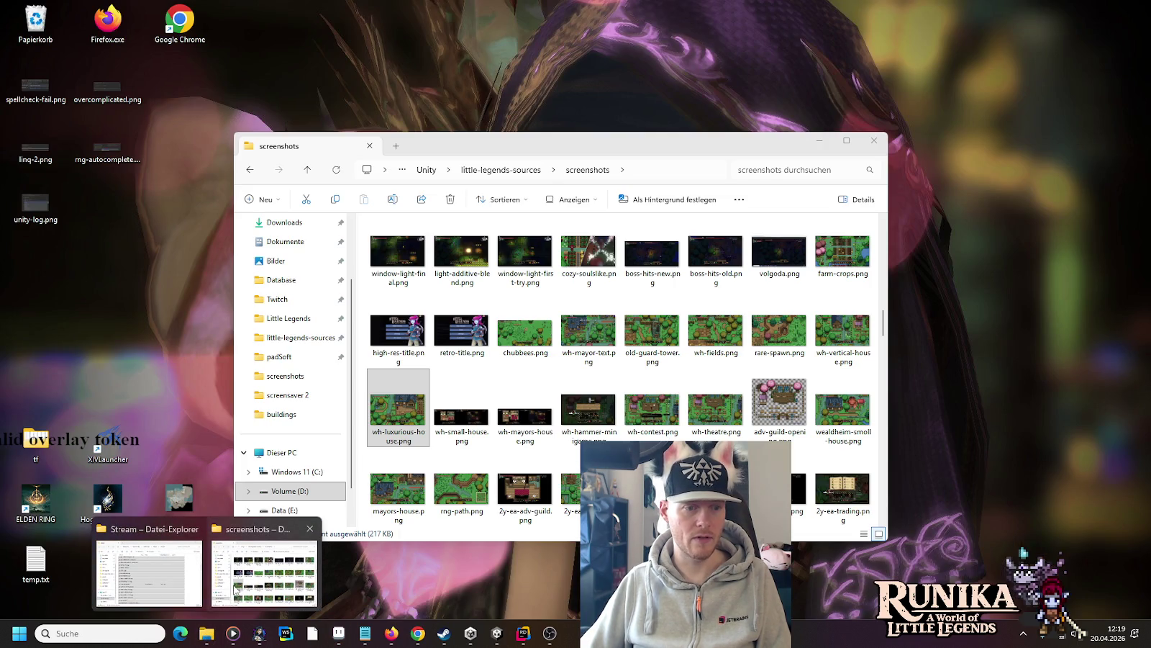
{"action": "left_click", "coordinate": [235, 590]}
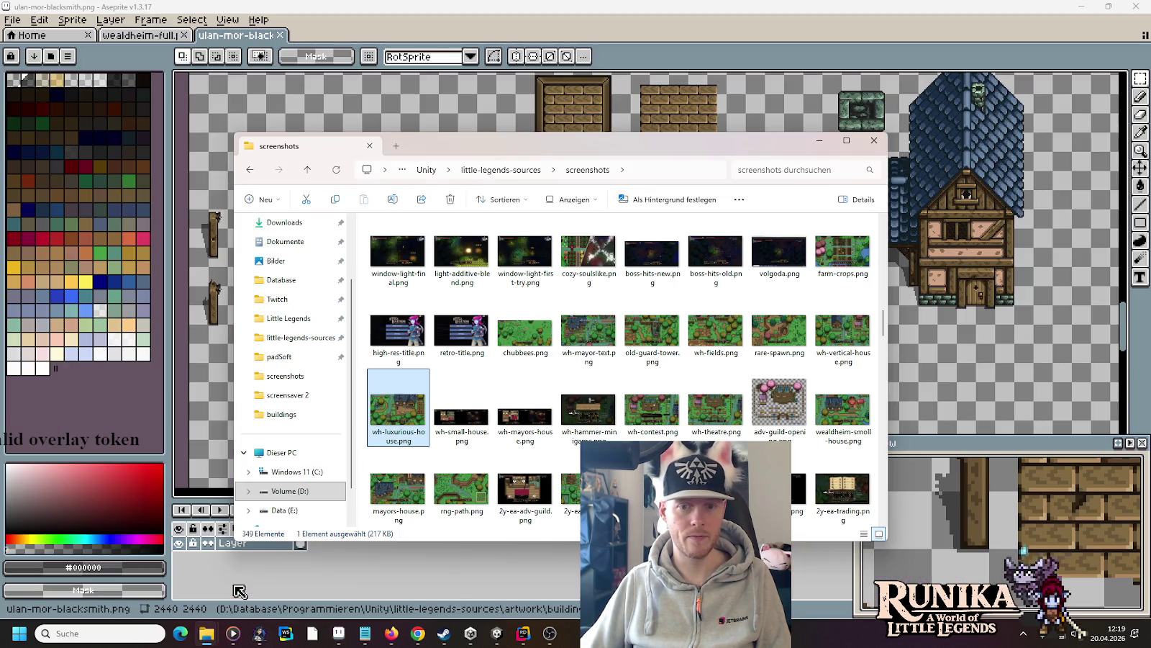
{"action": "left_click", "coordinate": [501, 170]}
{"action": "double_click", "coordinate": [465, 321]}
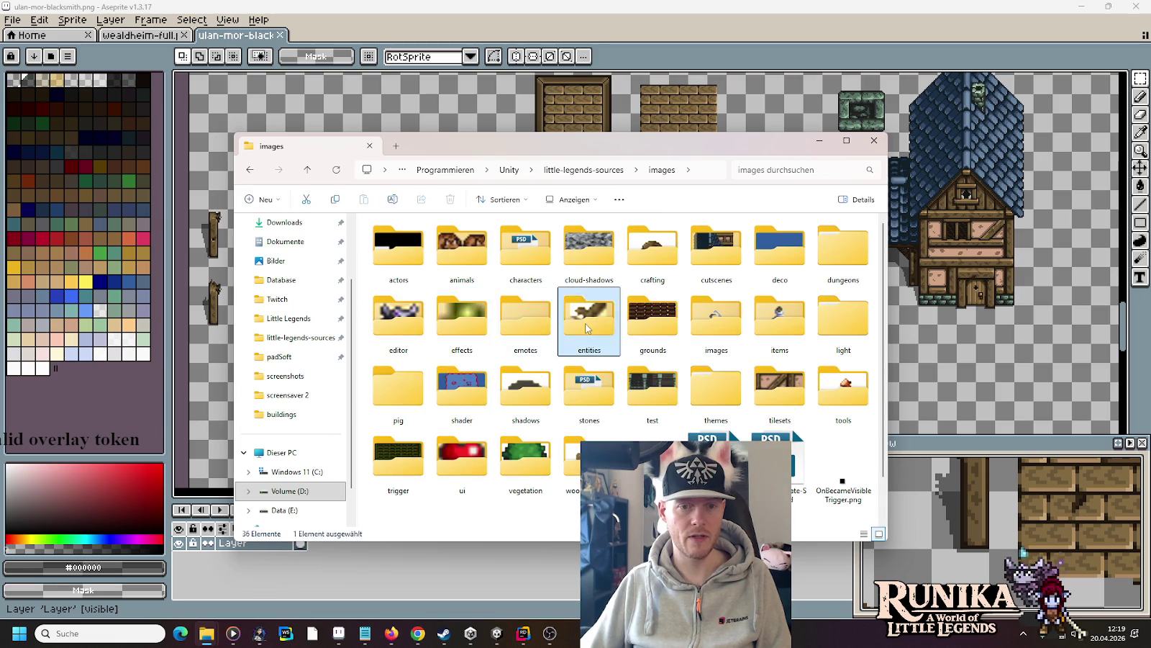
{"action": "double_click", "coordinate": [581, 322]}
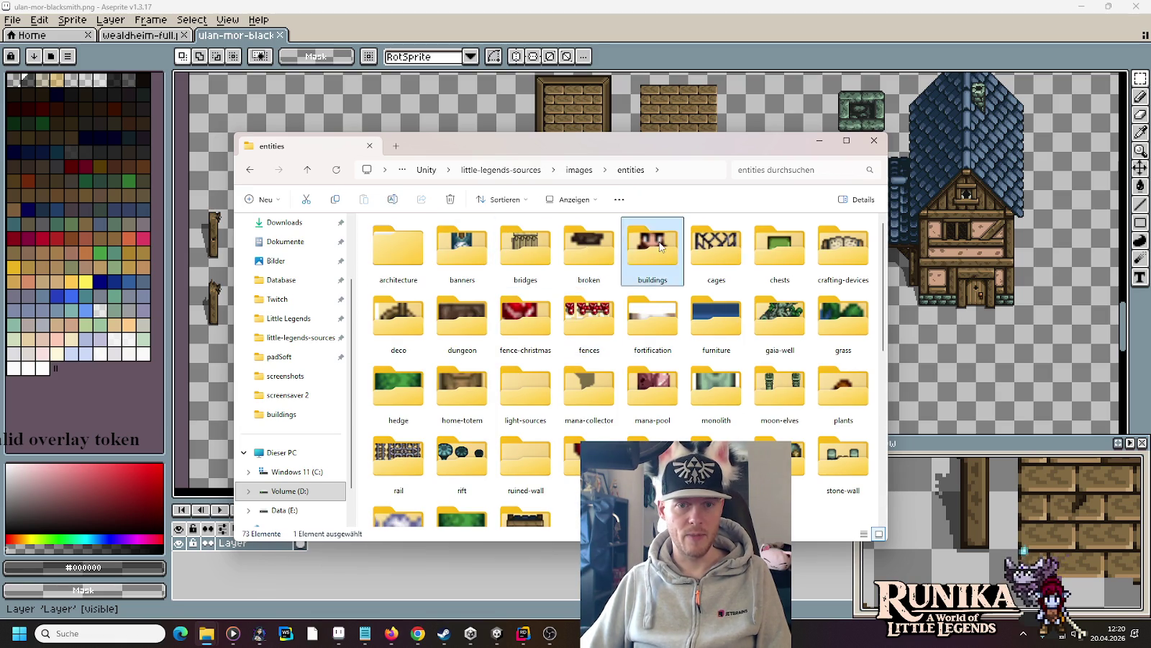
{"action": "double_click", "coordinate": [653, 245]}
{"action": "double_click", "coordinate": [457, 250]}
{"action": "mouse_move", "coordinate": [771, 349]}
{"action": "left_mouse_down"}
{"action": "mouse_move", "coordinate": [424, 213]}
{"action": "mouse_move", "coordinate": [409, 242]}
{"action": "left_mouse_up"}
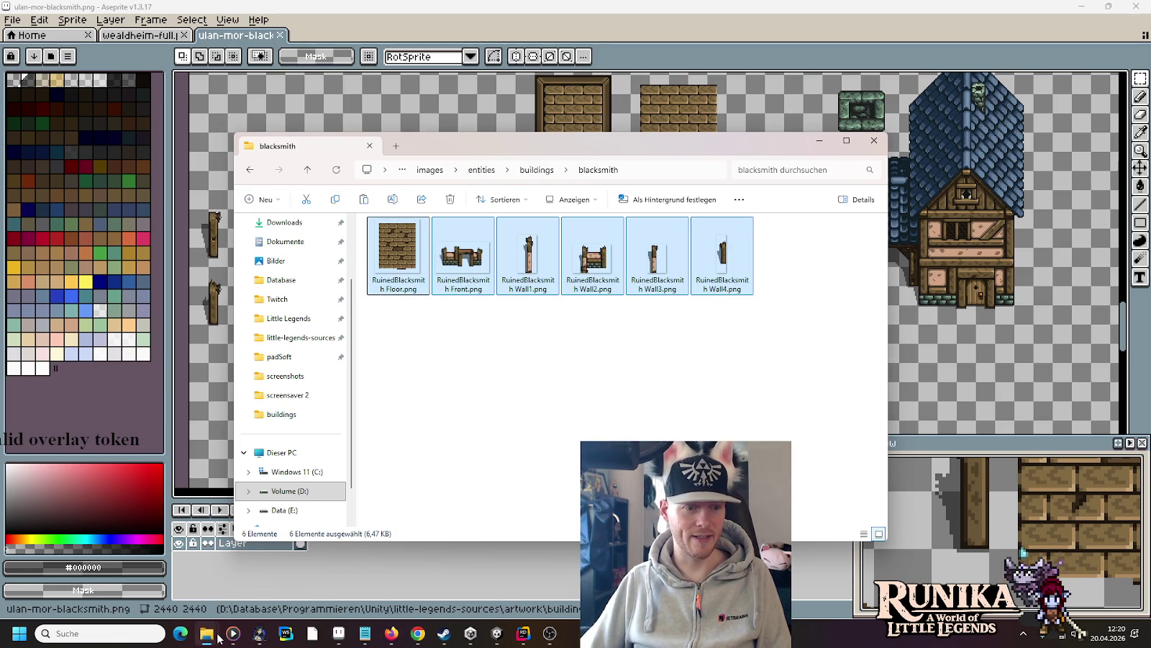
- Open the Little Legends project's Assets/Resources folder, then return to the Aseprite sprite sheet
{"action": "right_click", "coordinate": [207, 633]}
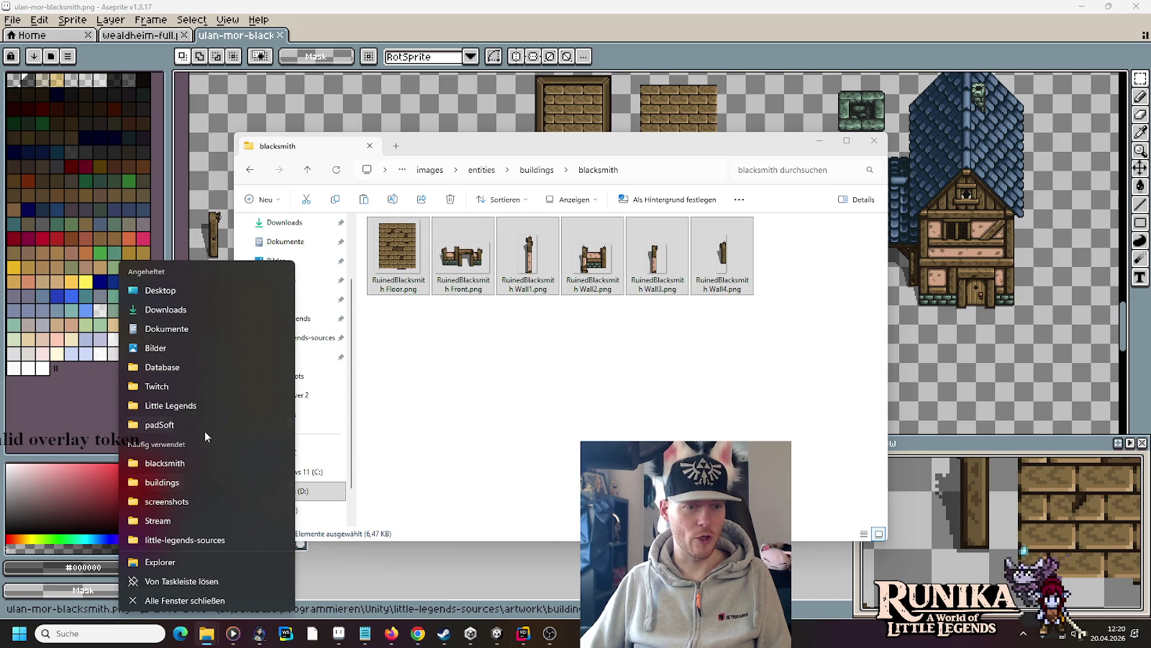
{"action": "left_click", "coordinate": [198, 405]}
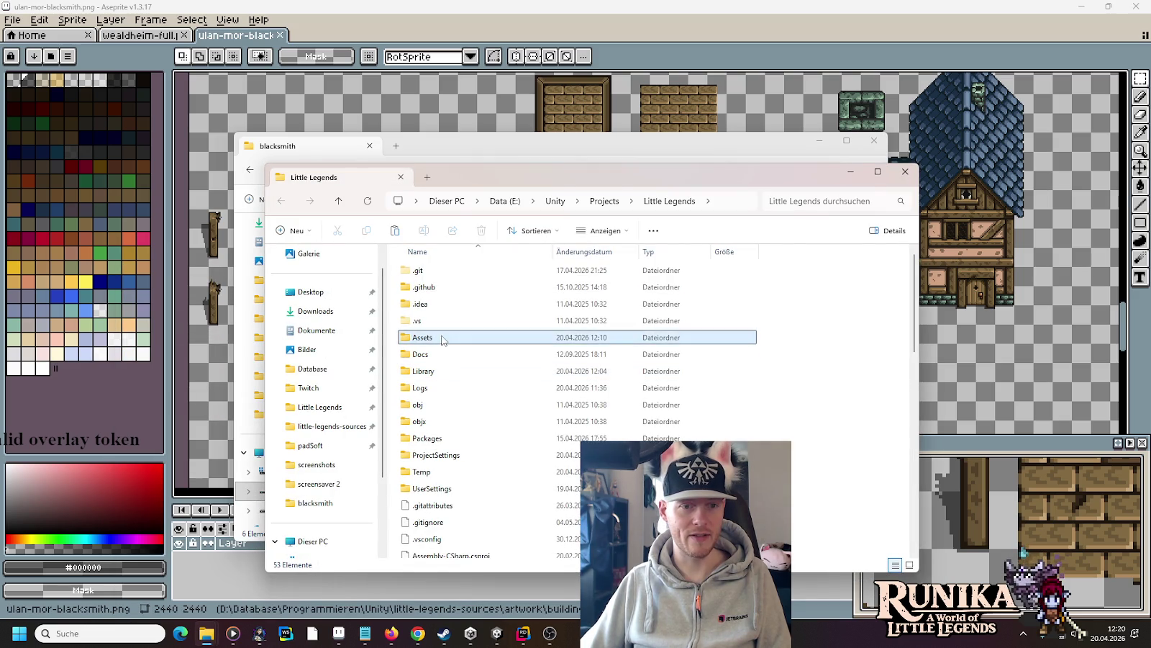
{"action": "double_click", "coordinate": [432, 336]}
{"action": "left_click", "coordinate": [432, 373]}
{"action": "double_click", "coordinate": [433, 373]}
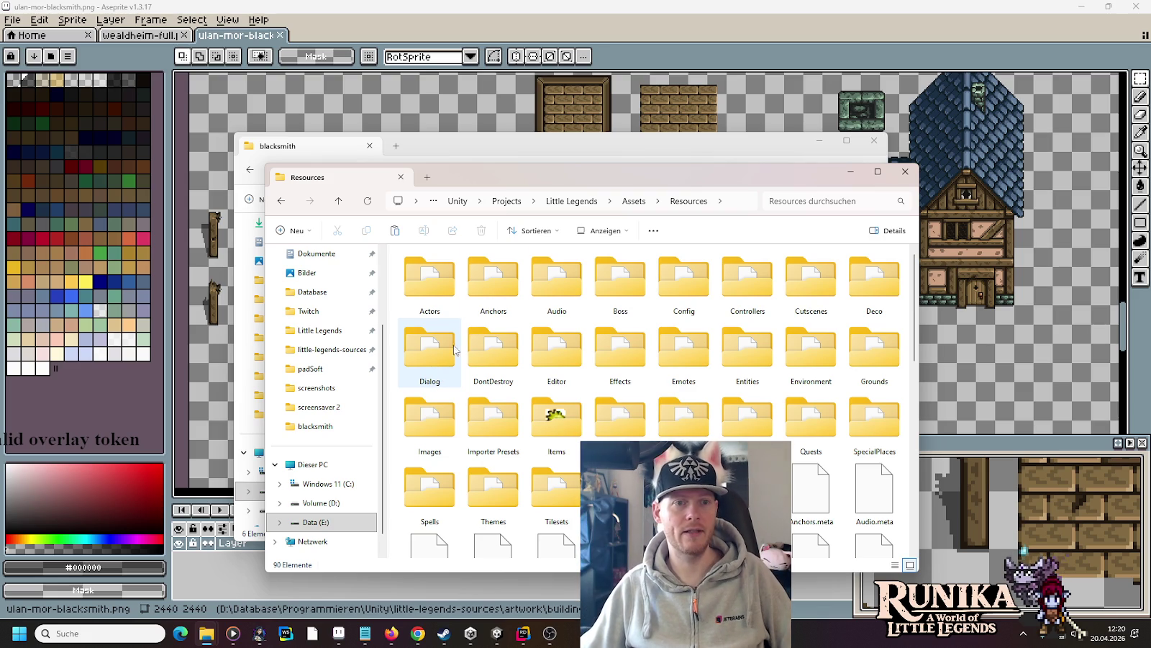
{"action": "left_click", "coordinate": [523, 154]}
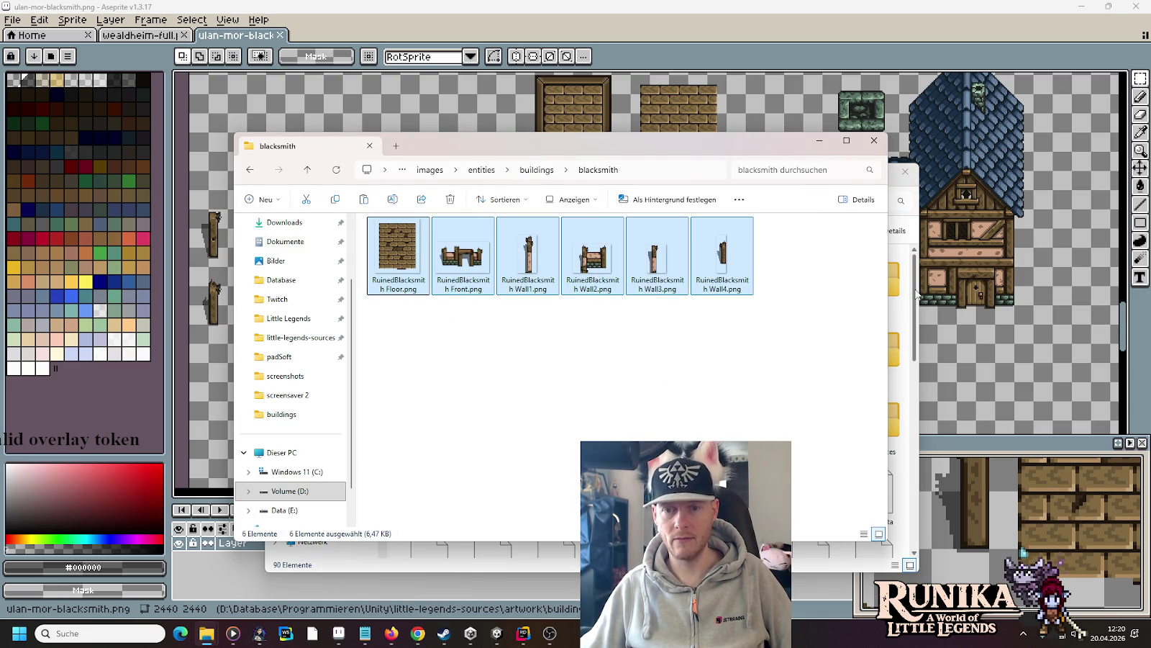
{"action": "left_click", "coordinate": [727, 50]}
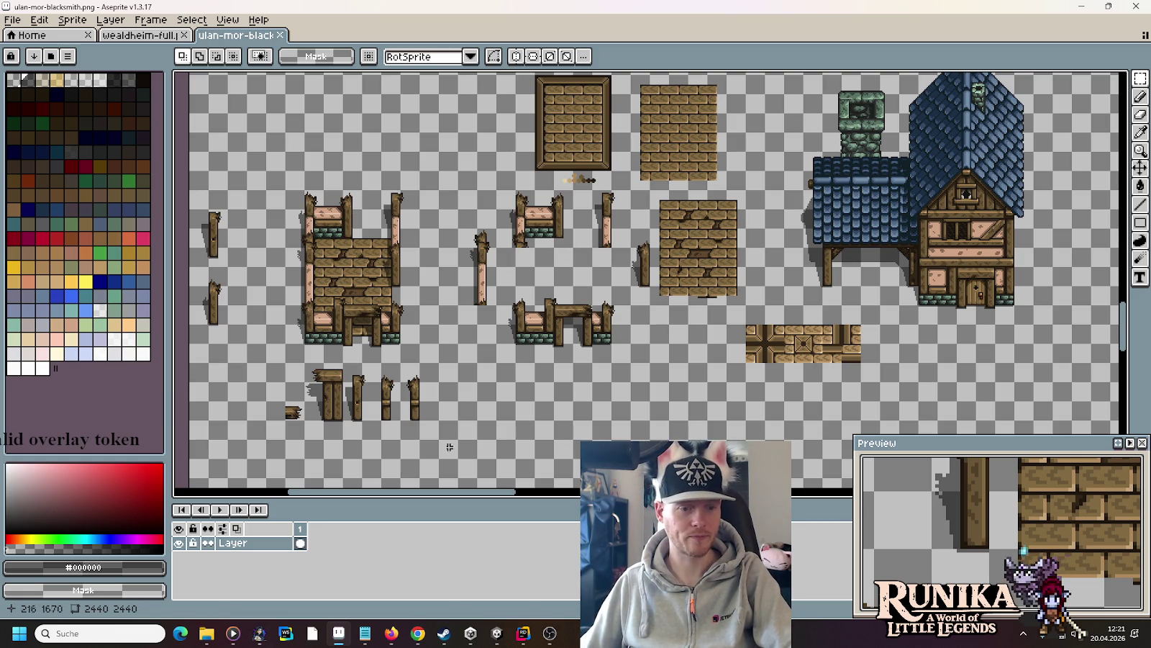
- In the Resources window, go into Entities/Buildings/Wealdheim
{"action": "mouse_move", "coordinate": [213, 636]}
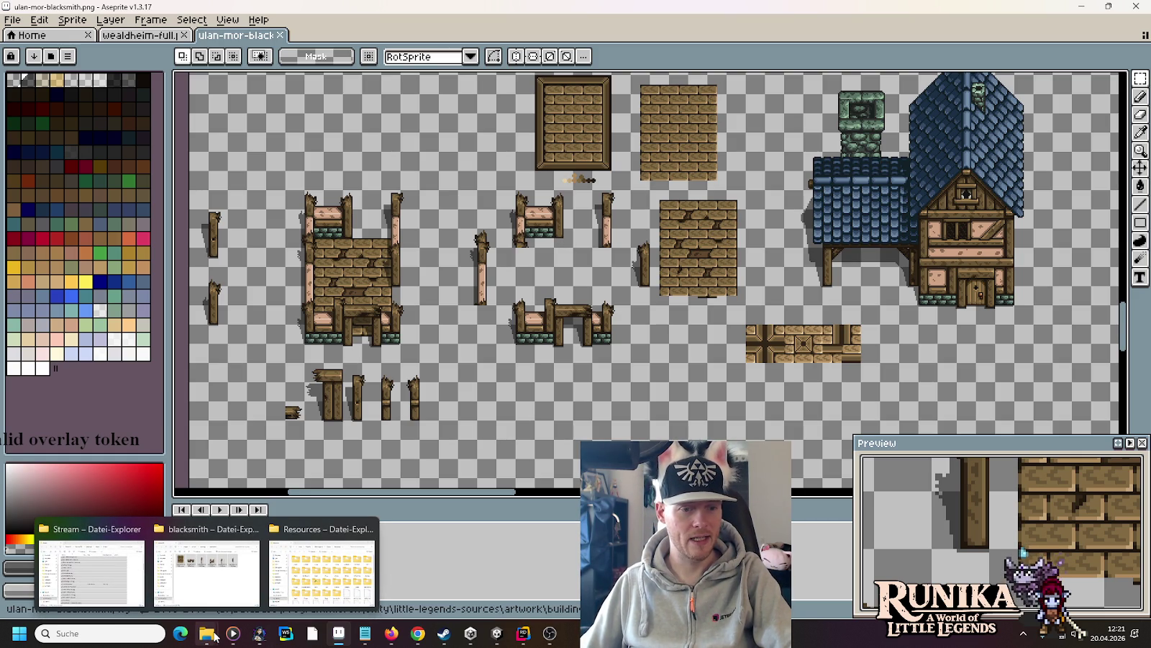
{"action": "left_click", "coordinate": [322, 572]}
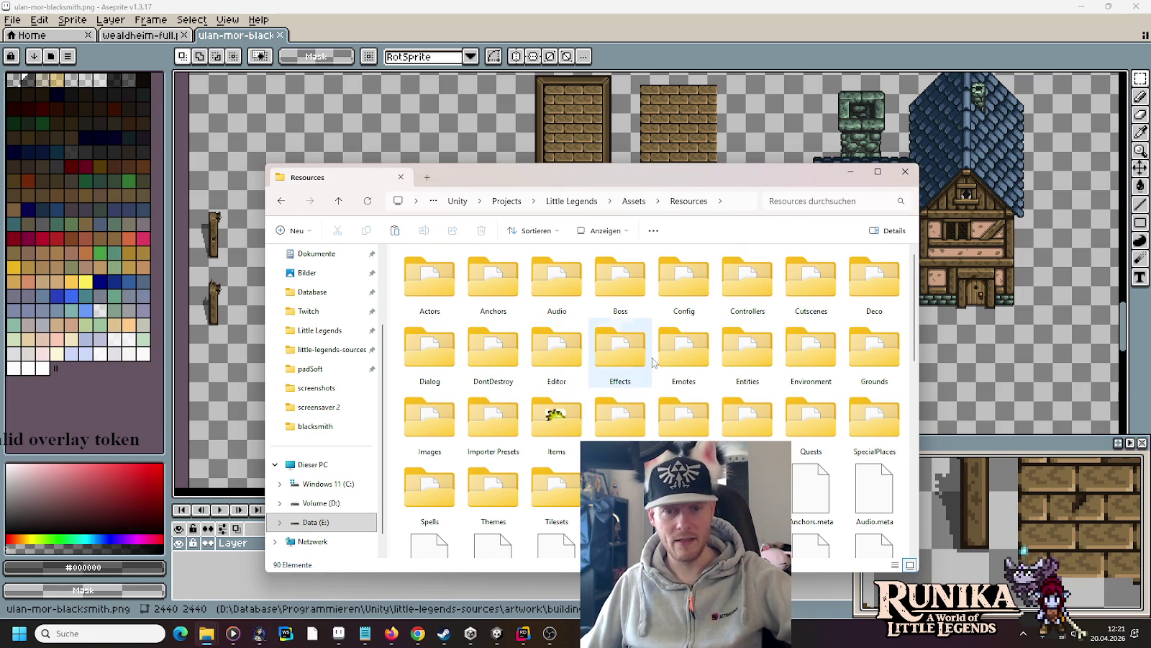
{"action": "double_click", "coordinate": [762, 362]}
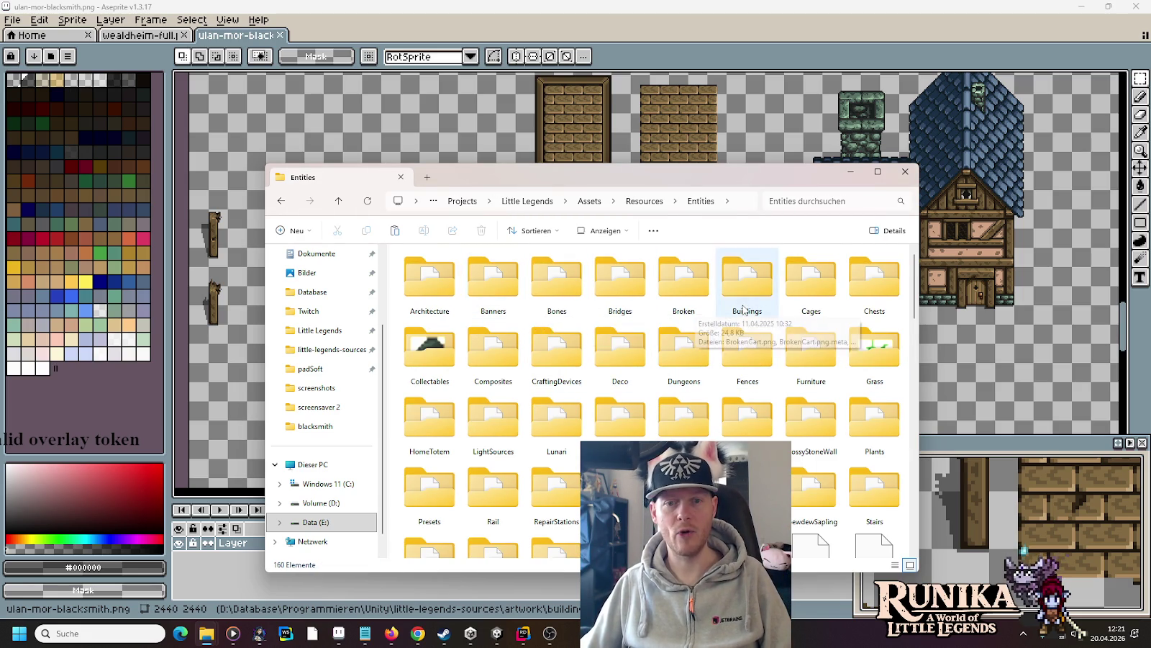
{"action": "double_click", "coordinate": [744, 309]}
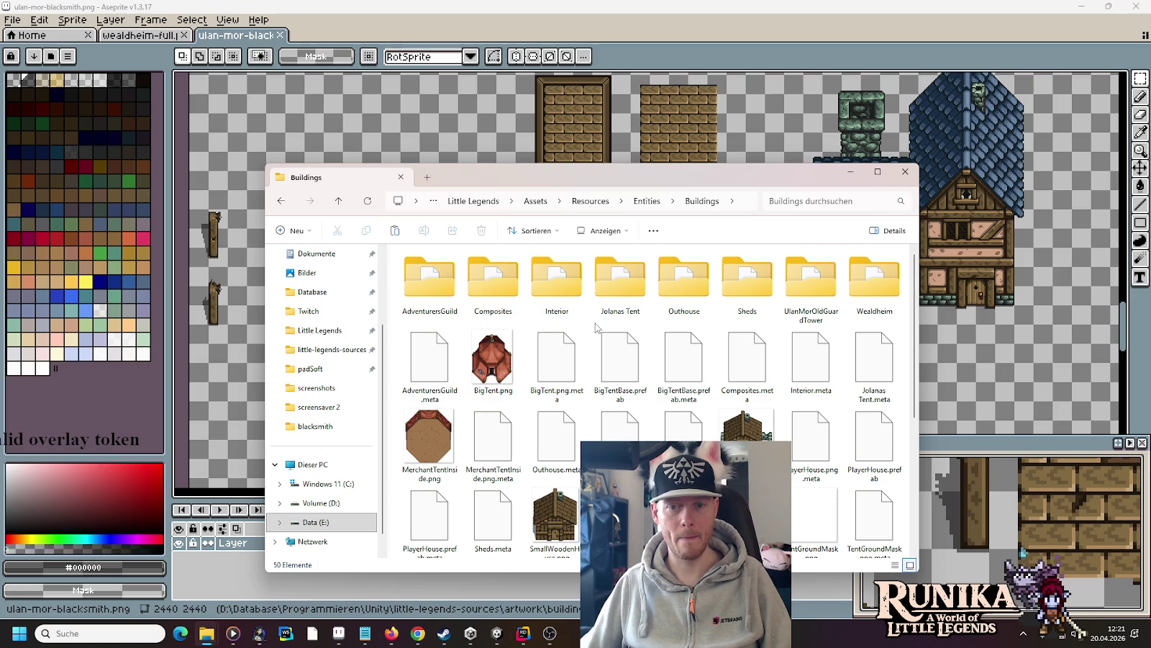
{"action": "double_click", "coordinate": [860, 272]}
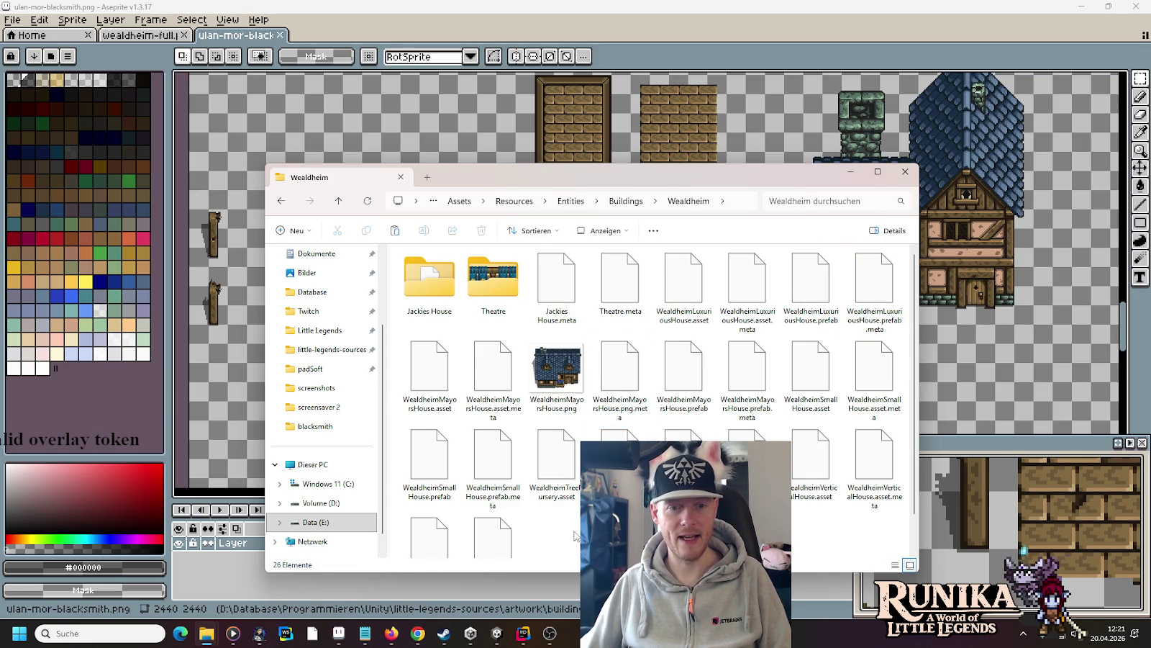
- Create a Blacksmith folder, paste the six RuinedBlacksmith PNGs into it, and show large icons
{"action": "right_click", "coordinate": [578, 360]}
{"action": "mouse_move", "coordinate": [802, 451]}
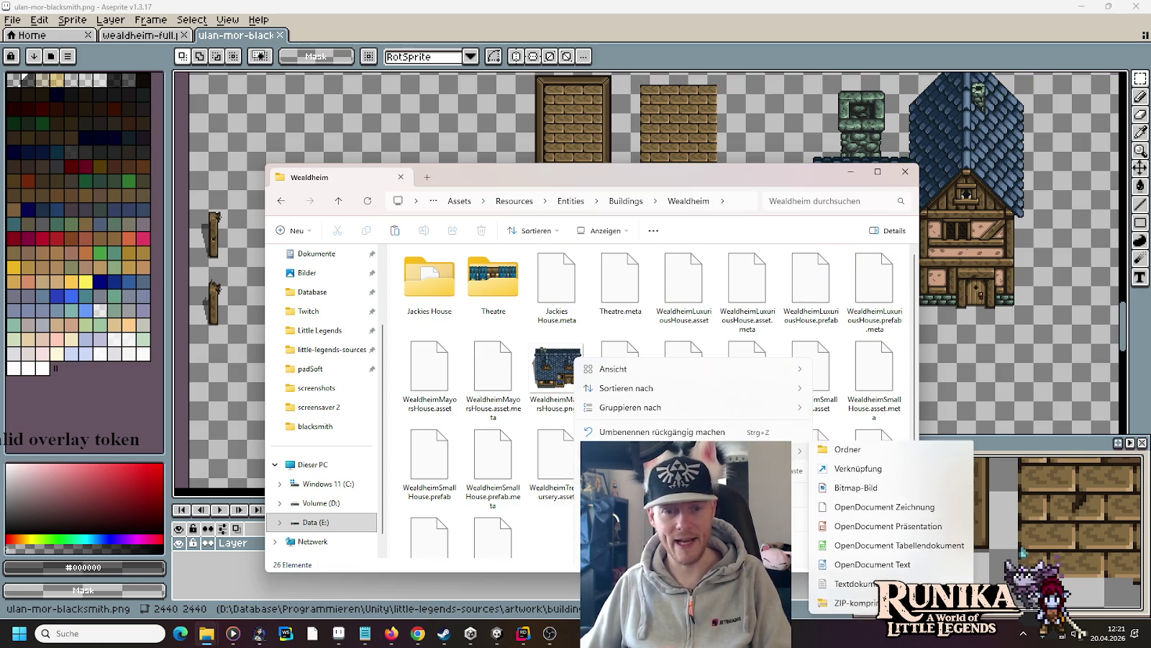
{"action": "left_click", "coordinate": [862, 452]}
{"action": "type", "text": "Blacksmith"}
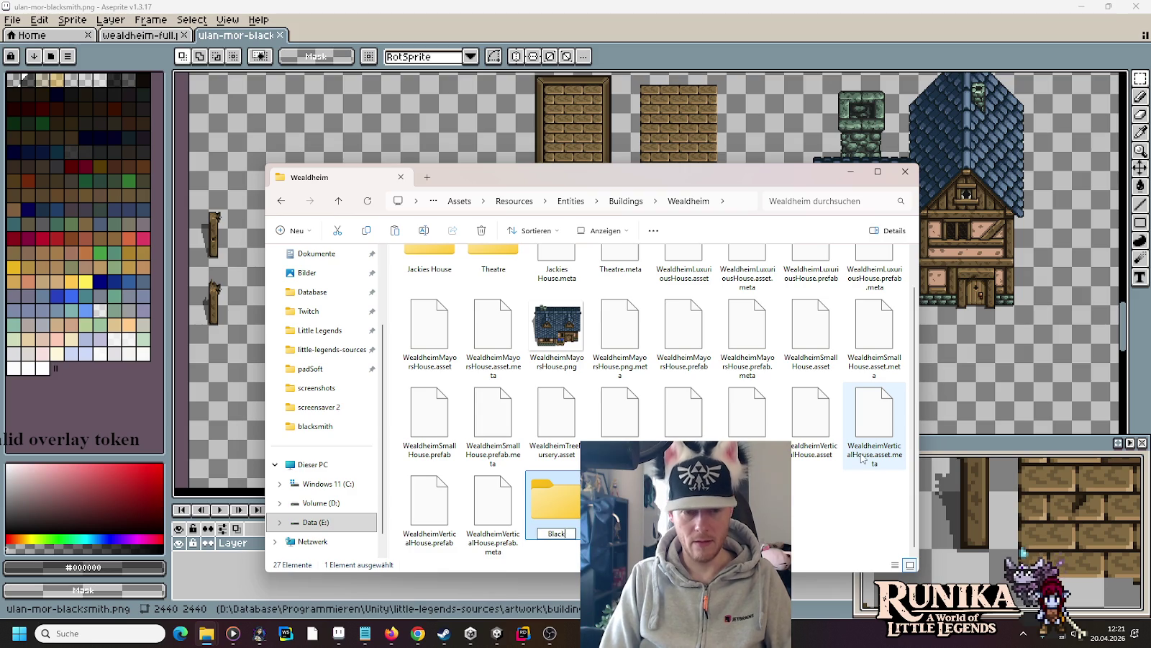
{"action": "key", "text": "Return"}
{"action": "key", "text": "Return"}
{"action": "key", "text": "ctrl+v"}
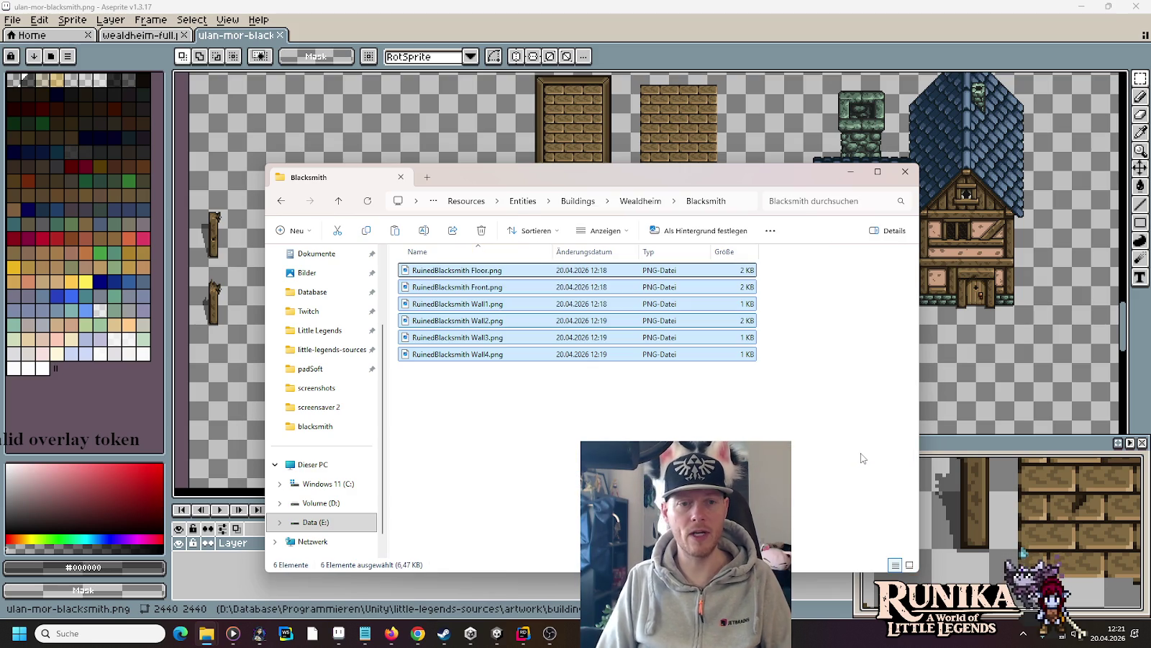
{"action": "right_click", "coordinate": [622, 424]}
{"action": "mouse_move", "coordinate": [664, 259]}
{"action": "left_click", "coordinate": [865, 279]}
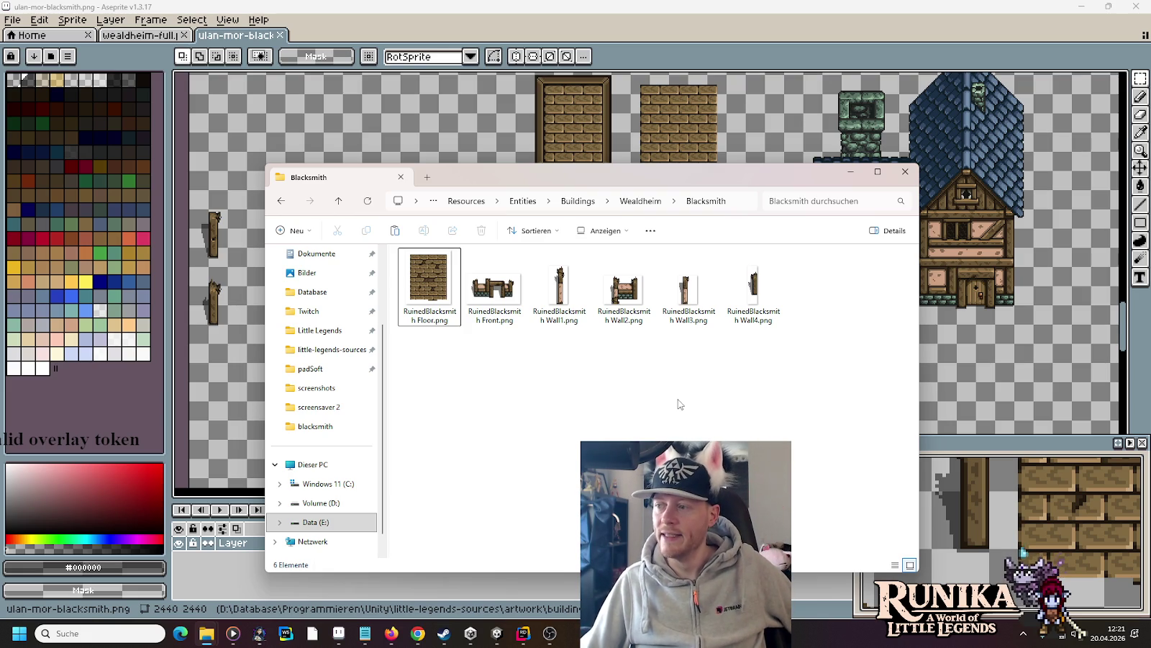
{"action": "key", "text": "alt+Tab"}
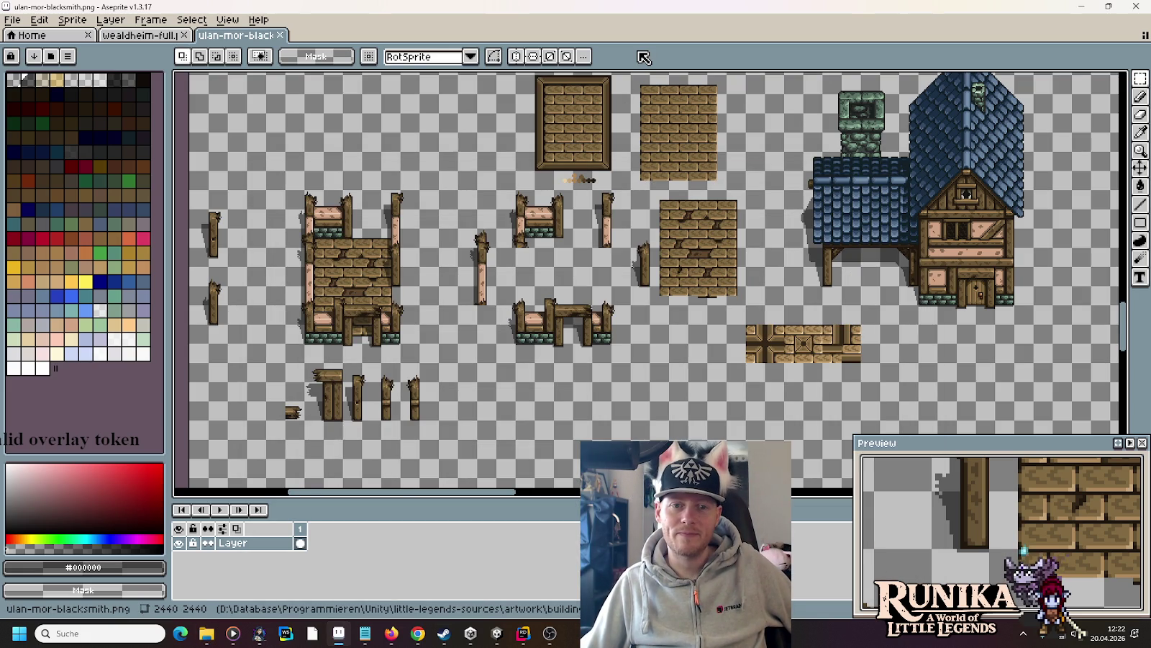
- Switch to Unity, show the Project panel and collapse the Actors folder
{"action": "left_click", "coordinate": [490, 639]}
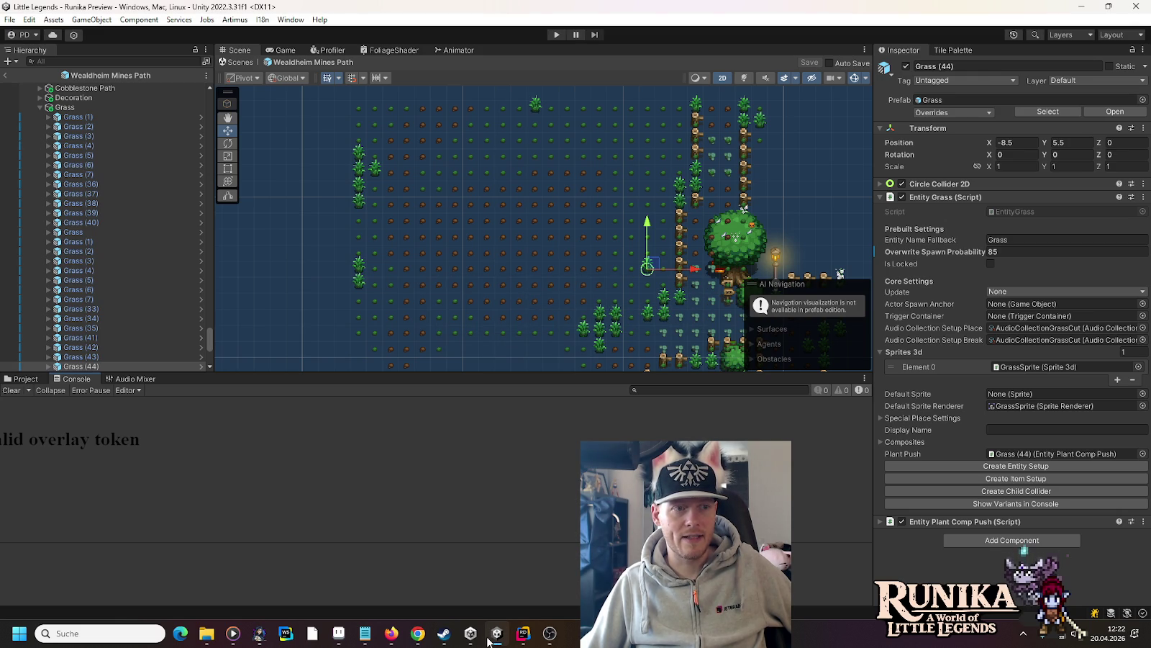
{"action": "left_click", "coordinate": [18, 380]}
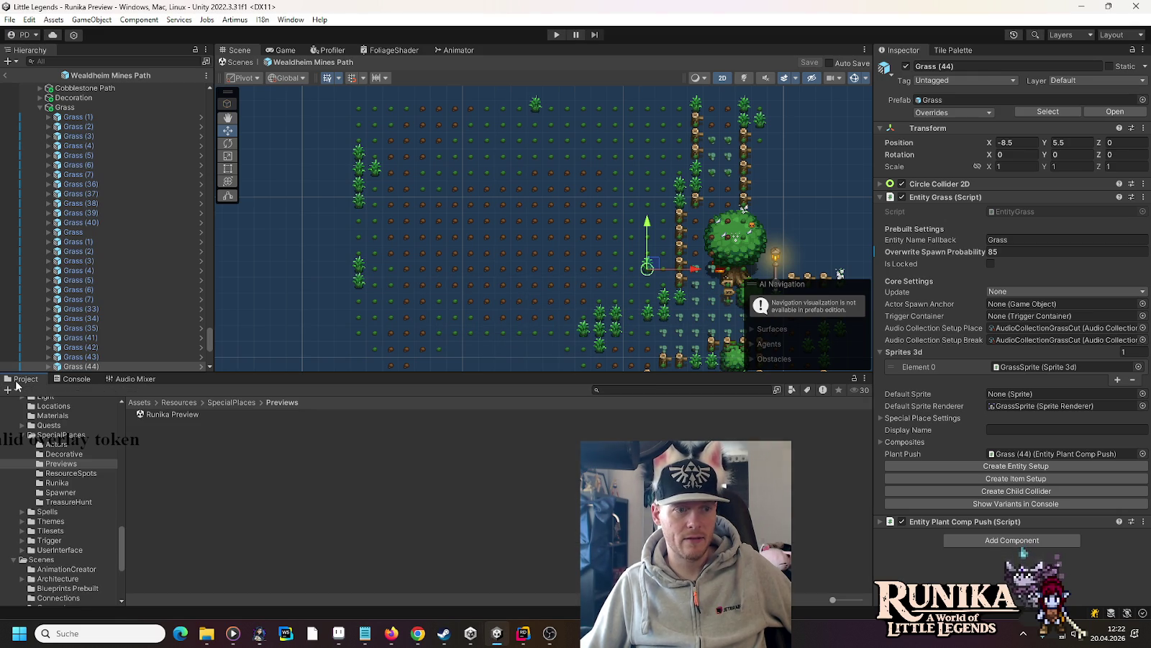
{"action": "scroll", "coordinate": [75, 489], "scroll_direction": "down", "scroll_amount": 10}
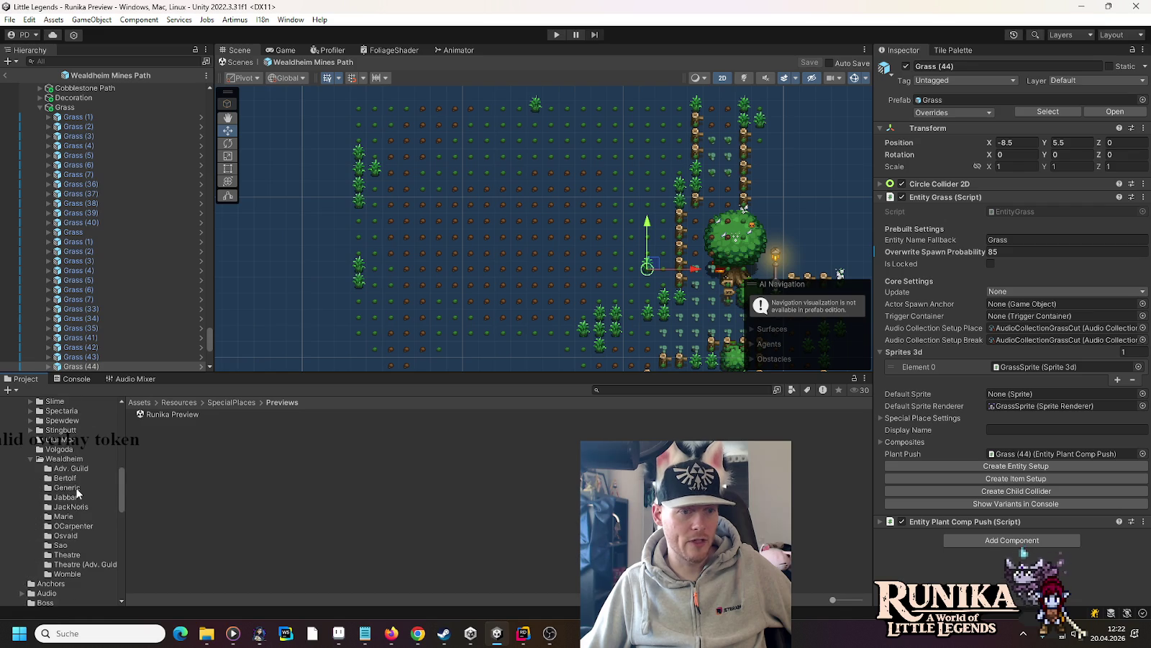
{"action": "scroll", "coordinate": [78, 493], "scroll_direction": "down", "scroll_amount": 3}
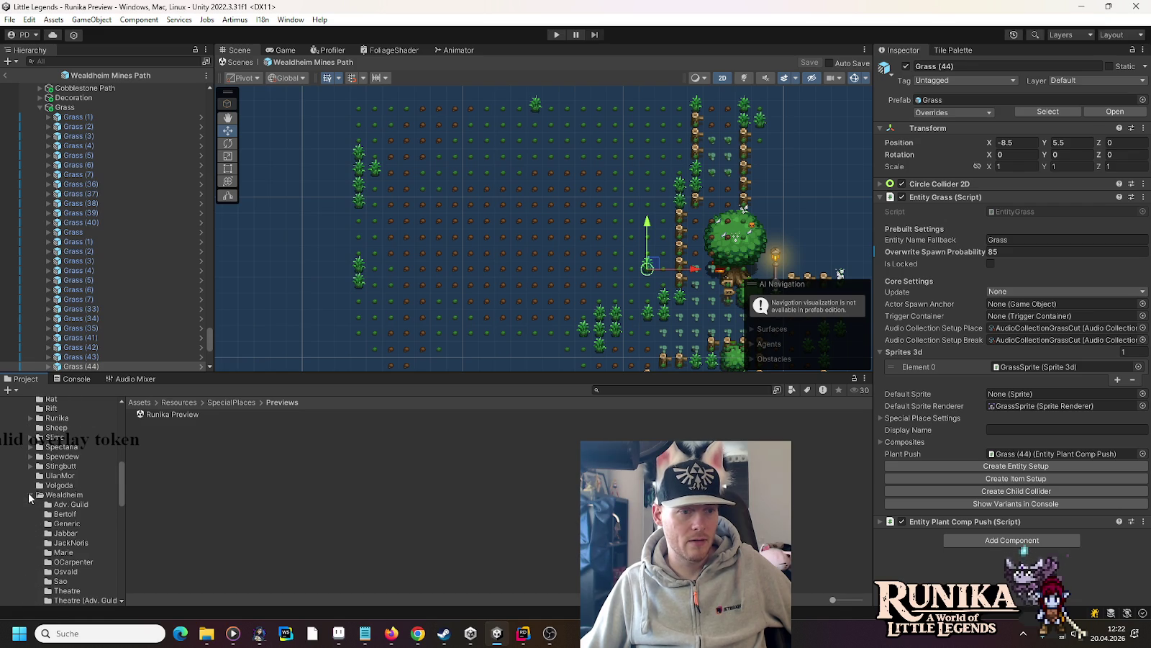
{"action": "scroll", "coordinate": [81, 489], "scroll_direction": "down", "scroll_amount": 5}
{"action": "scroll", "coordinate": [72, 466], "scroll_direction": "up", "scroll_amount": 5}
{"action": "scroll", "coordinate": [24, 432], "scroll_direction": "up", "scroll_amount": 20}
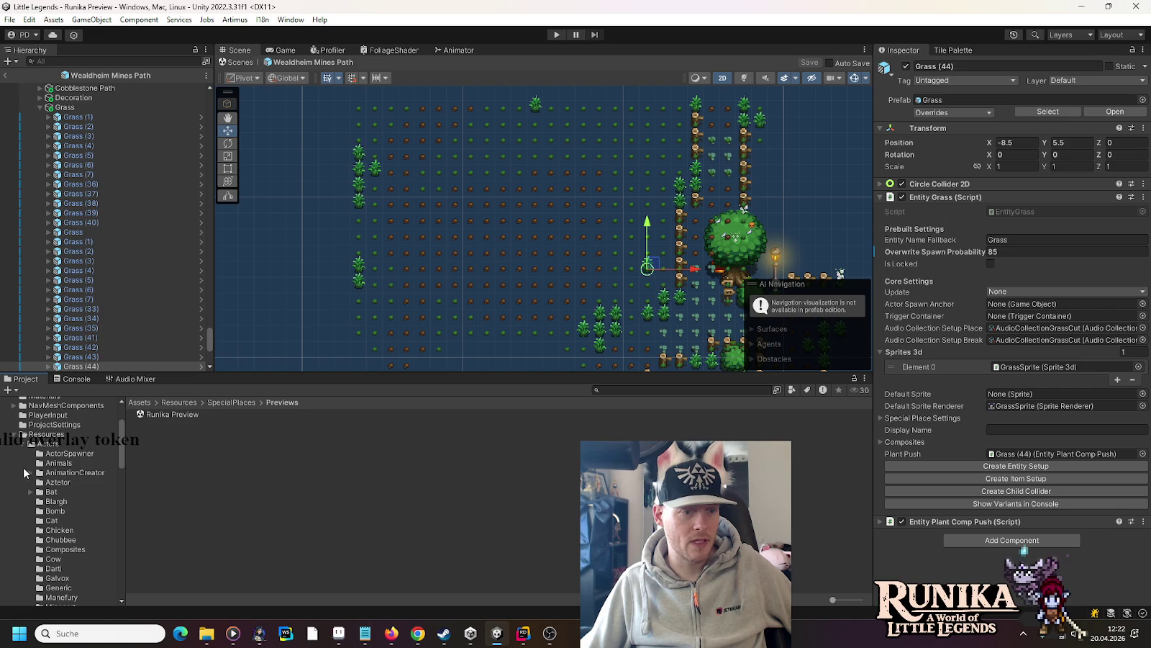
{"action": "left_click", "coordinate": [23, 444]}
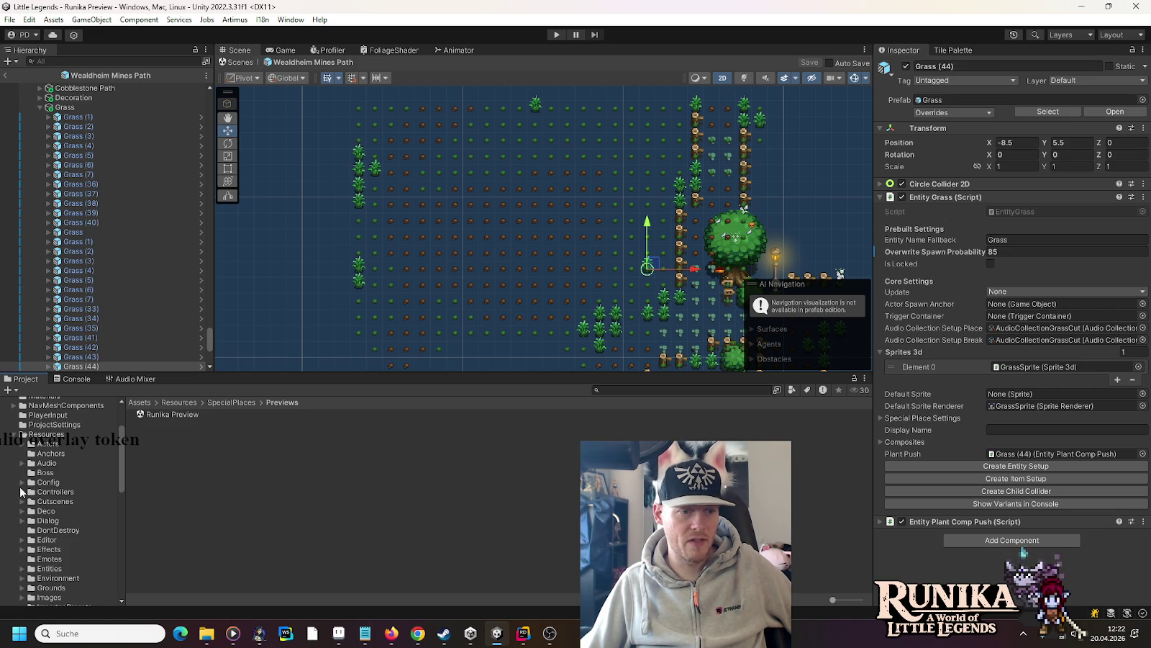
- Expand Entities > Buildings > Wealdheim and open the Blacksmith folder
{"action": "scroll", "coordinate": [21, 512], "scroll_direction": "down", "scroll_amount": 2}
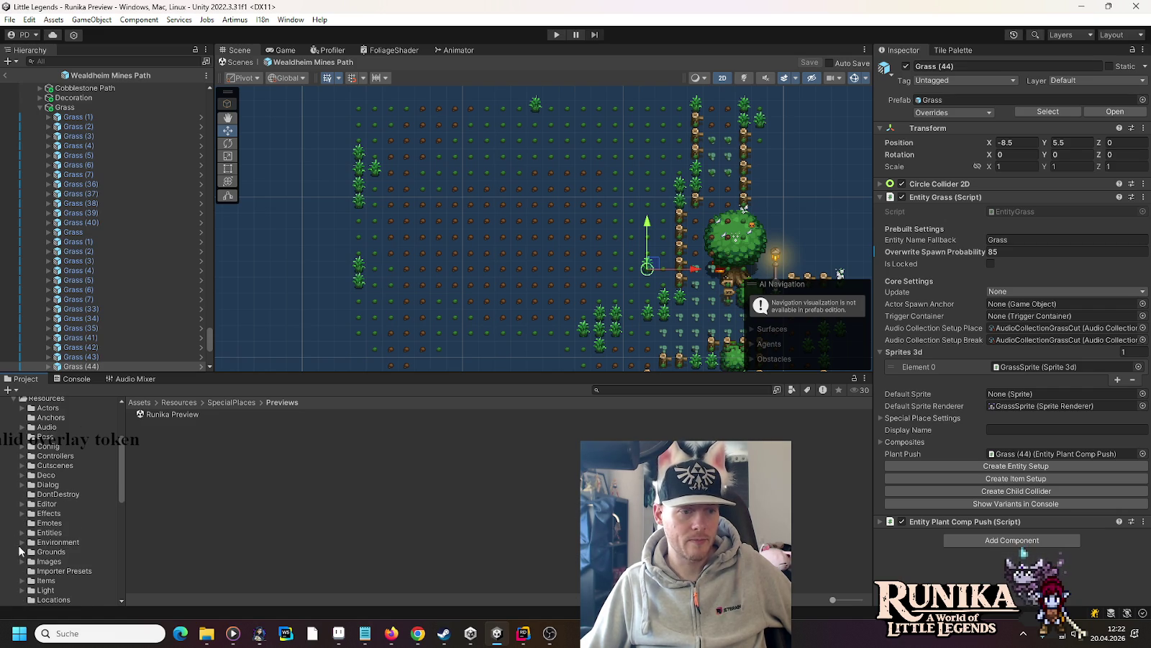
{"action": "scroll", "coordinate": [25, 529], "scroll_direction": "down", "scroll_amount": 2}
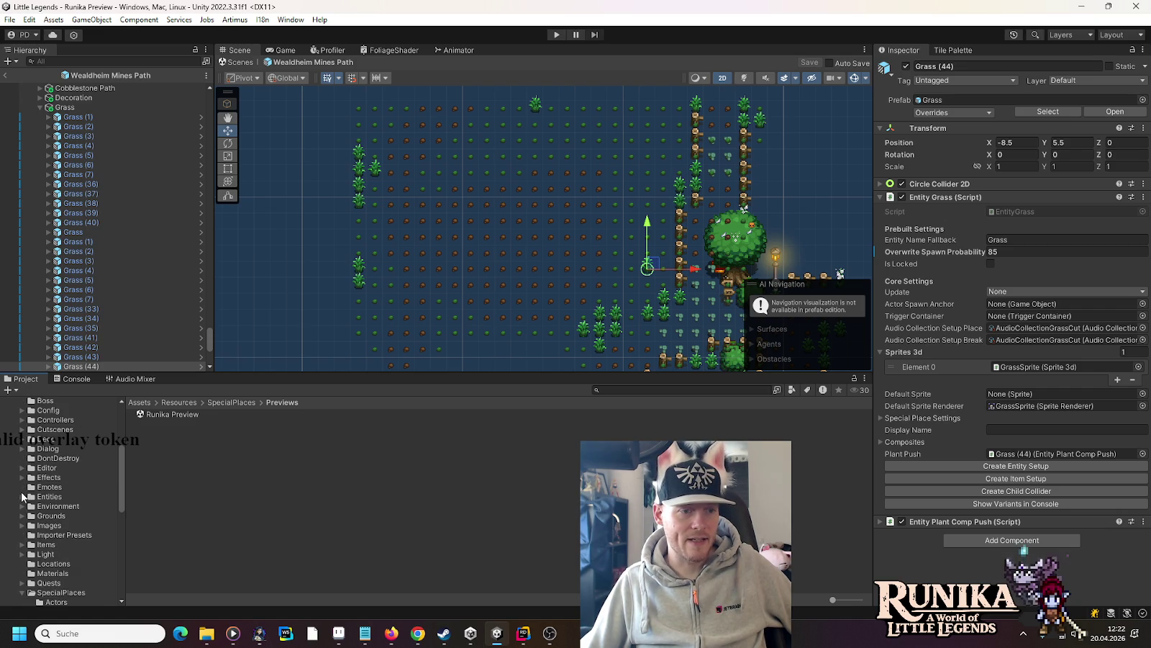
{"action": "left_click", "coordinate": [23, 497]}
{"action": "scroll", "coordinate": [25, 500], "scroll_direction": "down", "scroll_amount": 4}
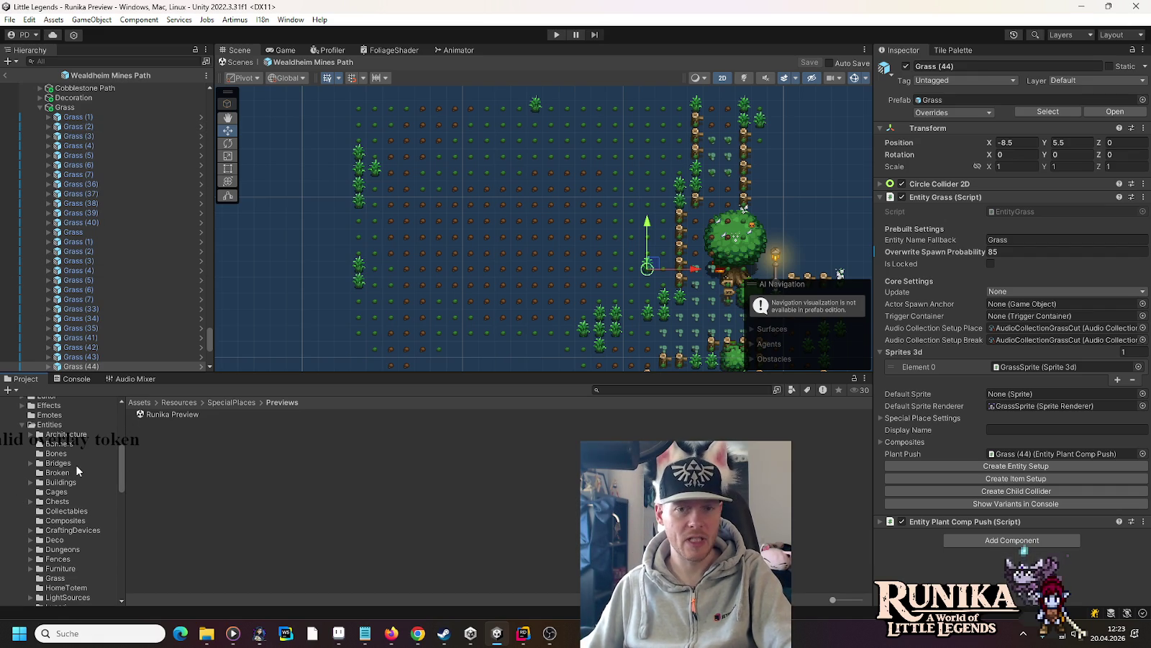
{"action": "left_click", "coordinate": [30, 482]}
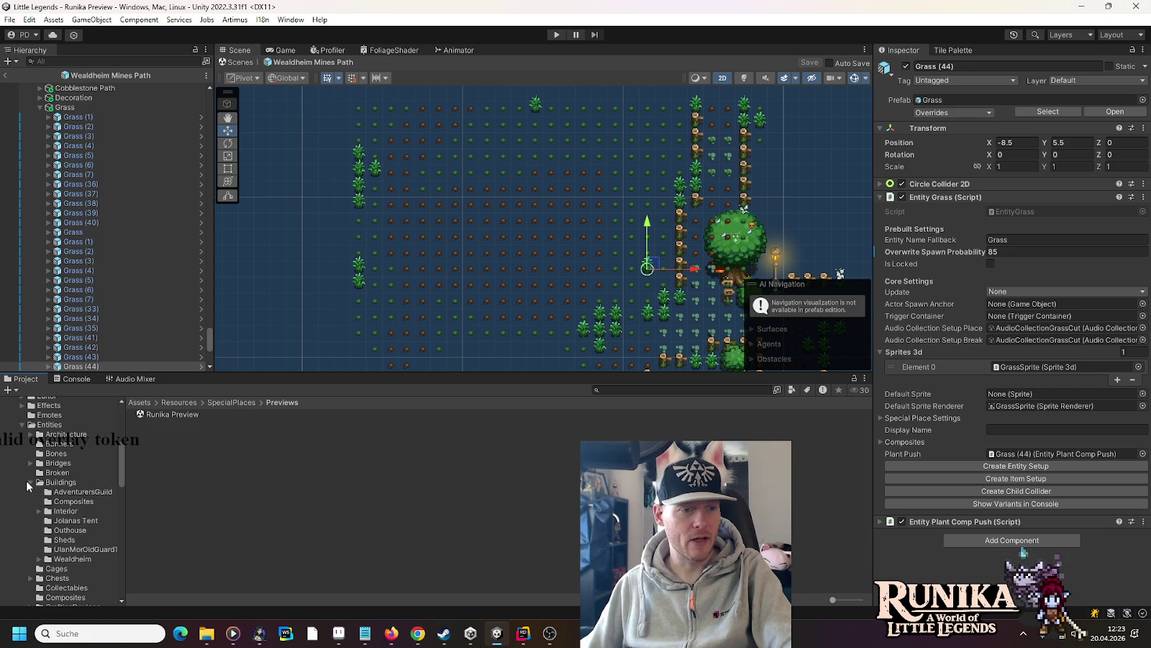
{"action": "left_click", "coordinate": [40, 560]}
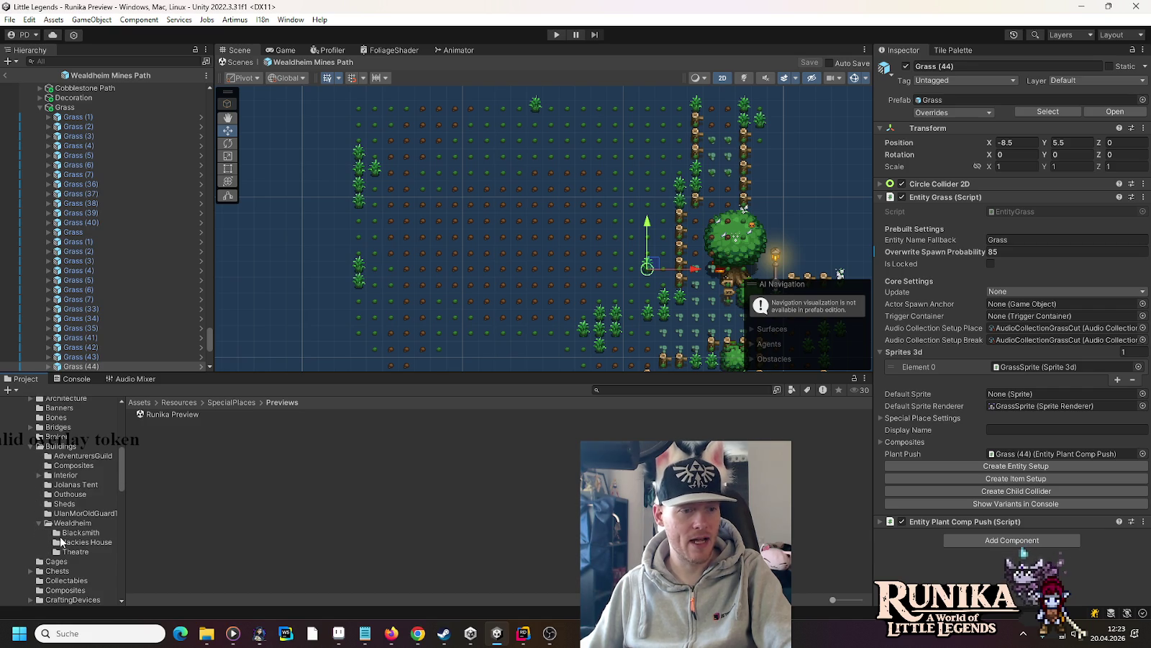
{"action": "left_click", "coordinate": [81, 533]}
- Create a prefab named RuinedBlacksmith in the Blacksmith folder and open it for editing
{"action": "right_click", "coordinate": [212, 501]}
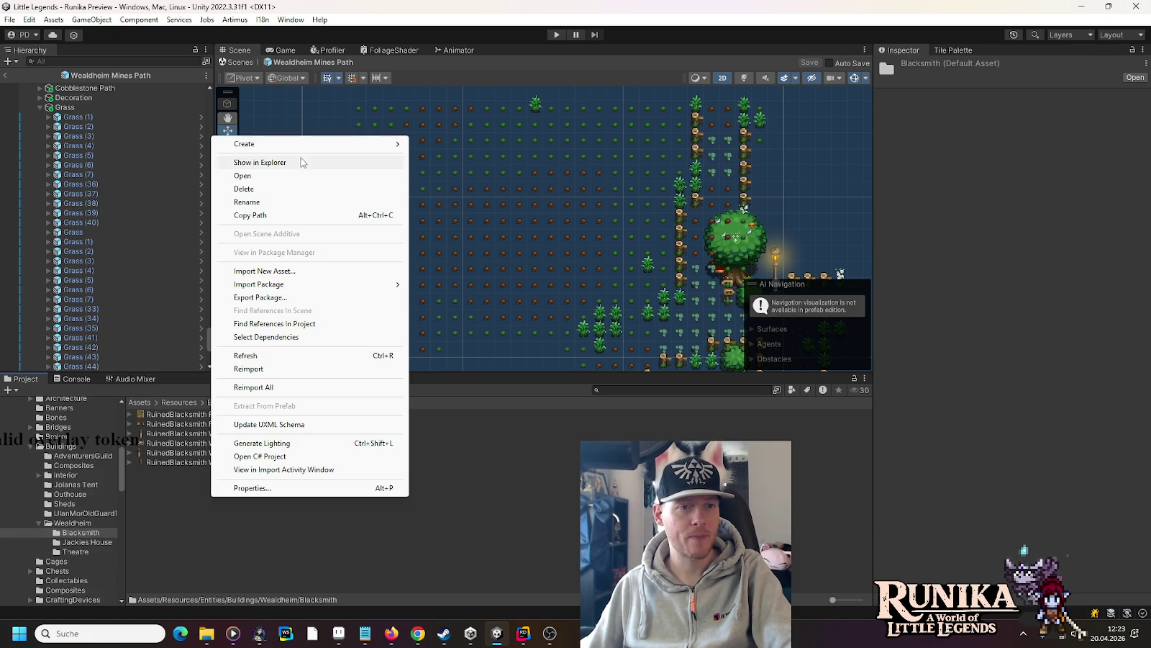
{"action": "mouse_move", "coordinate": [301, 145]}
{"action": "left_click", "coordinate": [492, 282]}
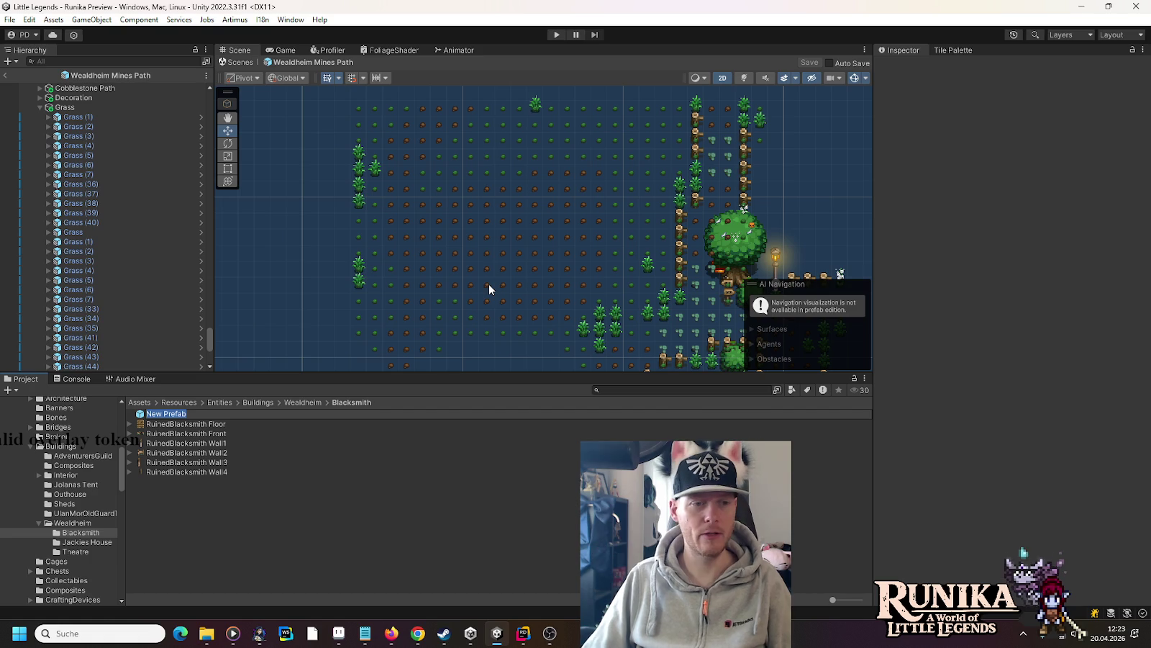
{"action": "type", "text": "Ruined"}
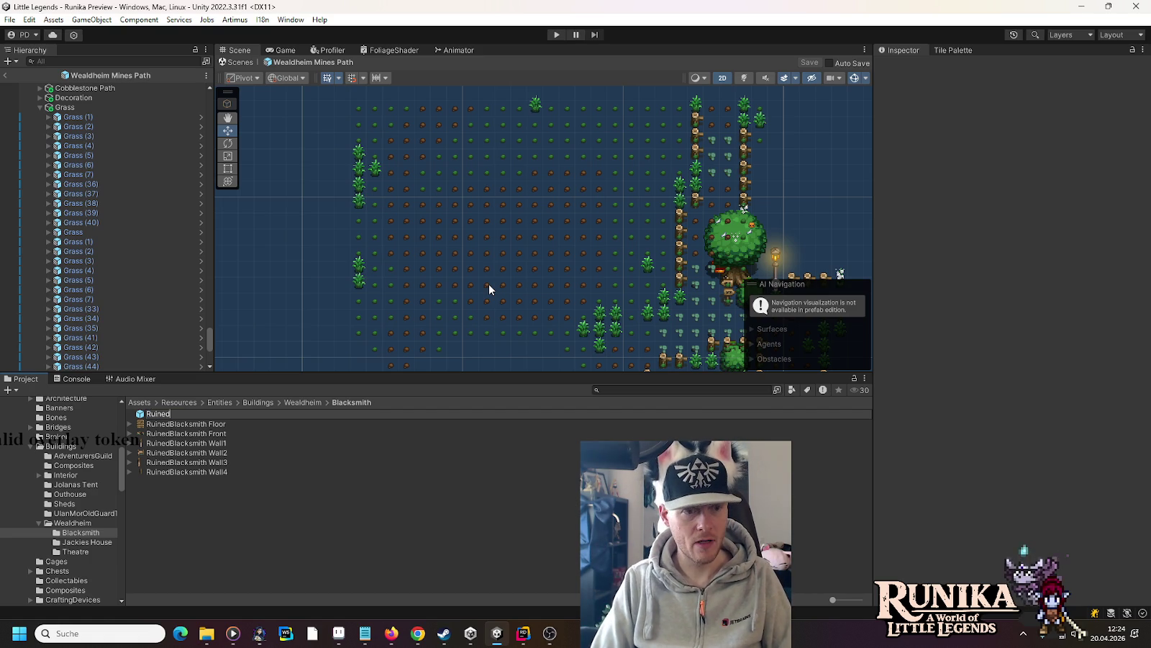
{"action": "type", "text": "Blacksmith"}
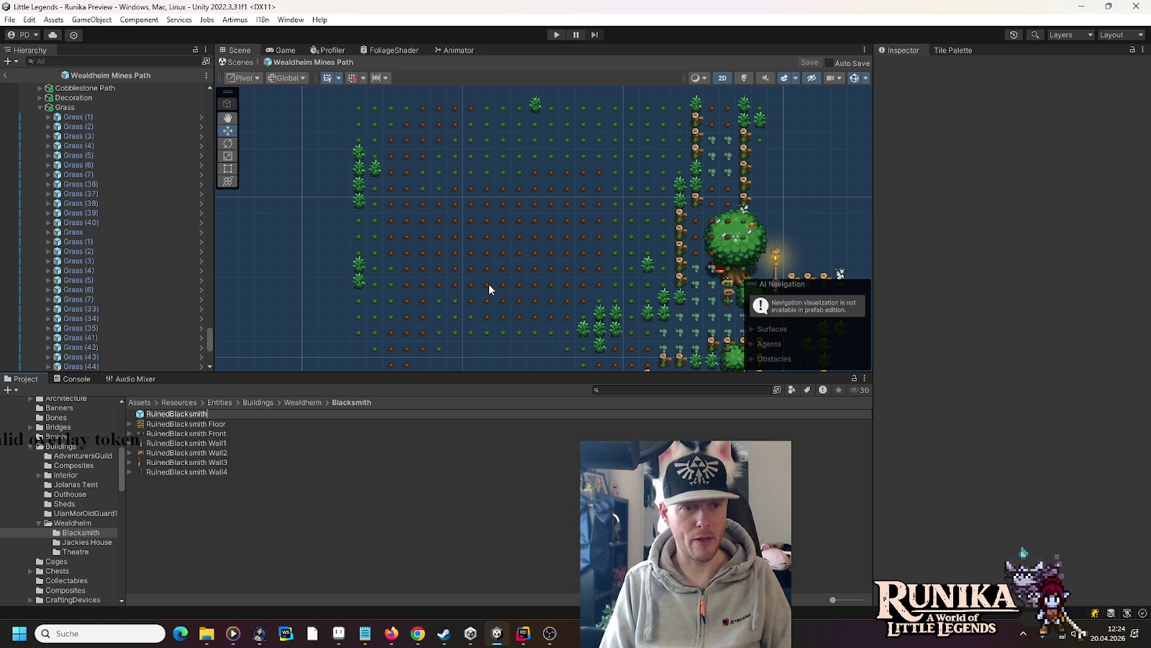
{"action": "key", "text": "Return"}
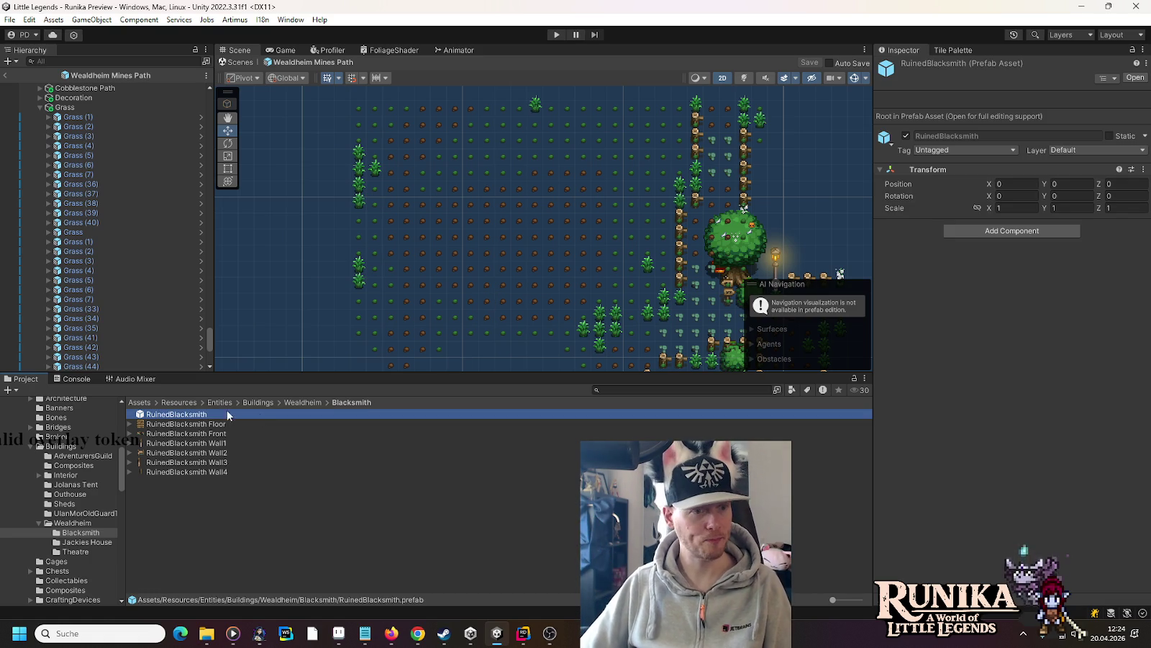
{"action": "double_click", "coordinate": [203, 413]}
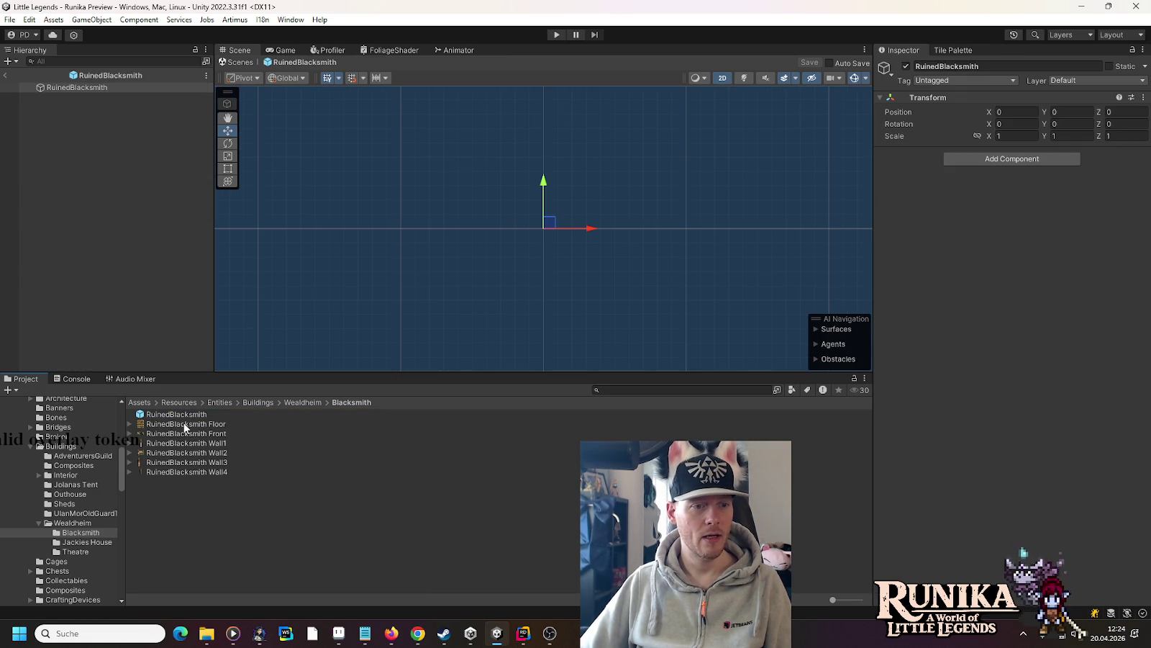
- Add the Floor, Front and Wall1–Wall4 sprites as children of RuinedBlacksmith
{"action": "left_click_drag", "start_coordinate": [185, 427], "coordinate": [125, 87]}
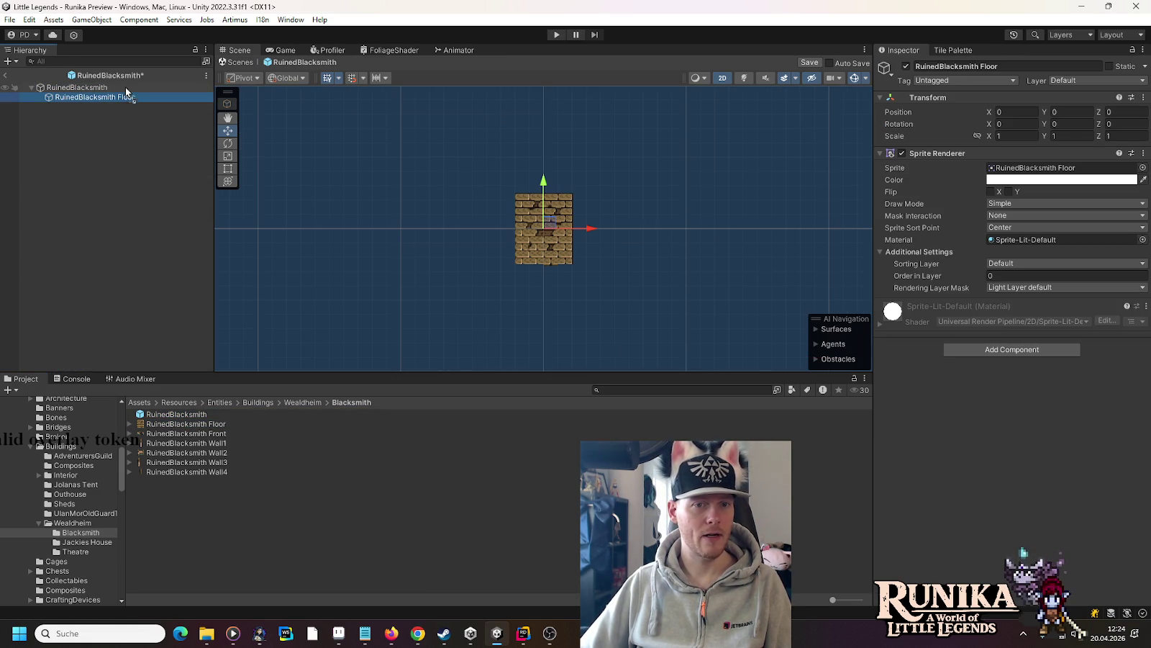
{"action": "left_click", "coordinate": [201, 433]}
{"action": "left_click_drag", "start_coordinate": [203, 436], "coordinate": [98, 87]}
{"action": "mouse_move", "coordinate": [223, 444]}
{"action": "left_mouse_down"}
{"action": "mouse_move", "coordinate": [135, 142]}
{"action": "mouse_move", "coordinate": [104, 88]}
{"action": "left_mouse_up"}
{"action": "left_click_drag", "start_coordinate": [218, 458], "coordinate": [101, 87]}
{"action": "left_click_drag", "start_coordinate": [136, 217], "coordinate": [95, 89]}
{"action": "left_click", "coordinate": [174, 474]}
{"action": "left_click_drag", "start_coordinate": [174, 474], "coordinate": [103, 89]}
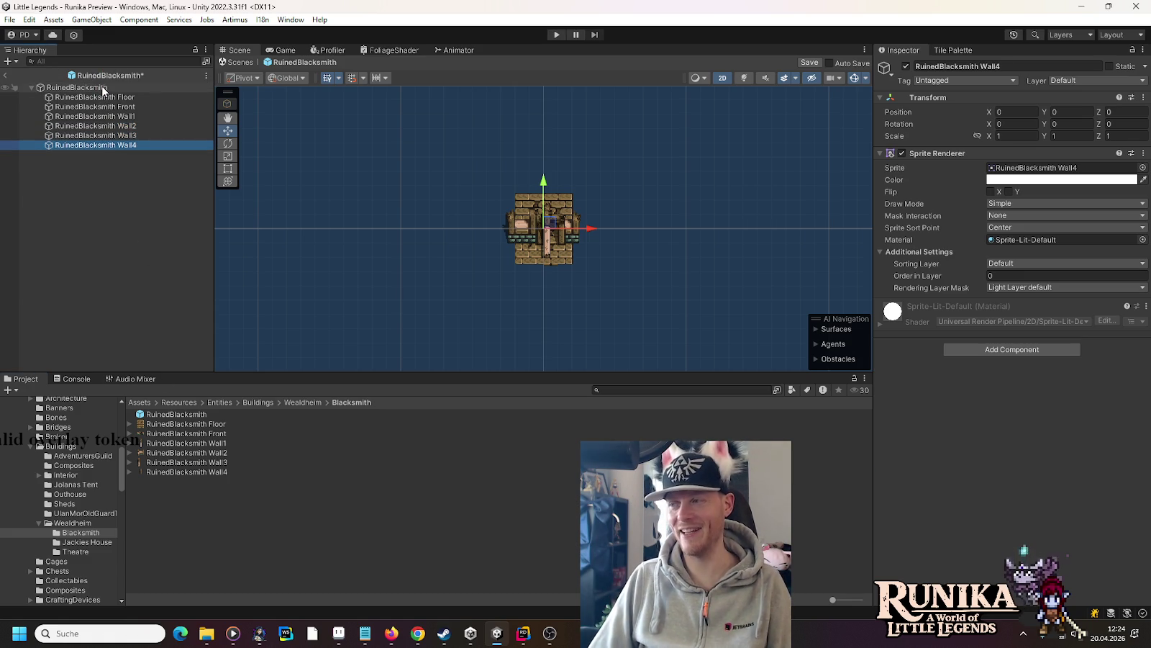
- Move RuinedBlacksmith Floor up and right to position (2.5, 3)
{"action": "left_click", "coordinate": [95, 97]}
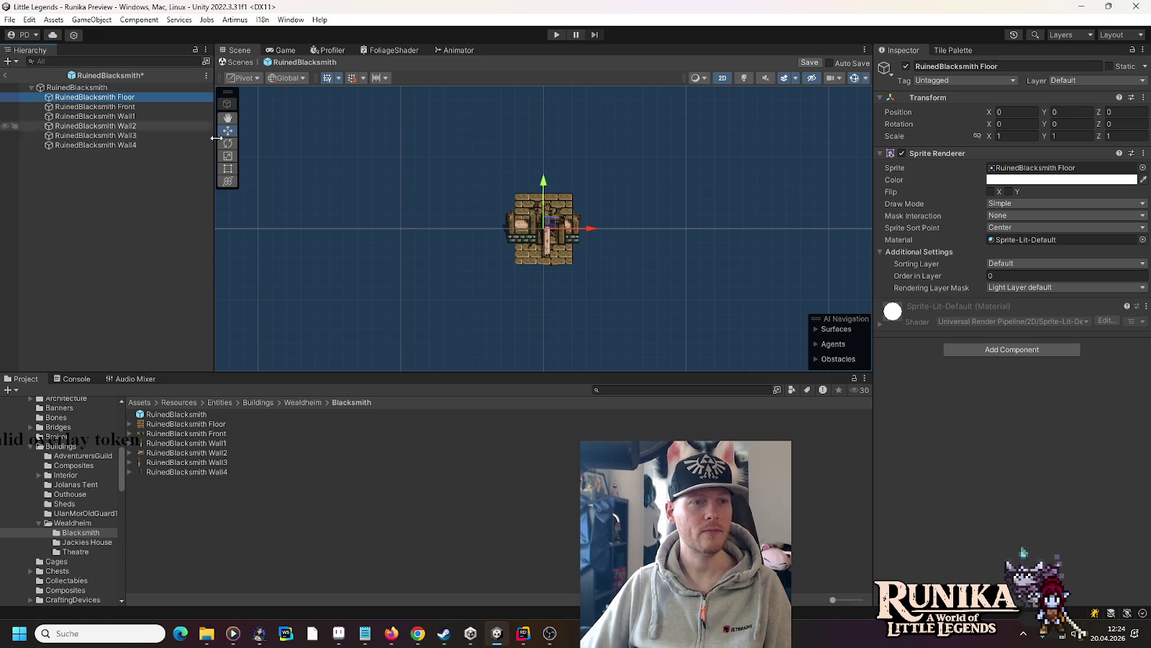
{"action": "scroll", "coordinate": [470, 213], "scroll_direction": "up", "scroll_amount": 3}
{"action": "mouse_move", "coordinate": [589, 234]}
{"action": "left_mouse_down"}
{"action": "mouse_move", "coordinate": [632, 160]}
{"action": "mouse_move", "coordinate": [643, 169]}
{"action": "left_mouse_up"}
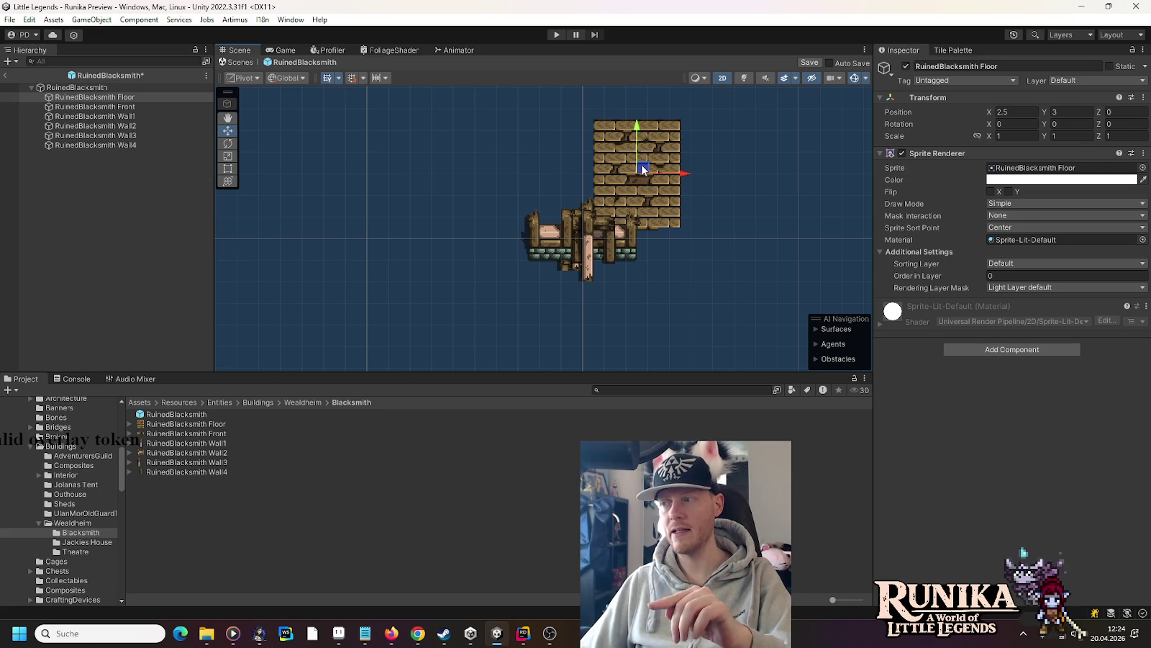
- Roughly place the Front, Wall2, Wall3 and Wall4 pieces around the floor
{"action": "left_click", "coordinate": [93, 106]}
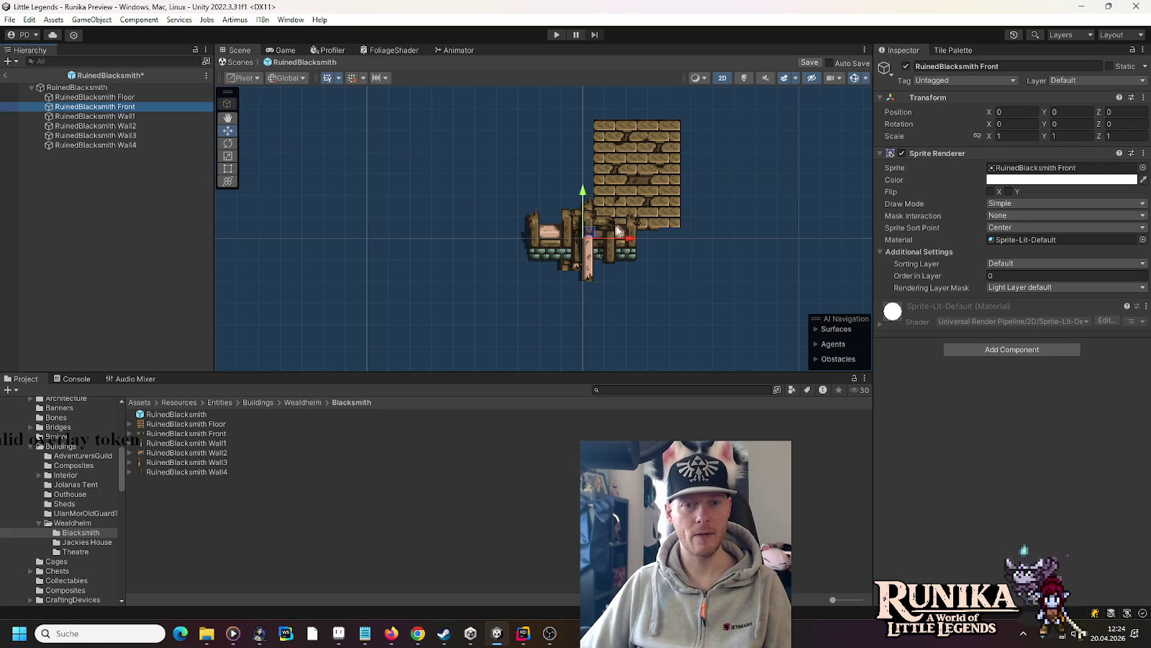
{"action": "mouse_move", "coordinate": [586, 238]}
{"action": "left_mouse_down"}
{"action": "mouse_move", "coordinate": [640, 215]}
{"action": "mouse_move", "coordinate": [610, 123]}
{"action": "mouse_move", "coordinate": [605, 150]}
{"action": "mouse_move", "coordinate": [587, 148]}
{"action": "left_mouse_up"}
{"action": "left_click", "coordinate": [94, 116]}
{"action": "left_click", "coordinate": [101, 127]}
{"action": "left_click_drag", "start_coordinate": [585, 234], "coordinate": [620, 94]}
{"action": "left_click_drag", "start_coordinate": [499, 163], "coordinate": [433, 235]}
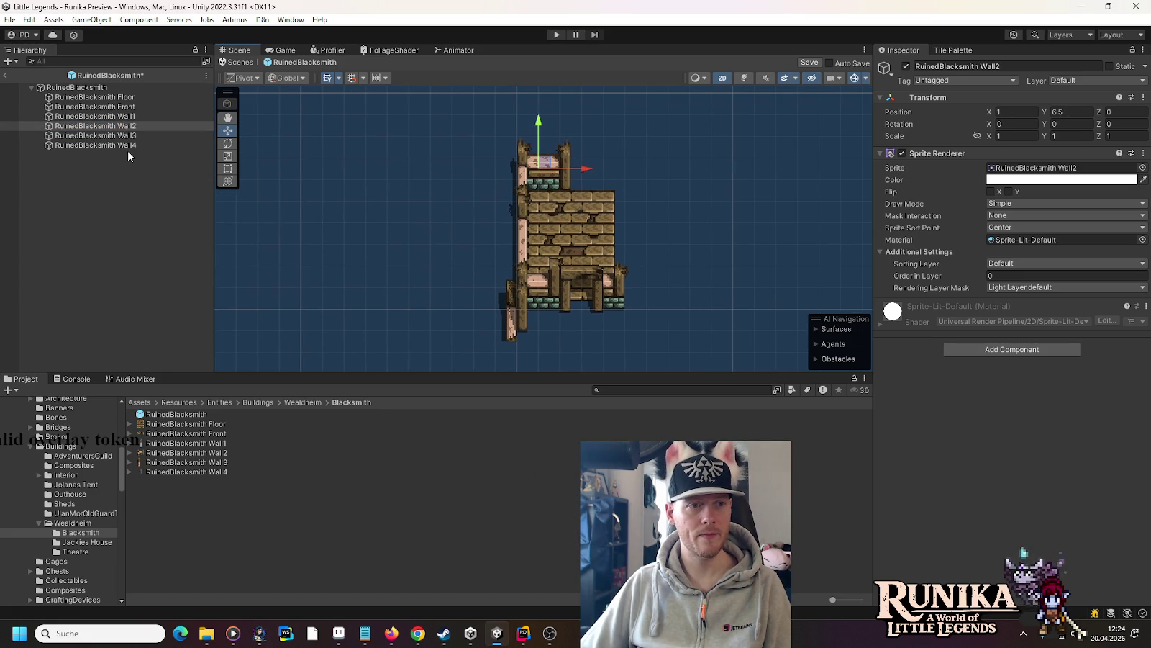
{"action": "left_click", "coordinate": [108, 136]}
{"action": "mouse_move", "coordinate": [523, 308]}
{"action": "left_mouse_down"}
{"action": "mouse_move", "coordinate": [633, 158]}
{"action": "mouse_move", "coordinate": [644, 222]}
{"action": "mouse_move", "coordinate": [633, 232]}
{"action": "left_mouse_up"}
{"action": "left_click", "coordinate": [108, 144]}
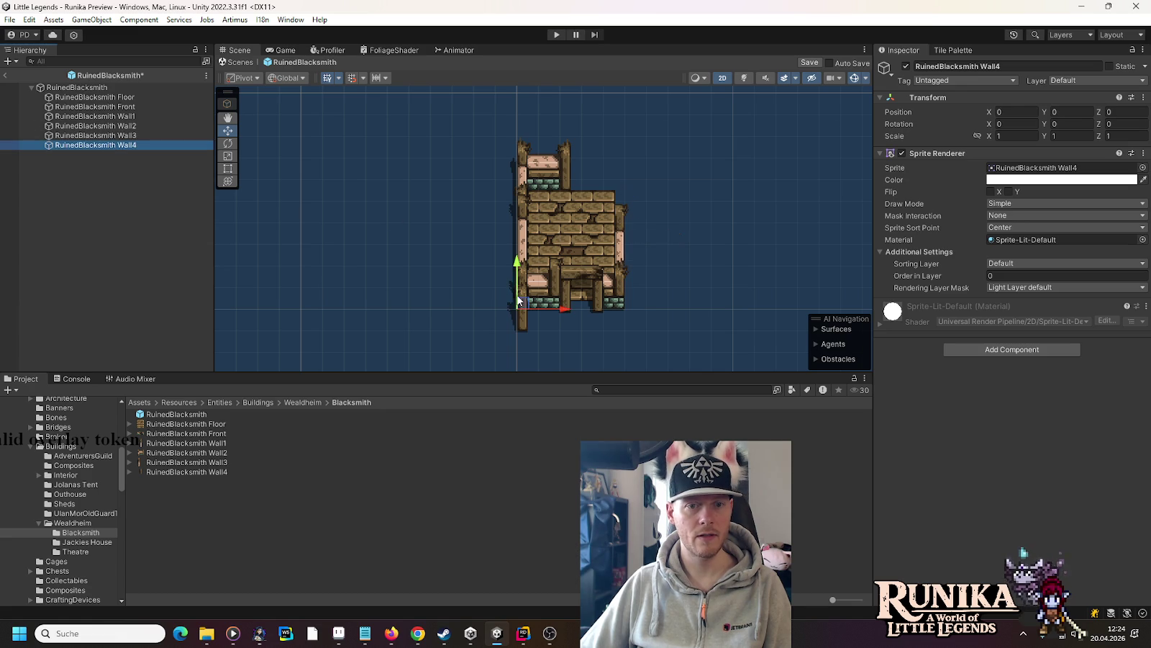
{"action": "mouse_move", "coordinate": [524, 306]}
{"action": "left_mouse_down"}
{"action": "mouse_move", "coordinate": [646, 169]}
{"action": "mouse_move", "coordinate": [627, 170]}
{"action": "left_mouse_up"}
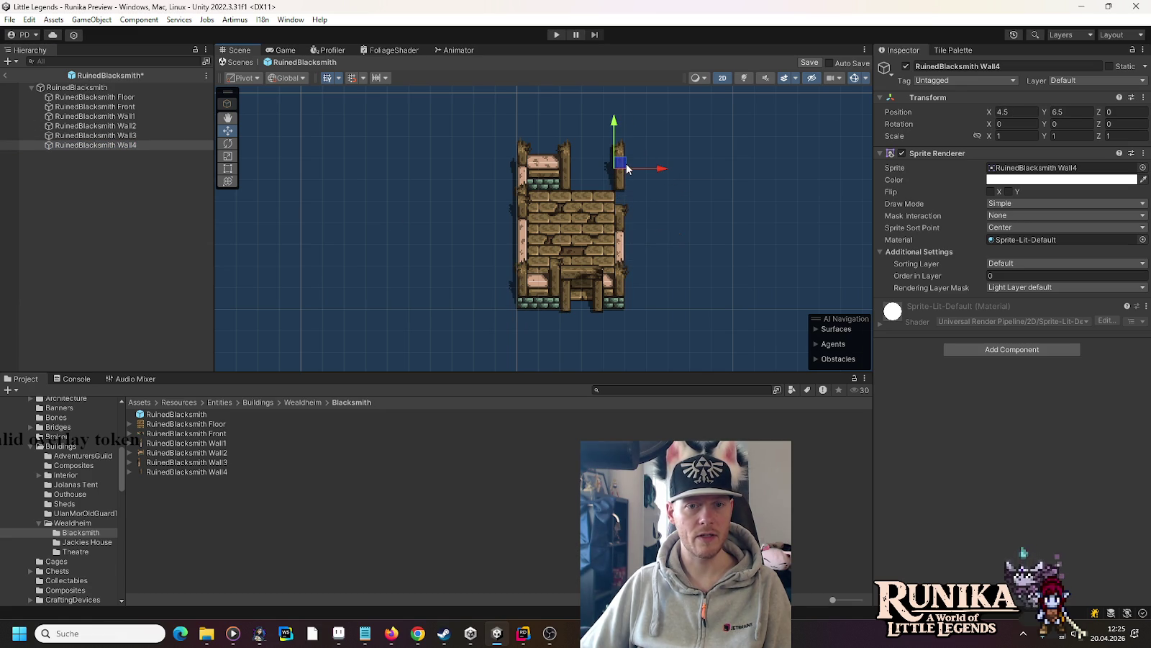
- Fine-tune Wall3 and Wall4 against the sprite sheet, putting Wall4 at 4.5, 4
{"action": "key", "text": "alt+Tab"}
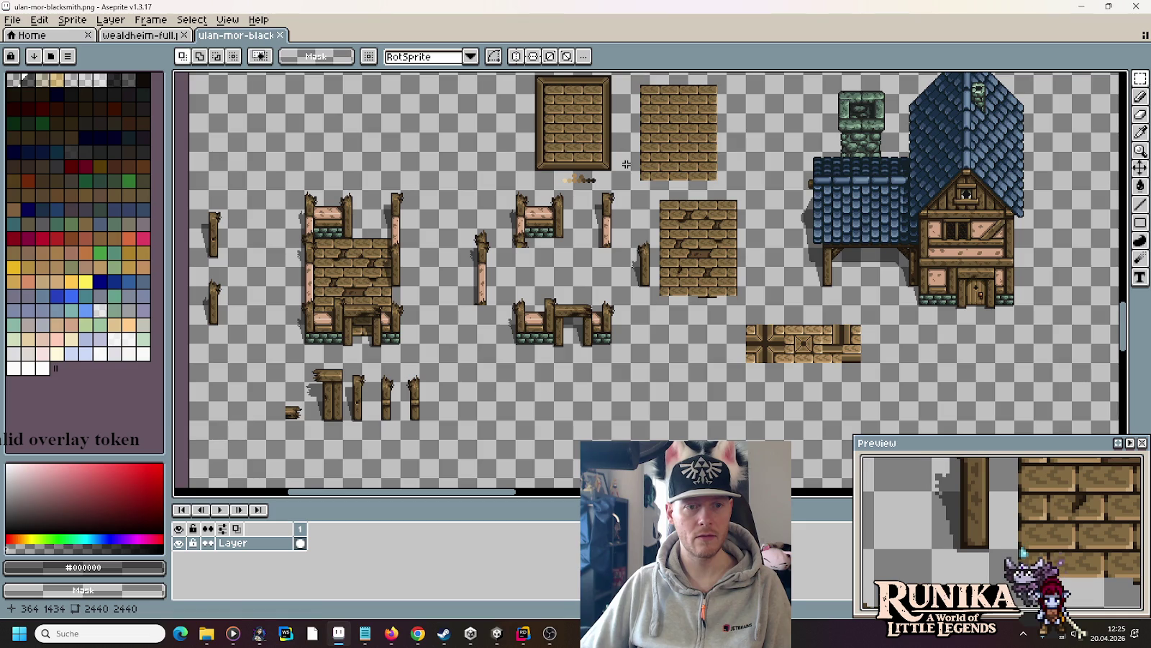
{"action": "key", "text": "alt+Tab"}
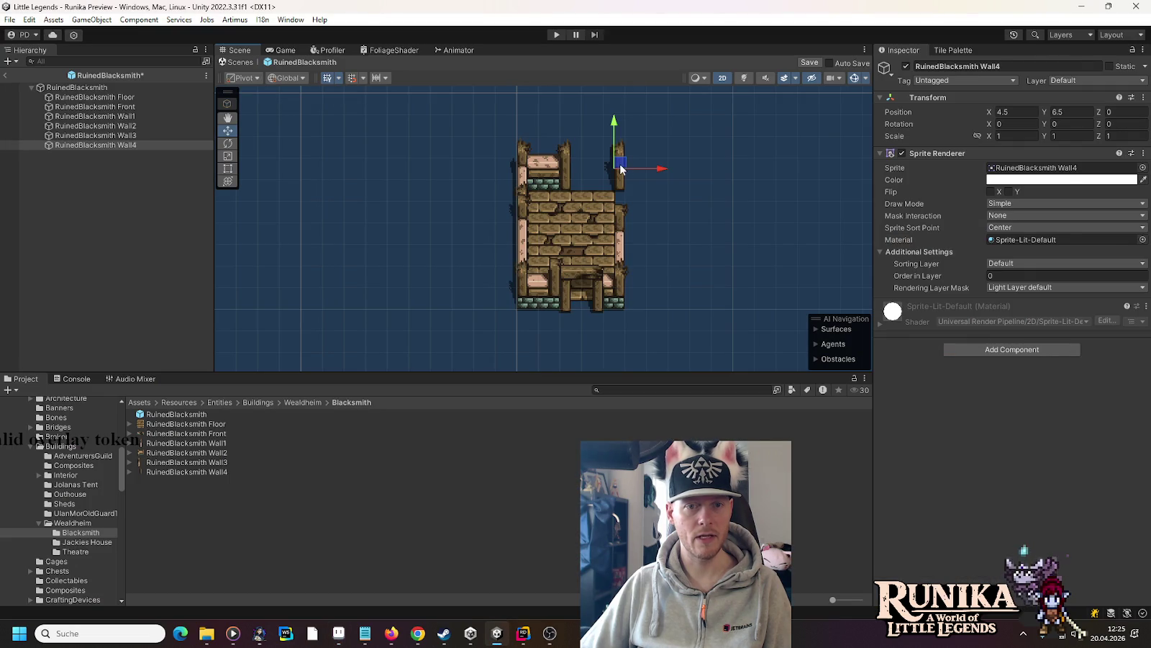
{"action": "left_click_drag", "start_coordinate": [626, 166], "coordinate": [672, 167]}
{"action": "left_click", "coordinate": [93, 135]}
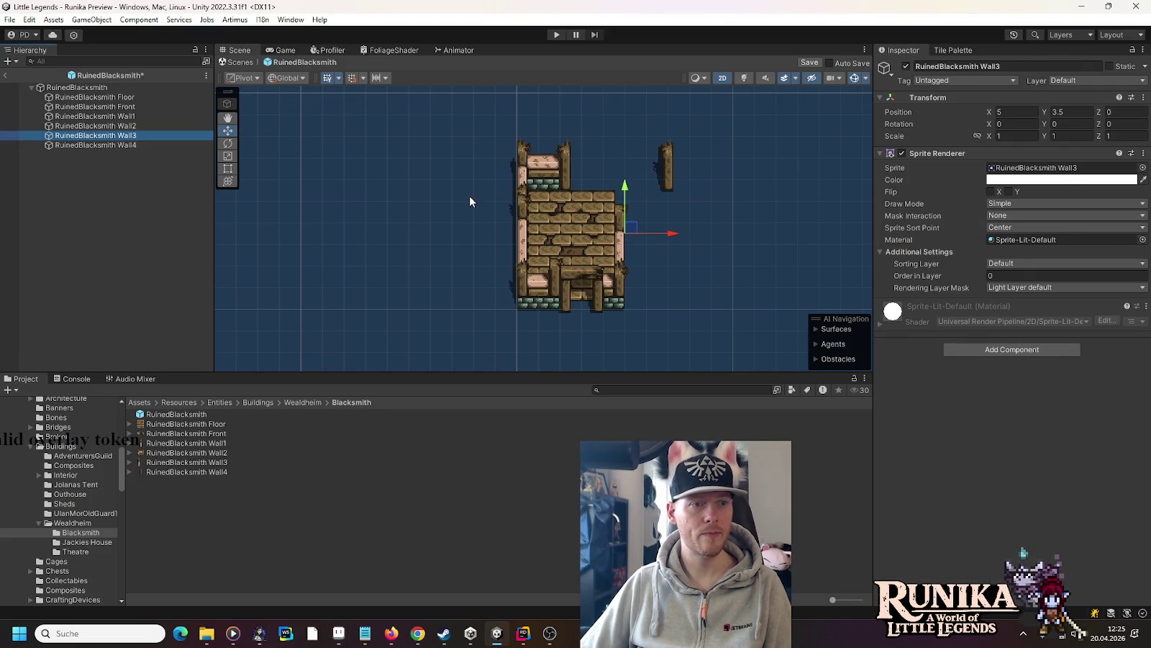
{"action": "mouse_move", "coordinate": [629, 230]}
{"action": "left_mouse_down"}
{"action": "mouse_move", "coordinate": [629, 164]}
{"action": "mouse_move", "coordinate": [642, 198]}
{"action": "mouse_move", "coordinate": [623, 226]}
{"action": "left_mouse_up"}
{"action": "left_click", "coordinate": [669, 179]}
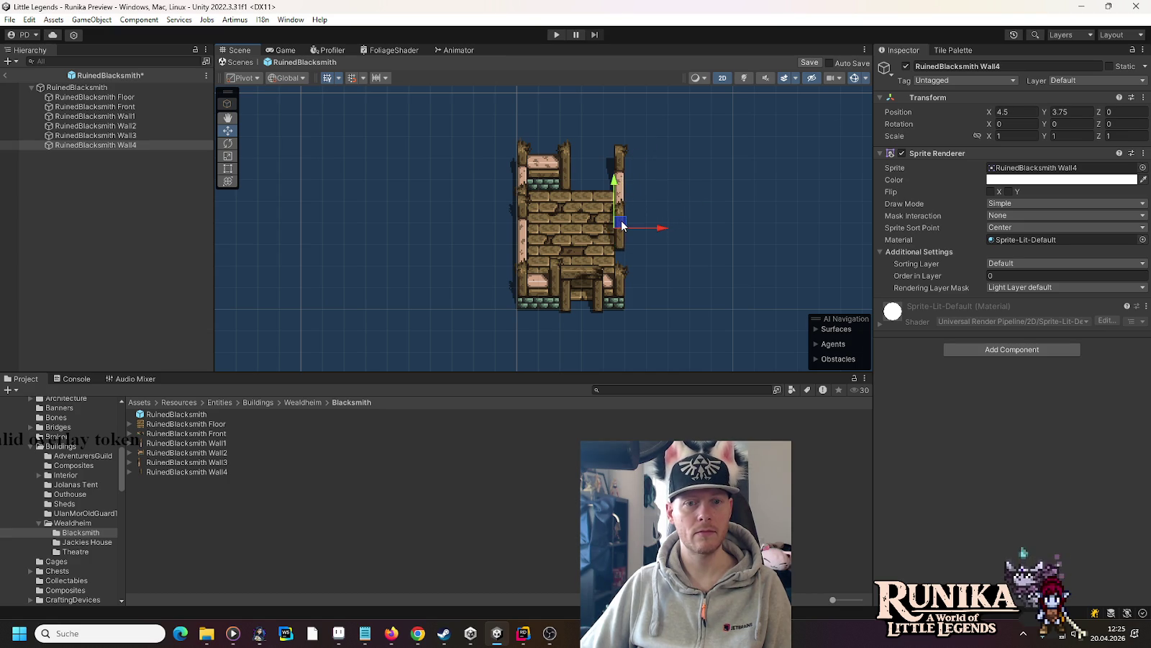
{"action": "key", "text": "alt+Tab"}
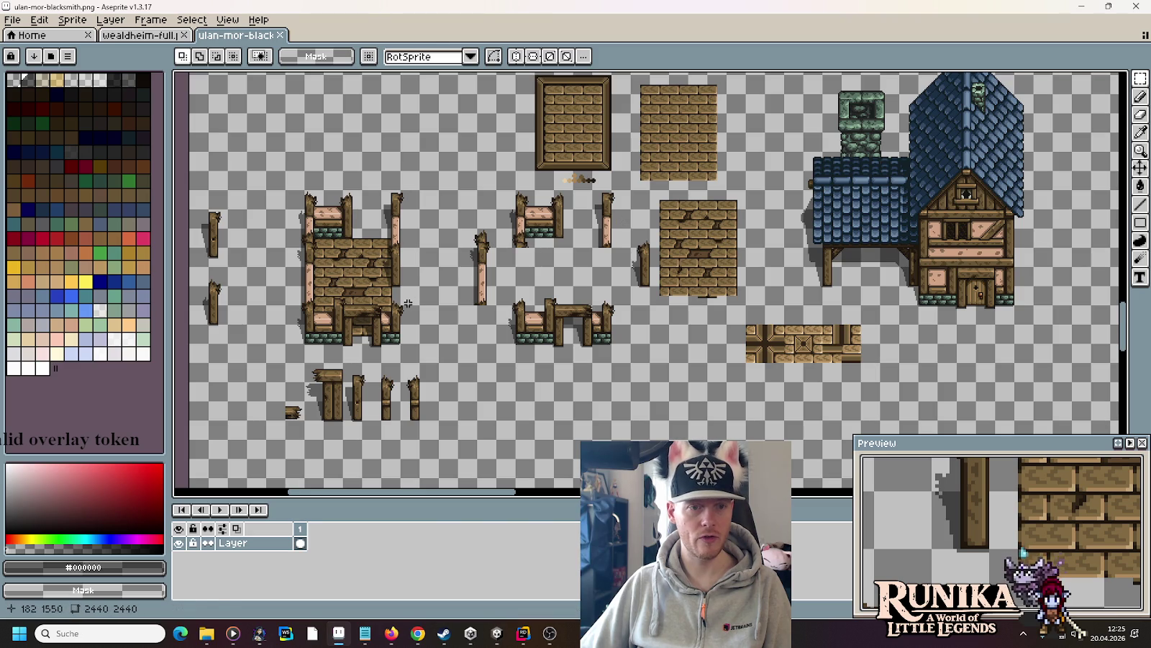
{"action": "key", "text": "alt+Tab"}
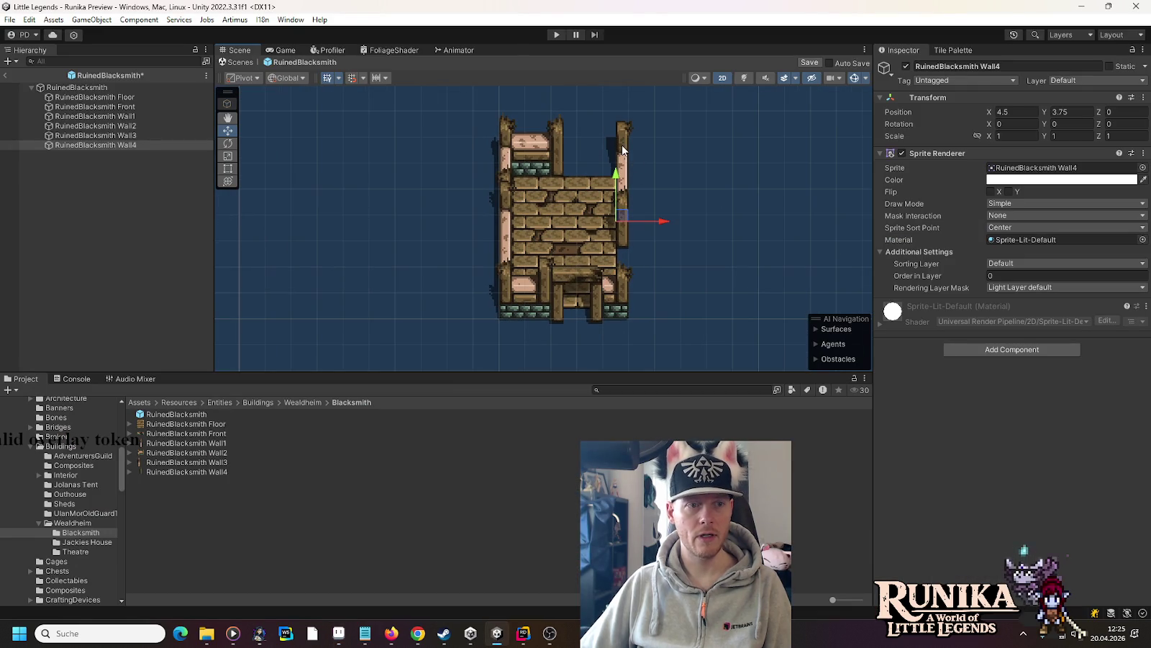
{"action": "left_click", "coordinate": [624, 148]}
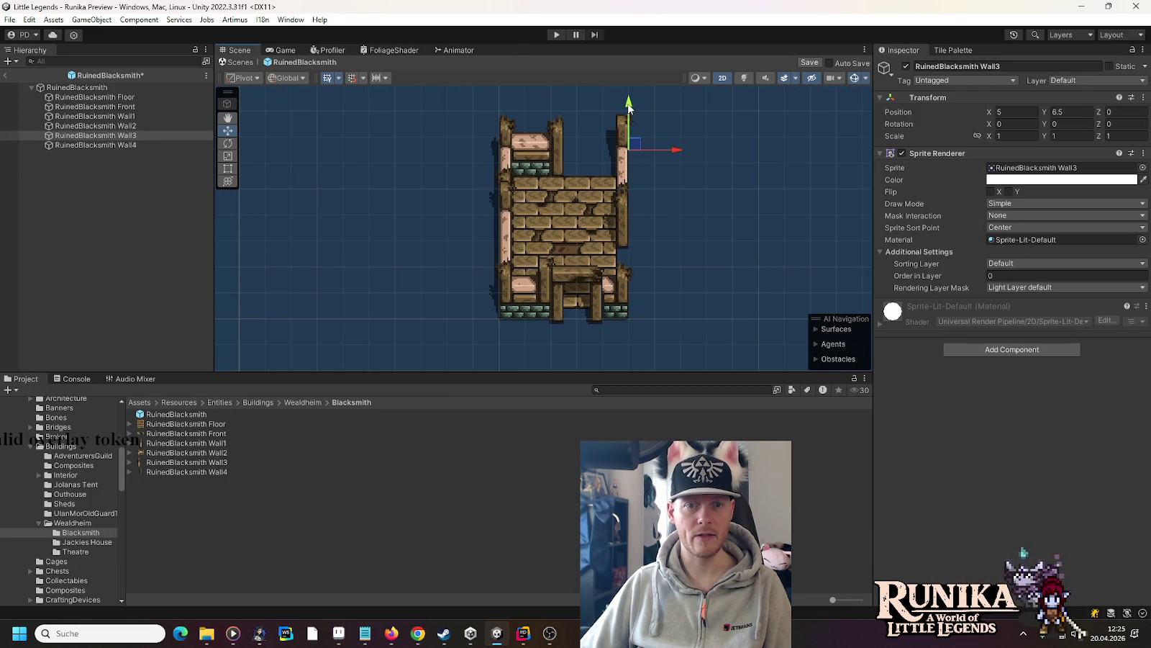
{"action": "left_click", "coordinate": [621, 212]}
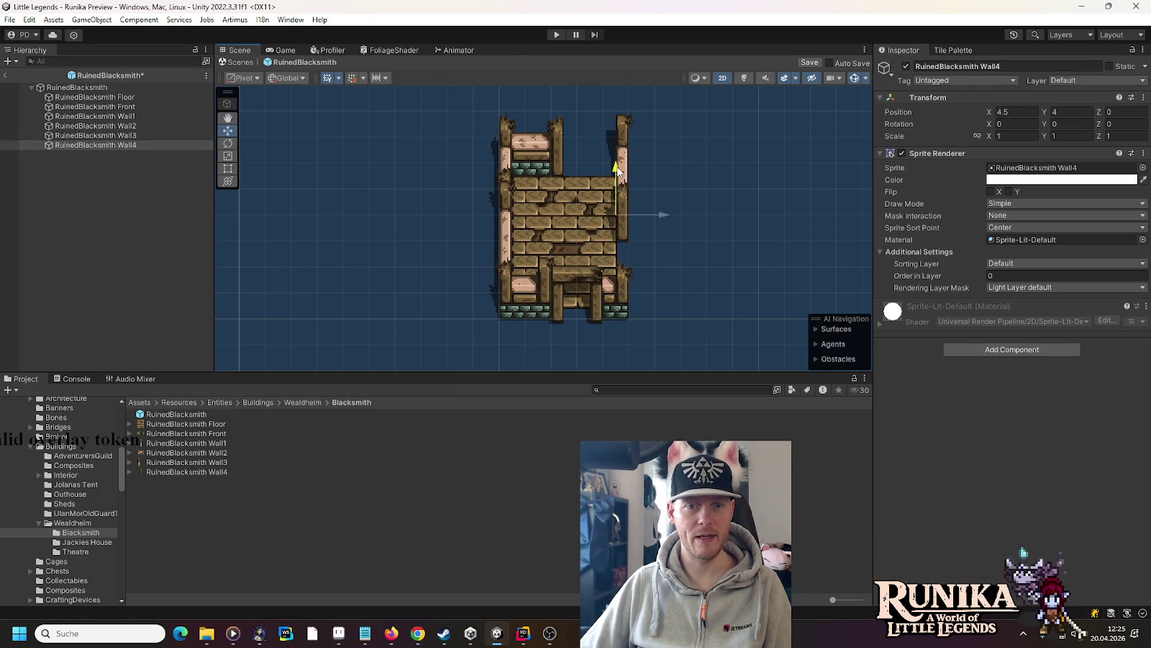
{"action": "left_click", "coordinate": [733, 257]}
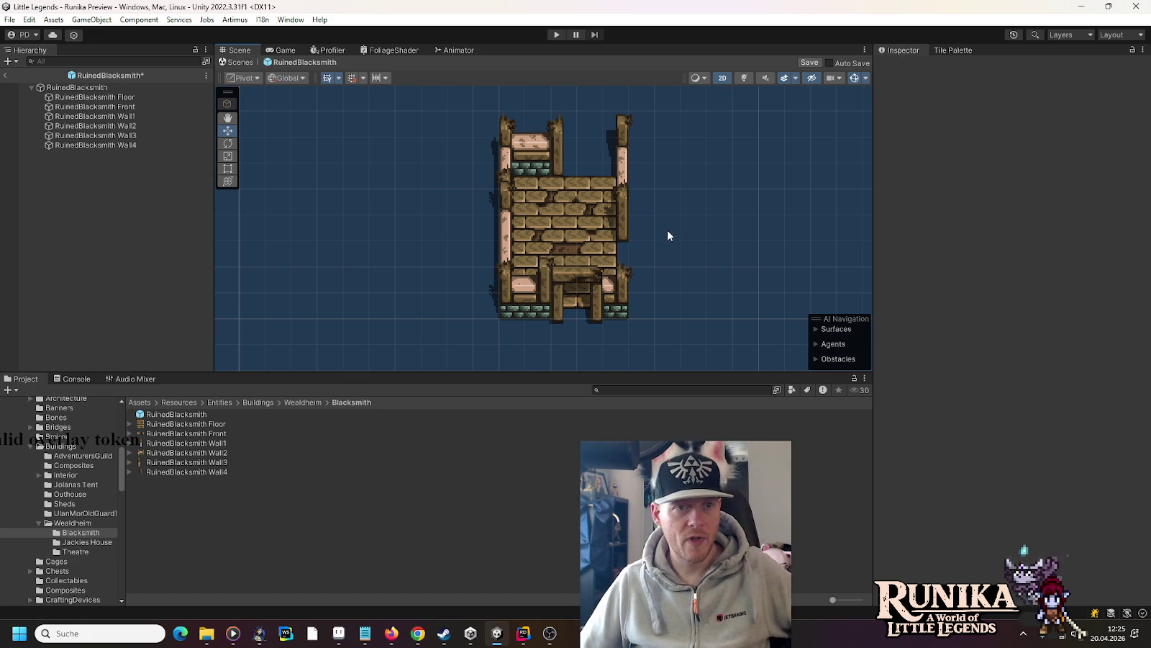
{"action": "left_click", "coordinate": [338, 79]}
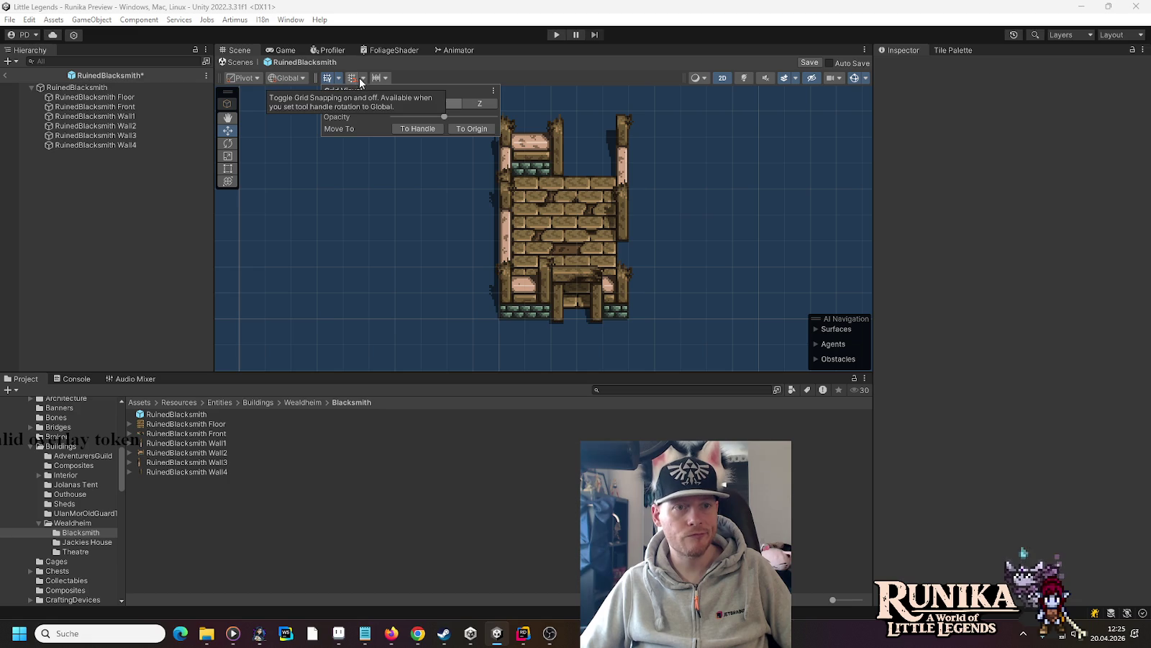
- Check the grid and increment snapping values: move 0.25, rotate 15, scale 1
{"action": "left_click", "coordinate": [363, 79]}
{"action": "left_click", "coordinate": [386, 77]}
{"action": "left_click", "coordinate": [386, 77]}
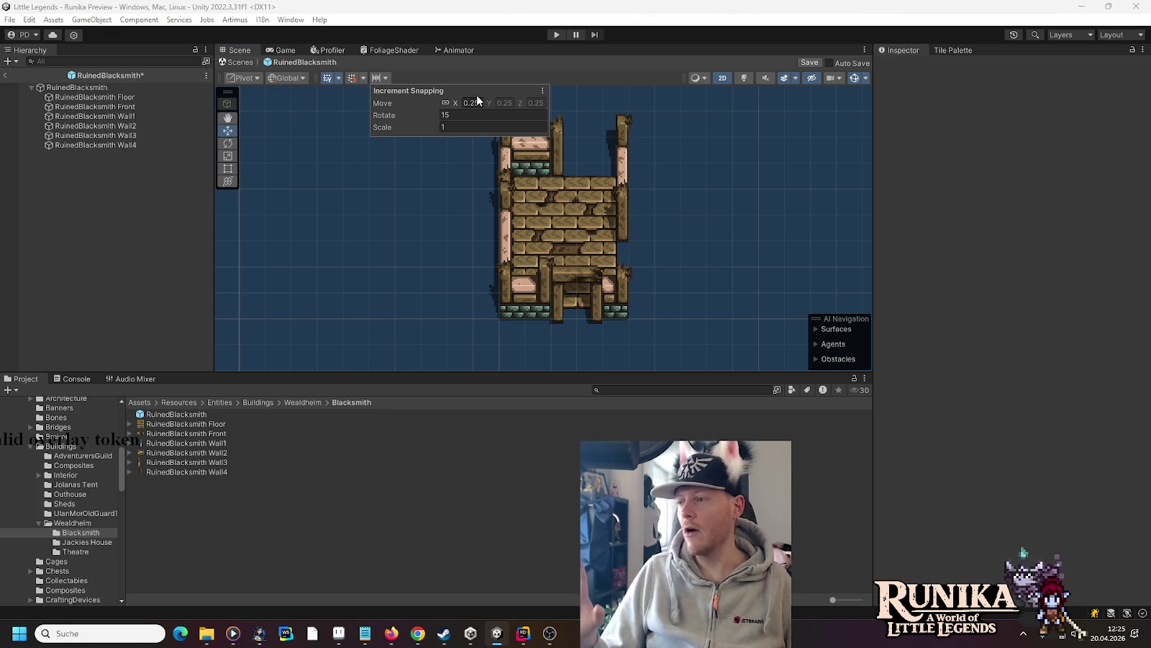
{"action": "left_click", "coordinate": [362, 77]}
{"action": "left_click", "coordinate": [362, 77]}
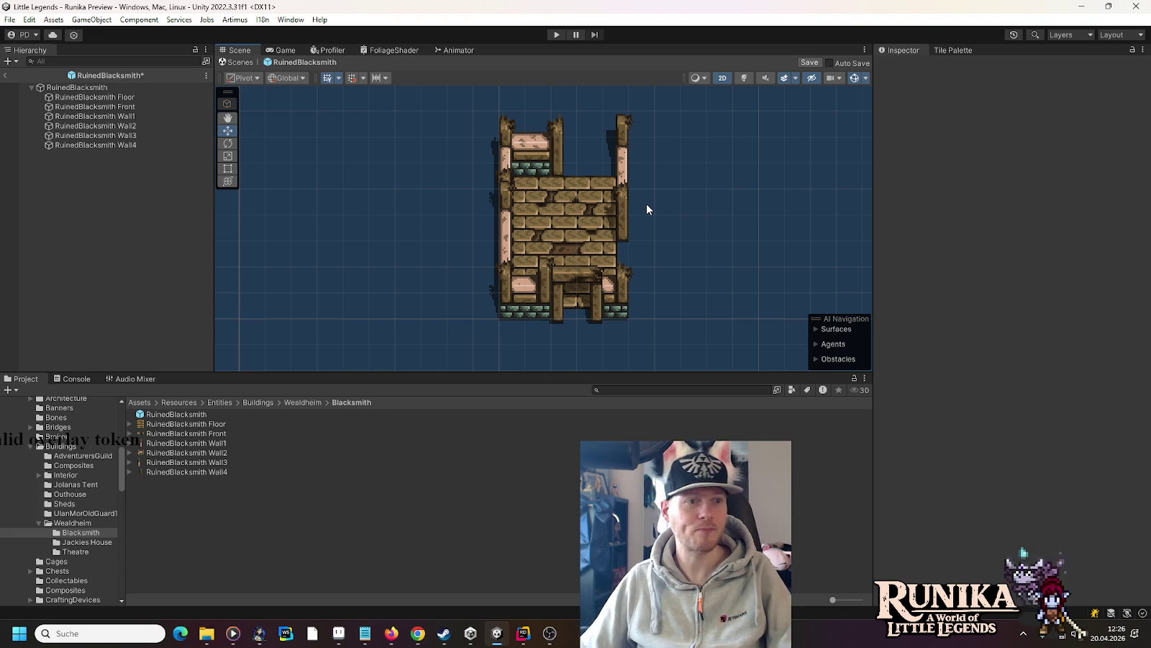
- Select RuinedBlacksmith Floor and open its Sprite Renderer sorting layer list
{"action": "left_click", "coordinate": [137, 98]}
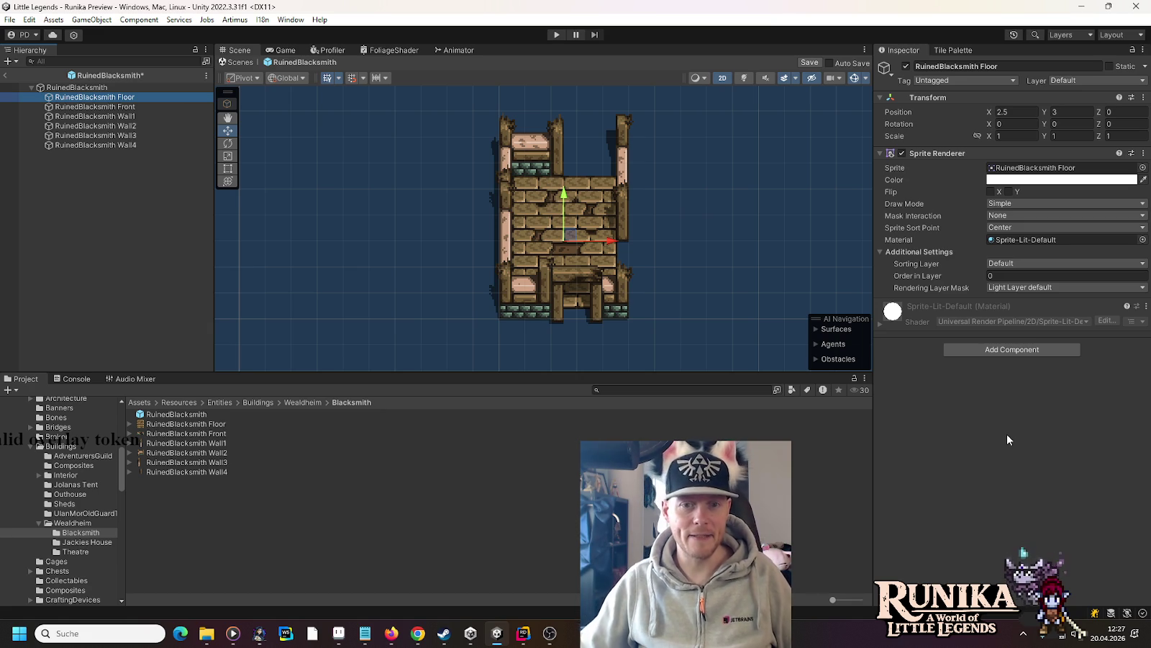
{"action": "left_click", "coordinate": [998, 266]}
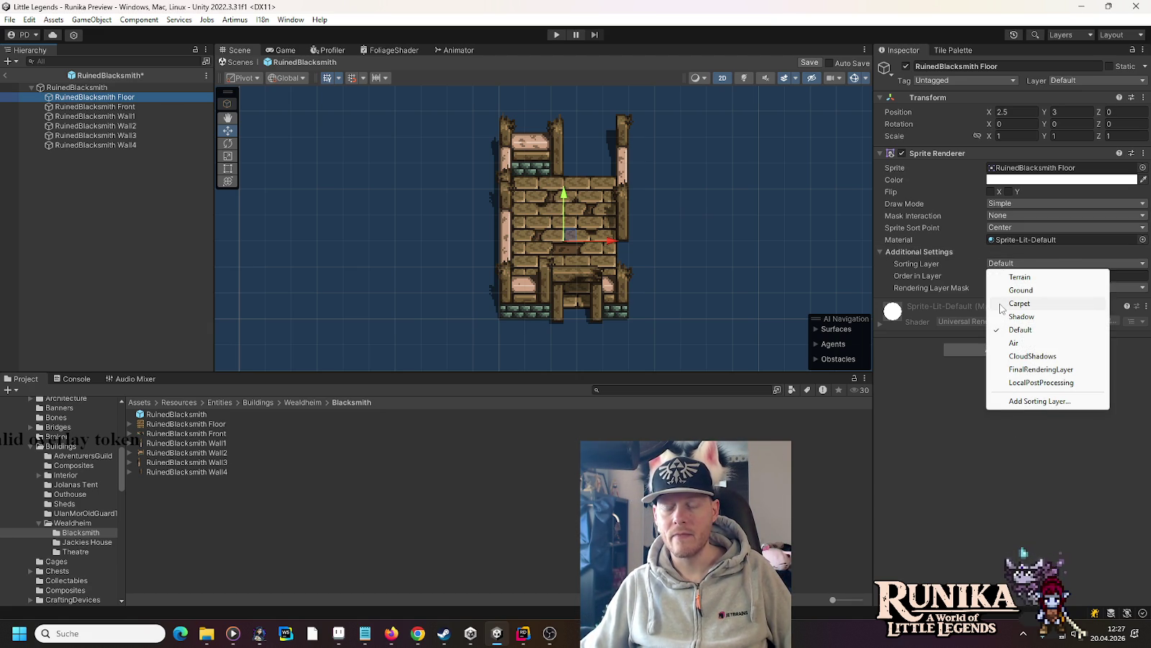
- Put RuinedBlacksmith Floor on the Ground sorting layer and save the prefab
{"action": "left_click", "coordinate": [1010, 291]}
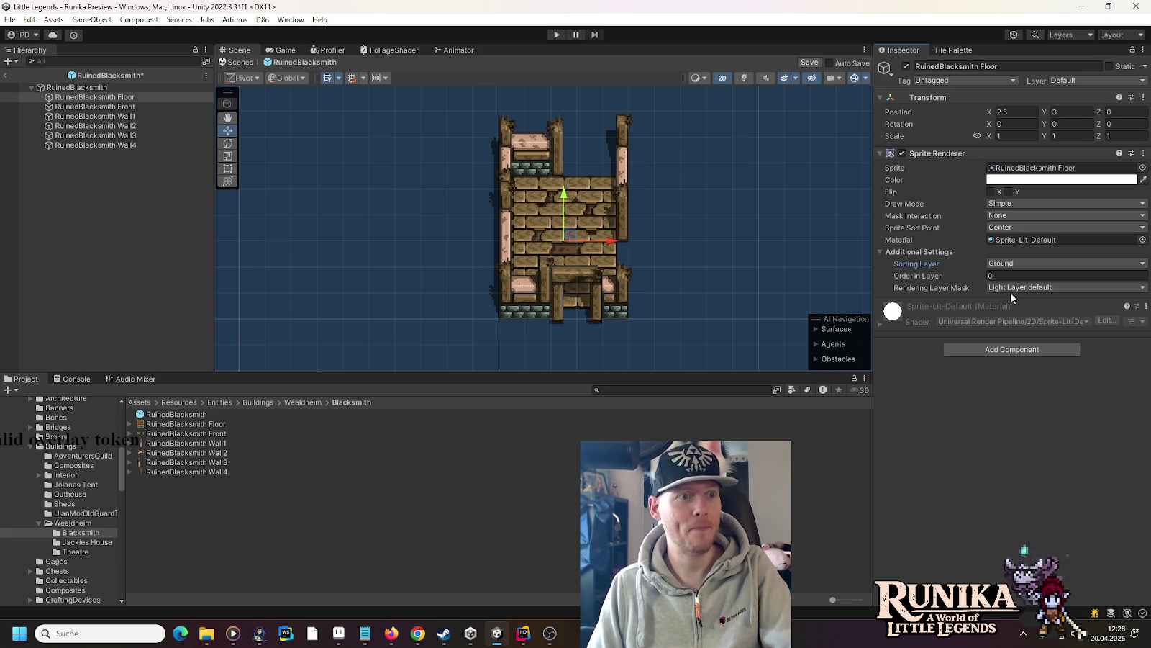
{"action": "key", "text": "ctrl+s"}
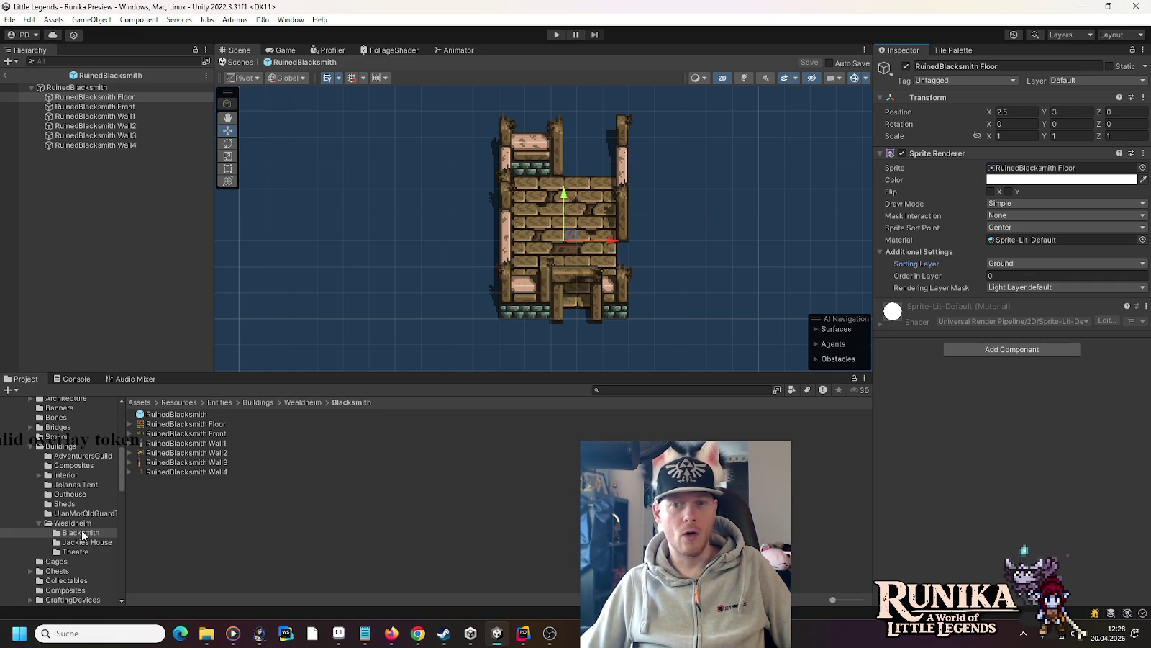
{"action": "left_click", "coordinate": [1009, 264]}
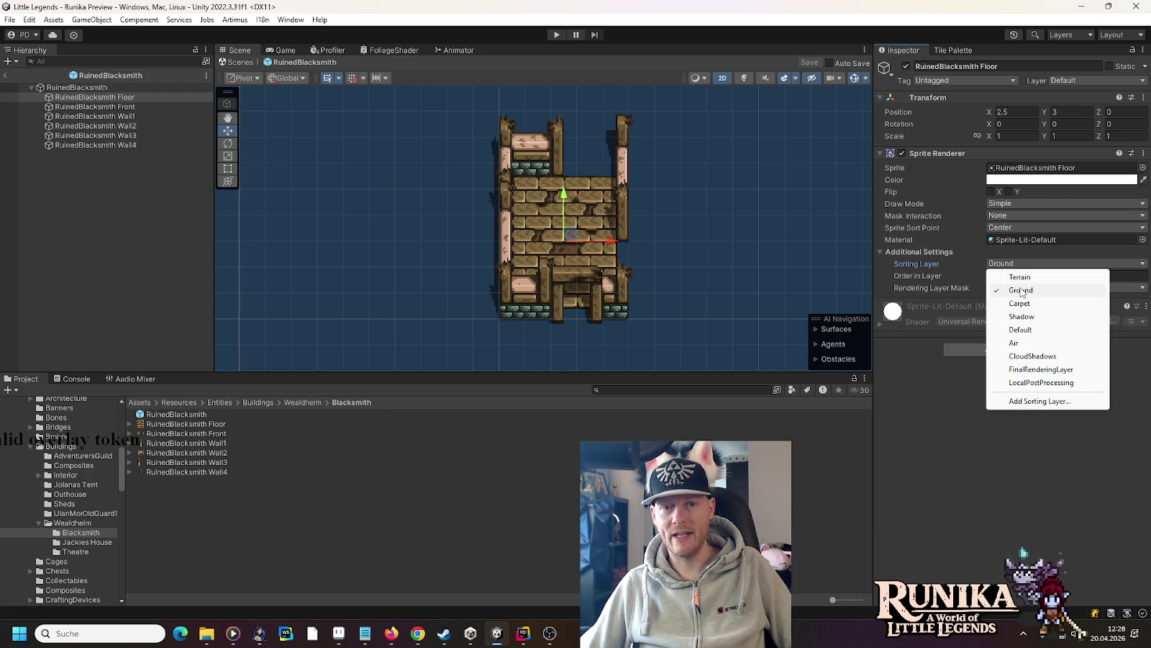
{"action": "left_click", "coordinate": [944, 425]}
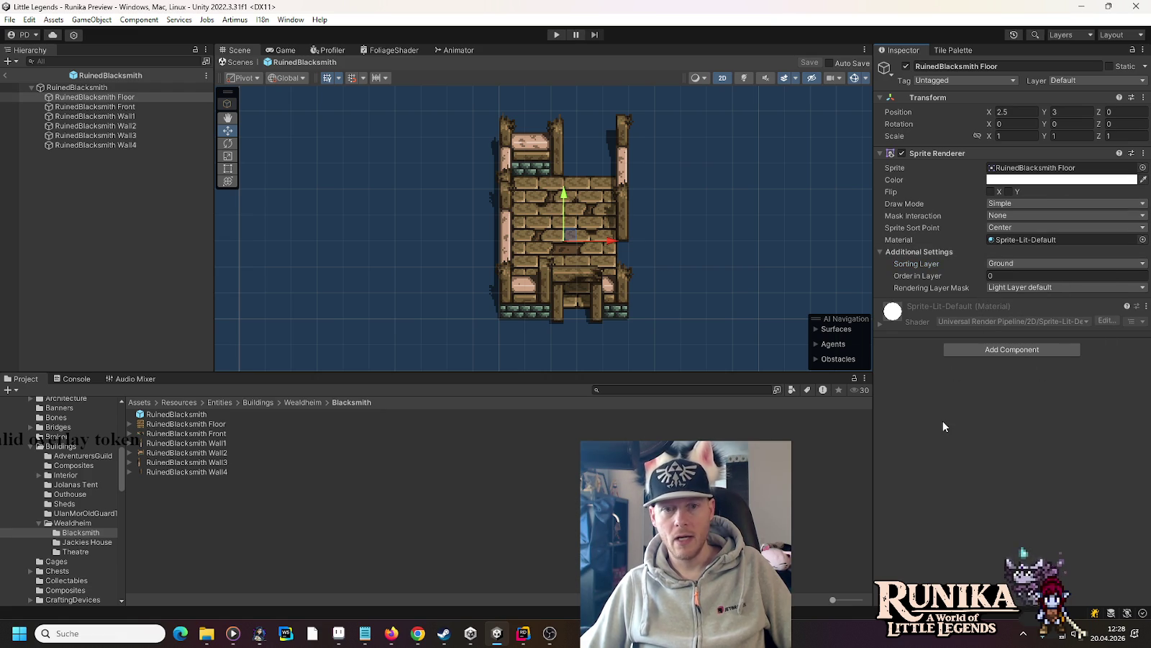
{"action": "left_click", "coordinate": [78, 109]}
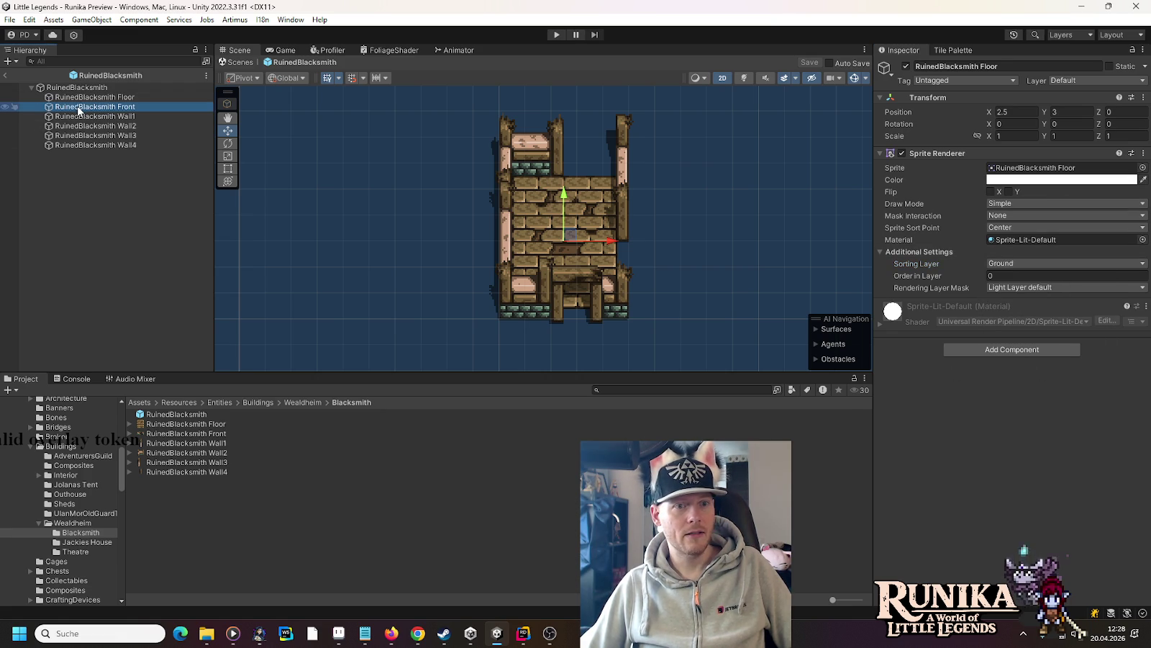
- Add the Sprite 3d component to the Front, Wall1 and Wall2 pieces
{"action": "left_click", "coordinate": [1032, 350]}
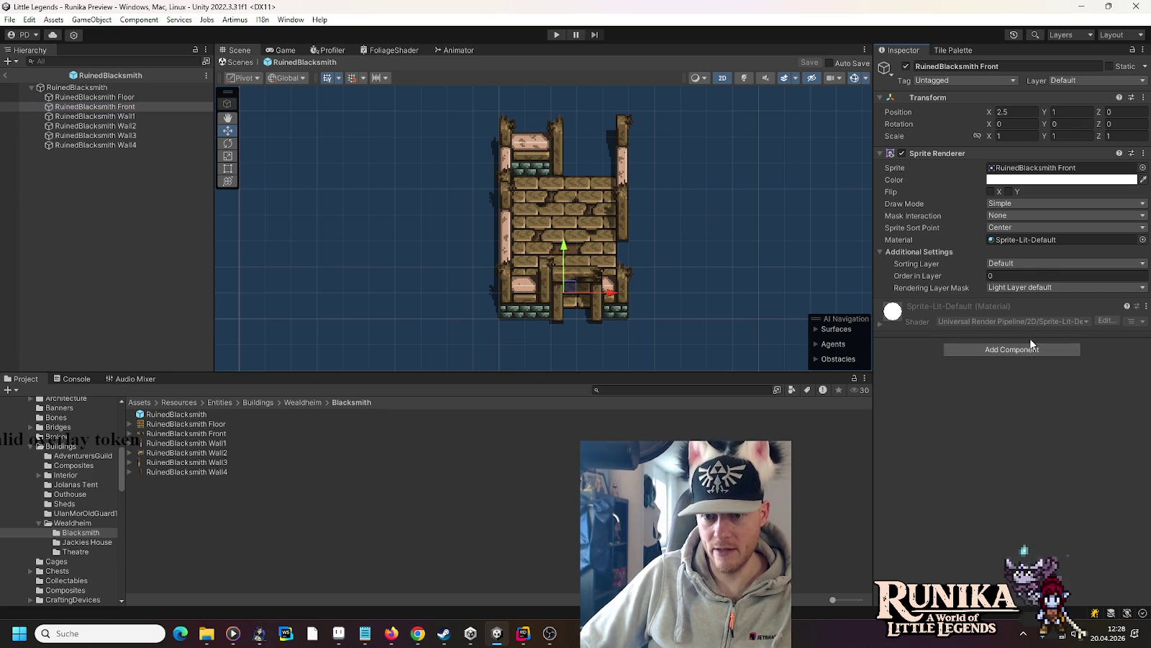
{"action": "type", "text": "condi"}
{"action": "type", "text": "sprite3"}
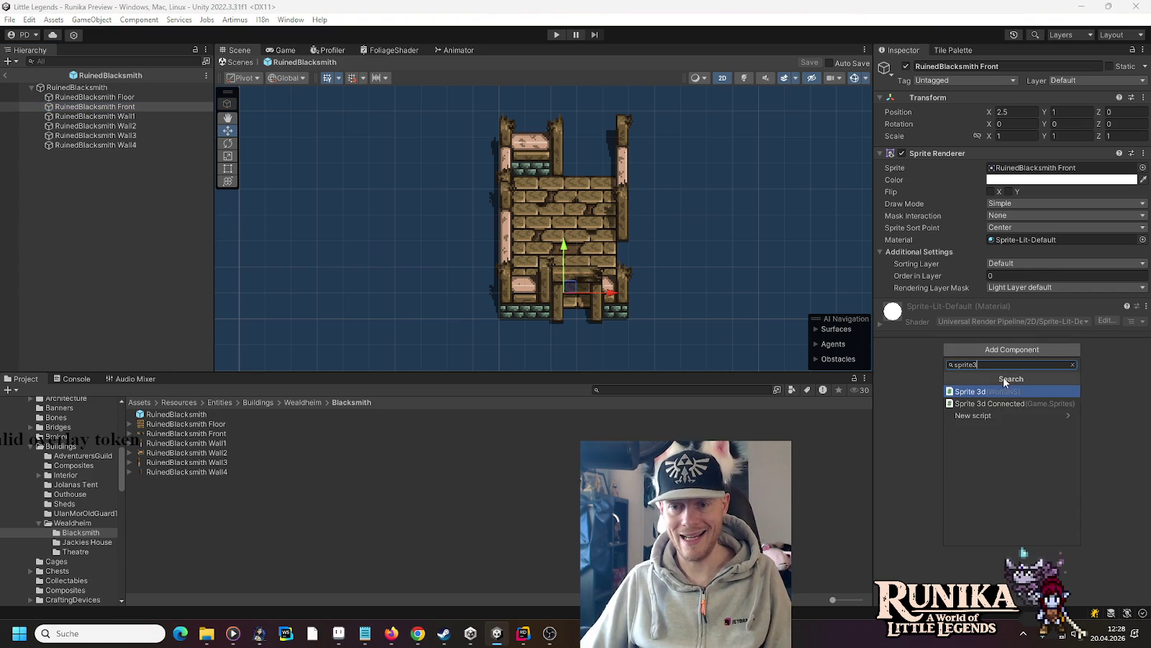
{"action": "key", "text": "Escape"}
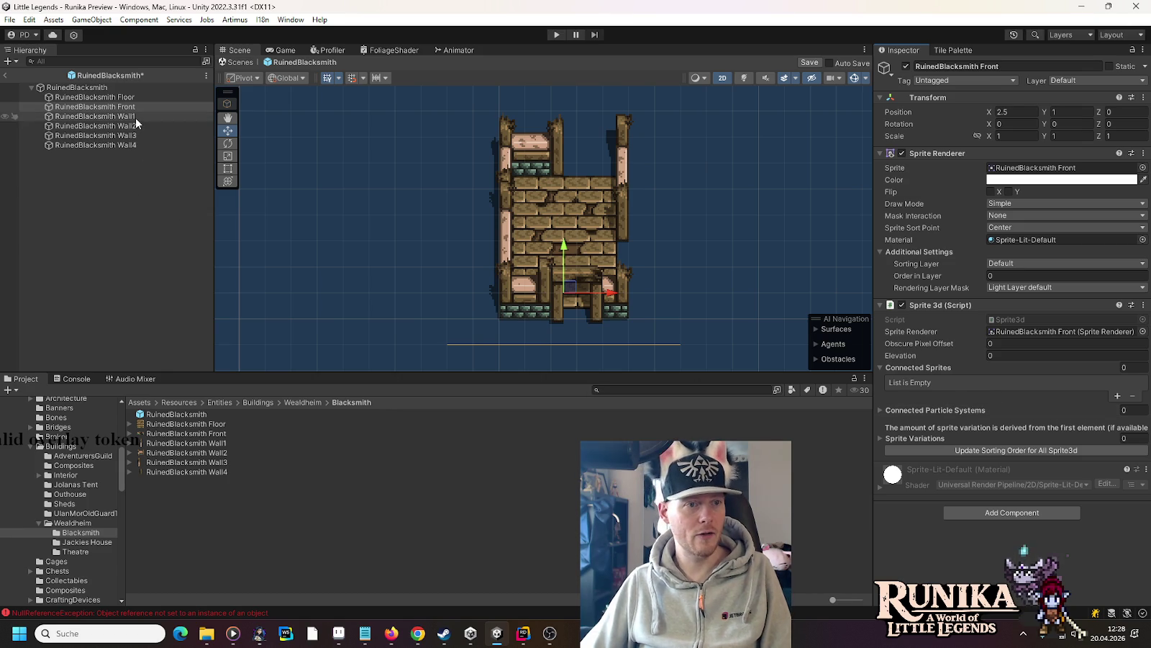
{"action": "left_click", "coordinate": [135, 117]}
{"action": "left_click", "coordinate": [944, 351]}
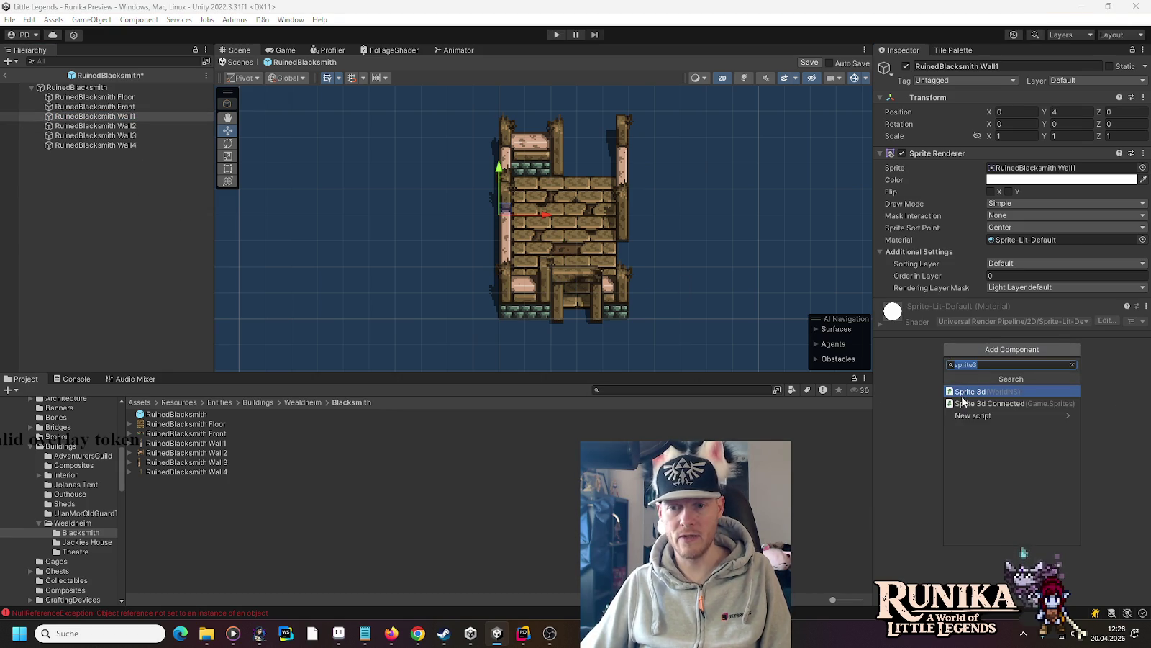
{"action": "left_click", "coordinate": [962, 396]}
{"action": "left_click", "coordinate": [149, 126]}
{"action": "left_click", "coordinate": [964, 350]}
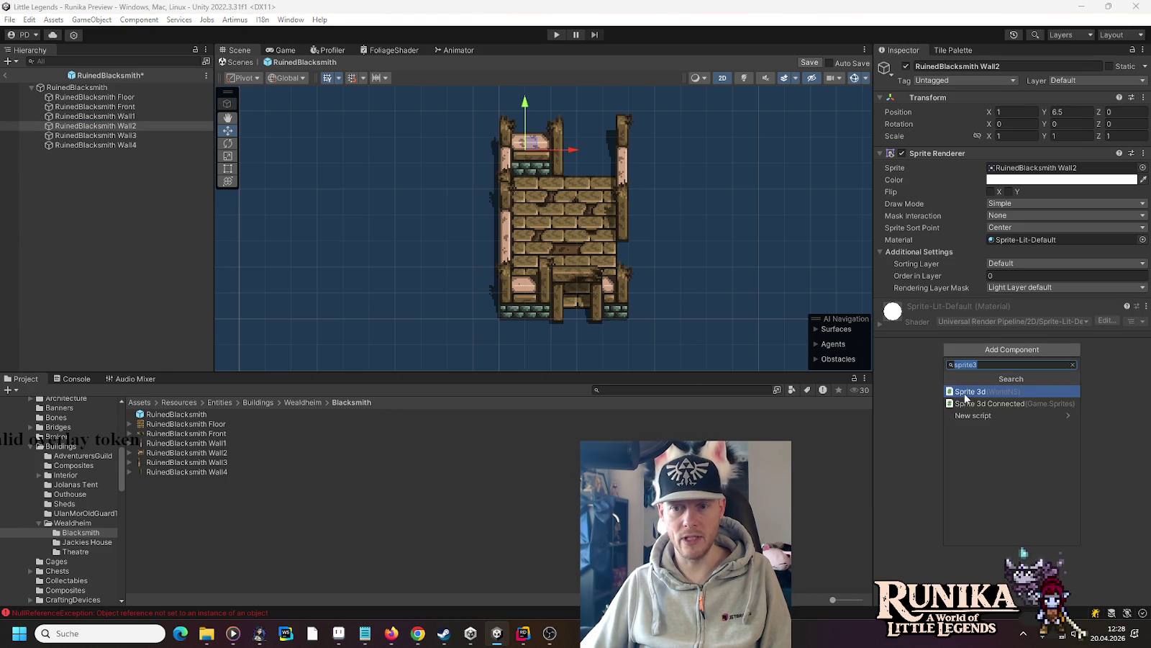
{"action": "left_click", "coordinate": [961, 396]}
- Add Sprite 3d to Wall3 and Wall4, then switch back to Aseprite
{"action": "left_click", "coordinate": [114, 135]}
{"action": "left_click", "coordinate": [964, 349]}
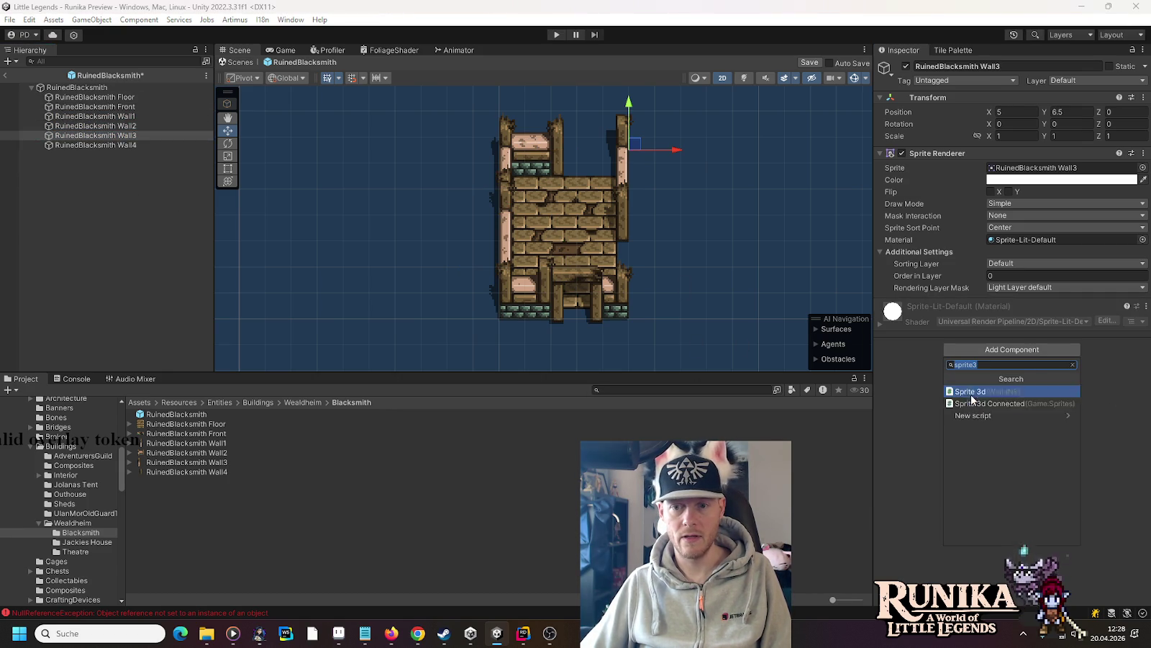
{"action": "left_click", "coordinate": [972, 395]}
{"action": "left_click", "coordinate": [141, 143]}
{"action": "left_click", "coordinate": [963, 348]}
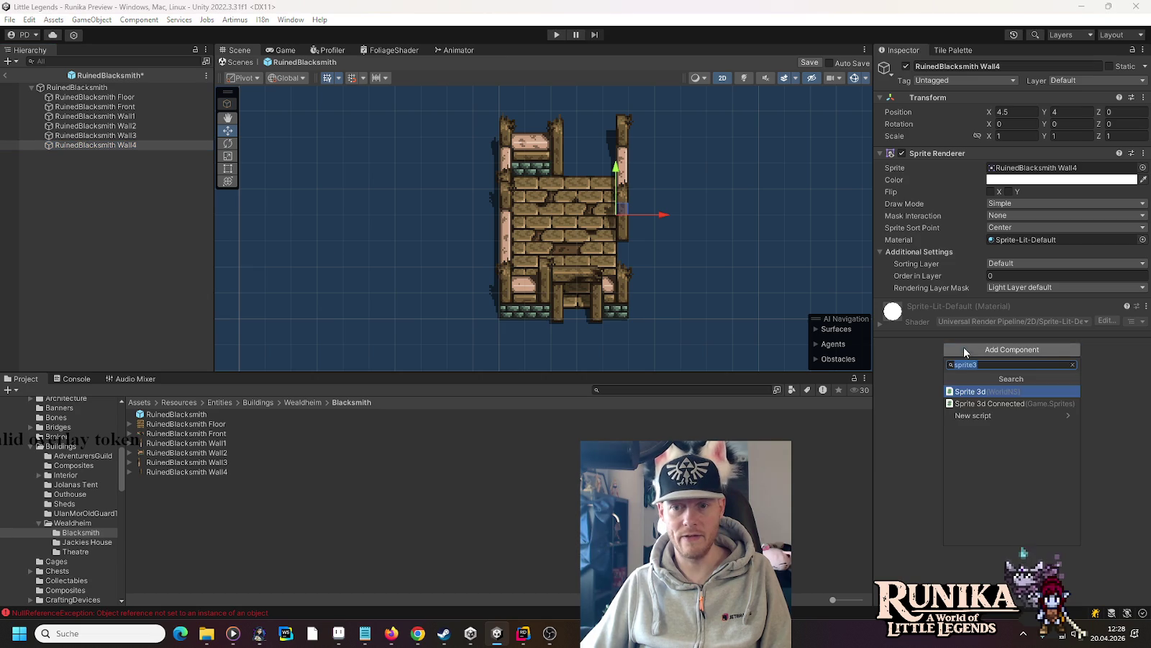
{"action": "left_click", "coordinate": [971, 392]}
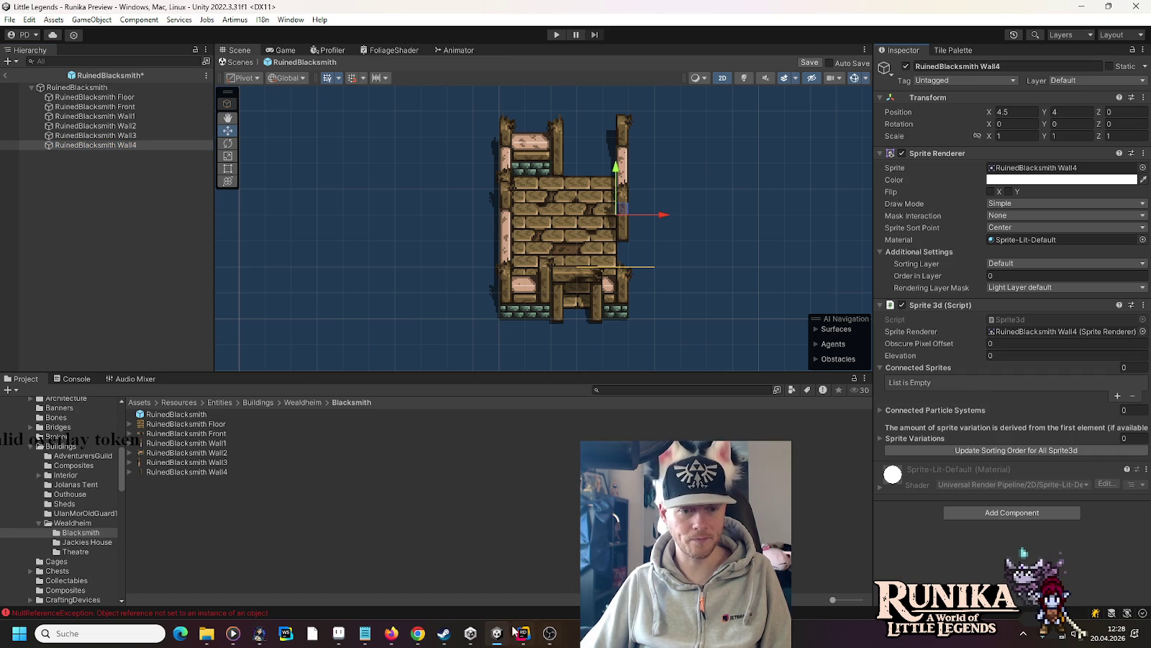
{"action": "left_click", "coordinate": [339, 634]}
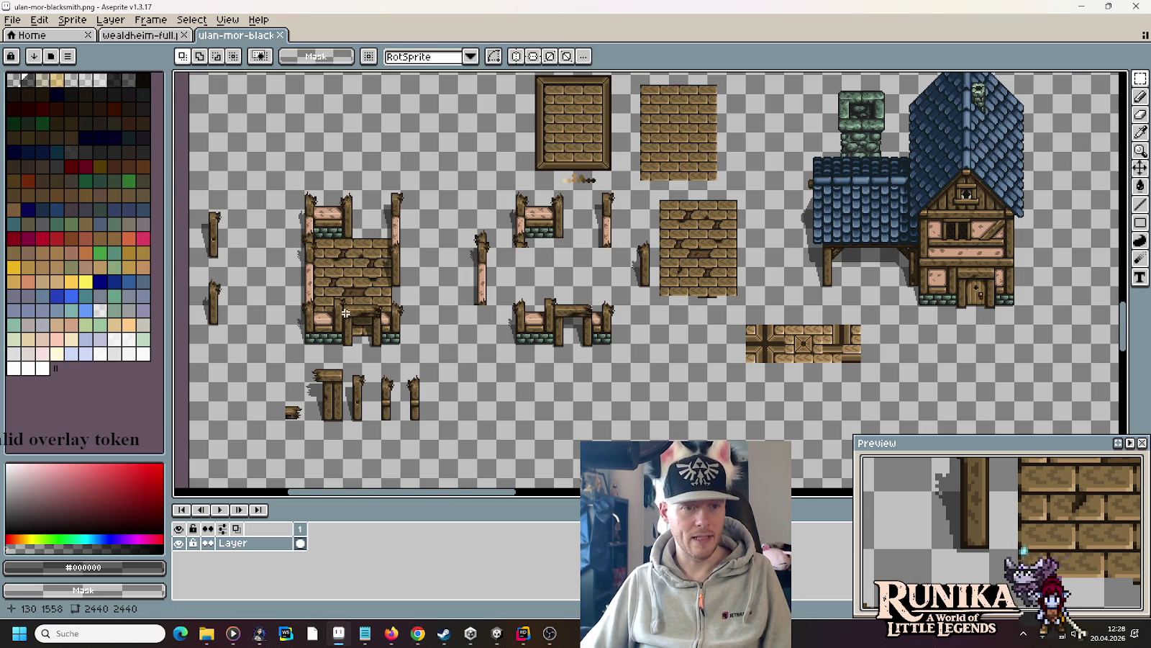
- Select a 32×64 area around the lone wooden post and start a new sprite from it
{"action": "scroll", "coordinate": [387, 311], "scroll_direction": "left", "scroll_amount": 3}
{"action": "scroll", "coordinate": [387, 311], "scroll_direction": "up", "scroll_amount": 3}
{"action": "mouse_move", "coordinate": [406, 414]}
{"action": "left_mouse_down"}
{"action": "mouse_move", "coordinate": [380, 288]}
{"action": "mouse_move", "coordinate": [342, 241]}
{"action": "left_mouse_up"}
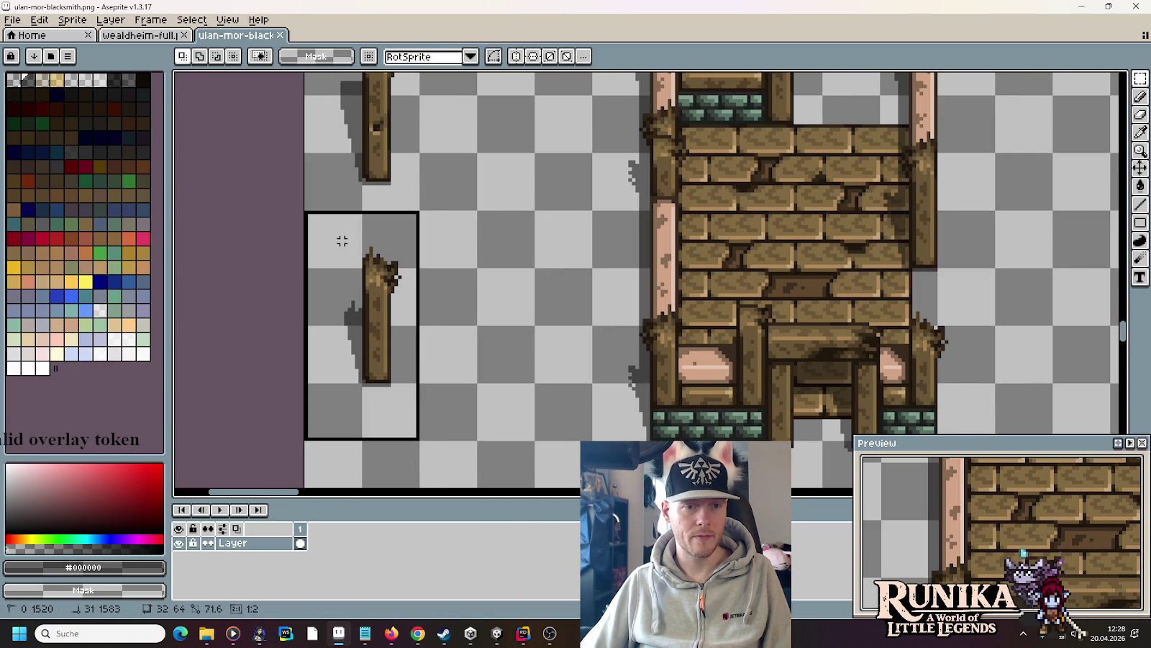
{"action": "key", "text": "Right"}
{"action": "key", "text": "Right"}
{"action": "key", "text": "Right"}
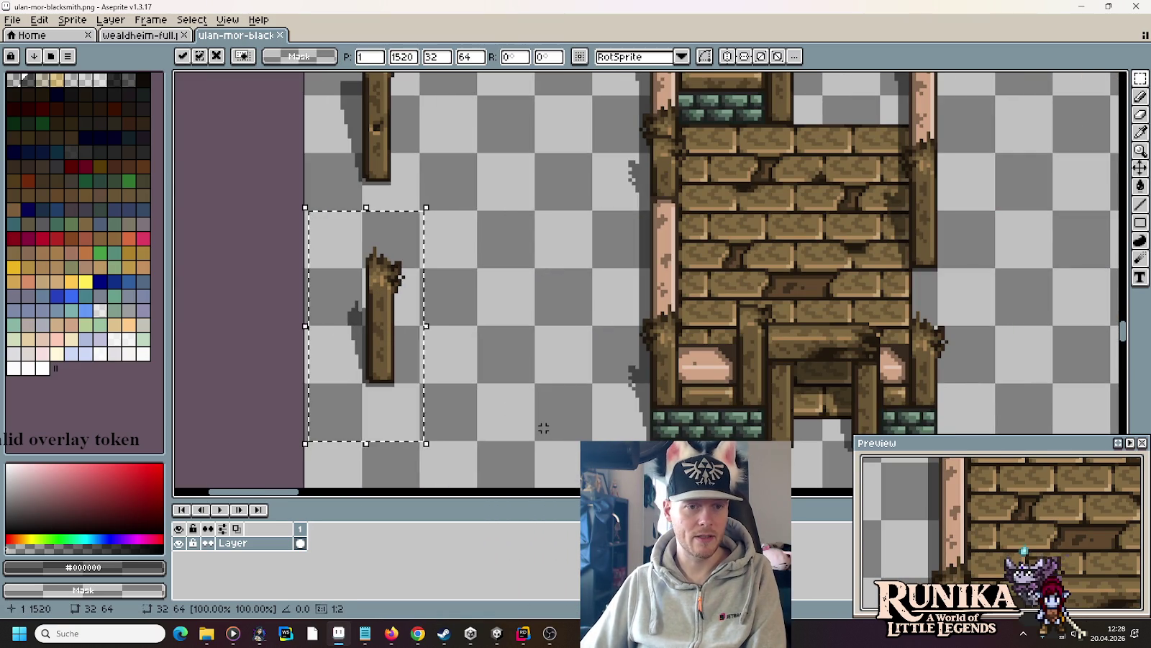
{"action": "key", "text": "Right"}
{"action": "key", "text": "Right"}
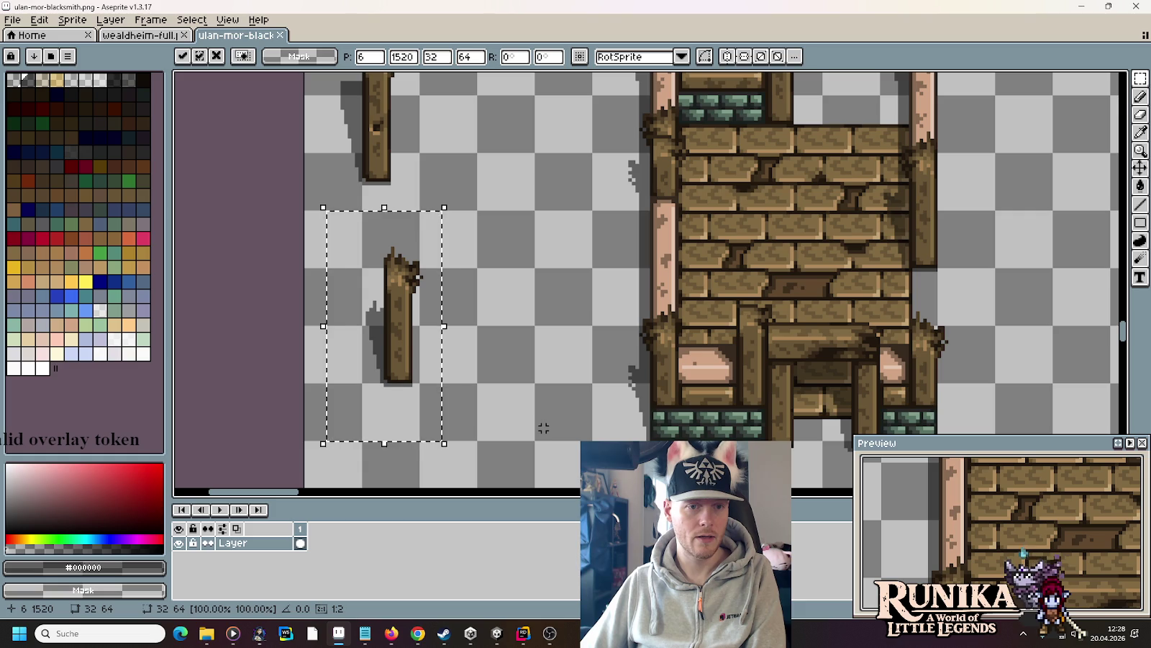
{"action": "key", "text": "Left"}
{"action": "key", "text": "Left"}
{"action": "key", "text": "Left"}
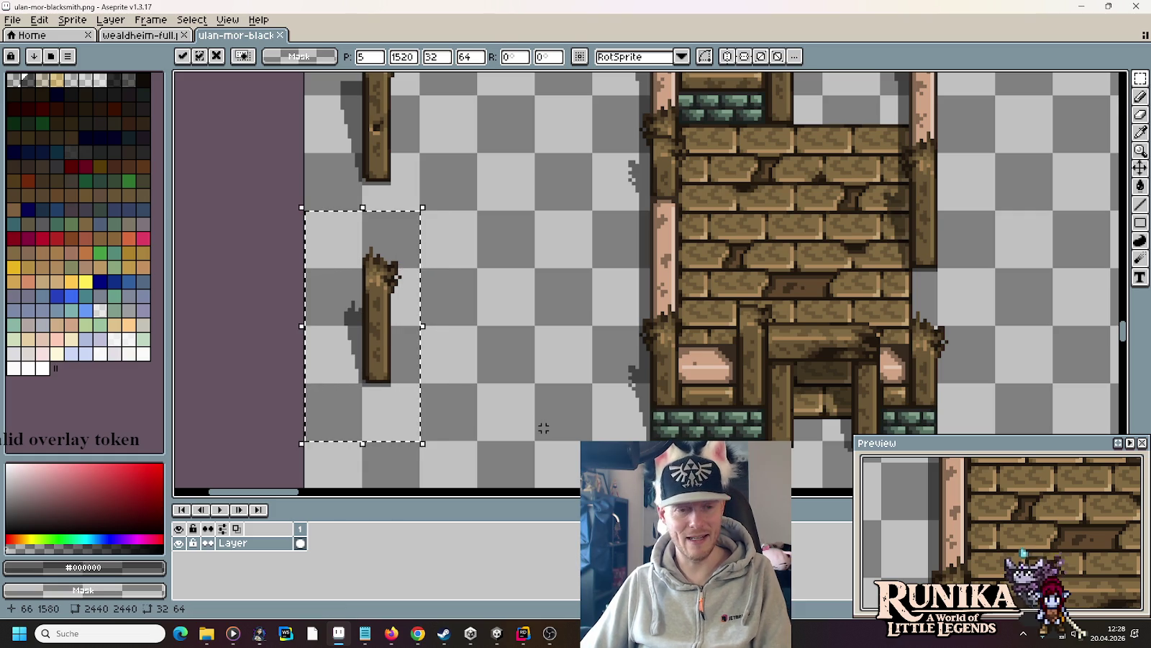
{"action": "key", "text": "Return"}
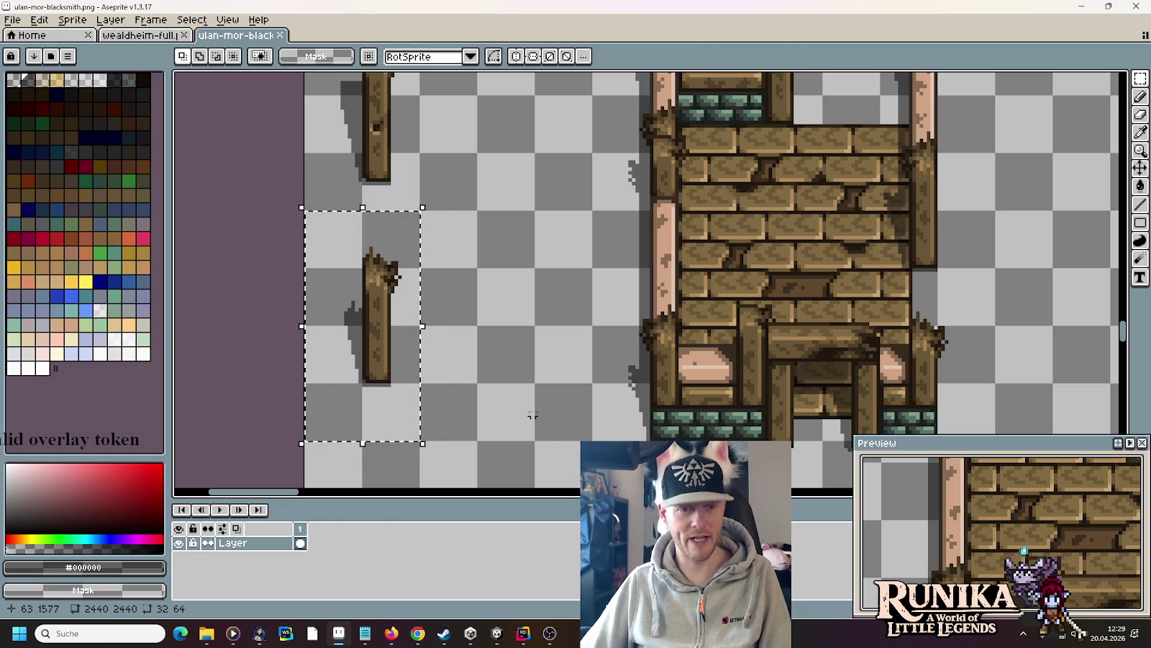
{"action": "left_click", "coordinate": [12, 19]}
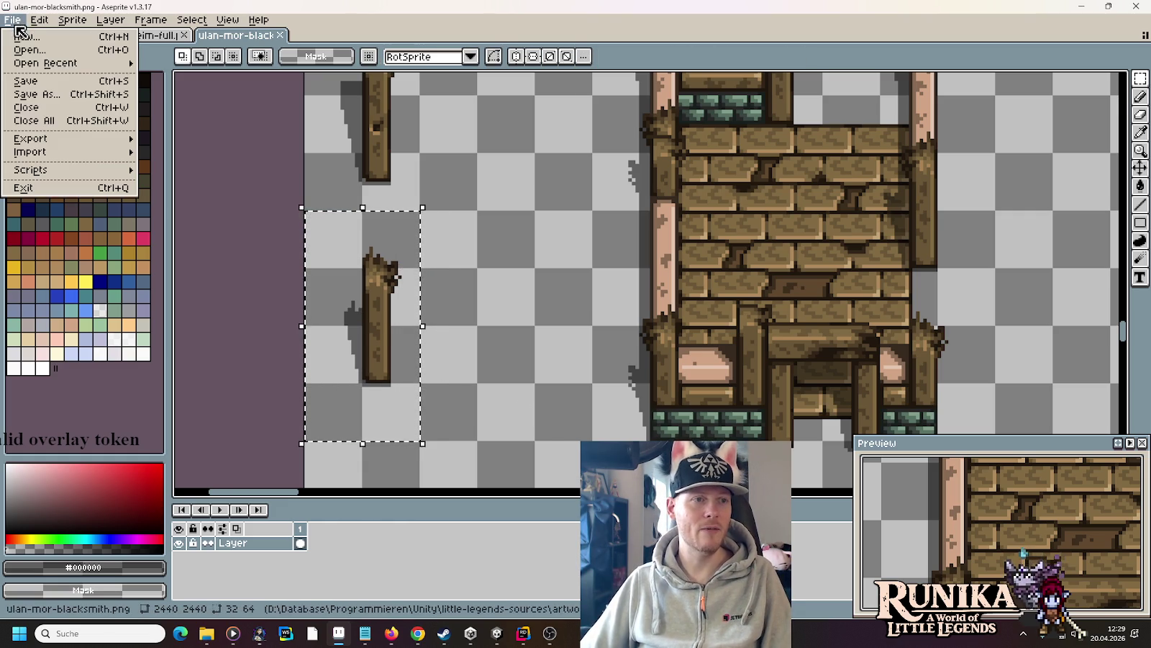
{"action": "left_click", "coordinate": [43, 34]}
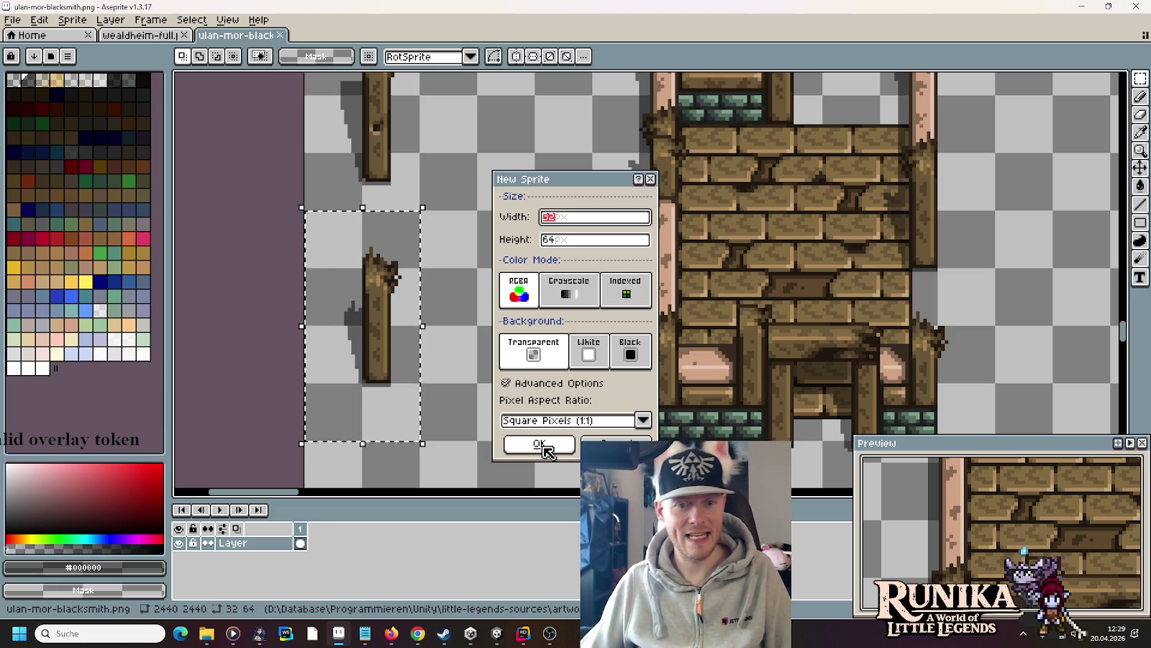
- Paste the post into a new 32×64 sprite, save it as RuinedBlacksmith Pillar1.png, and return to the sheet
{"action": "left_click", "coordinate": [540, 444]}
{"action": "key", "text": "ctrl+v"}
{"action": "key", "text": "ctrl+s"}
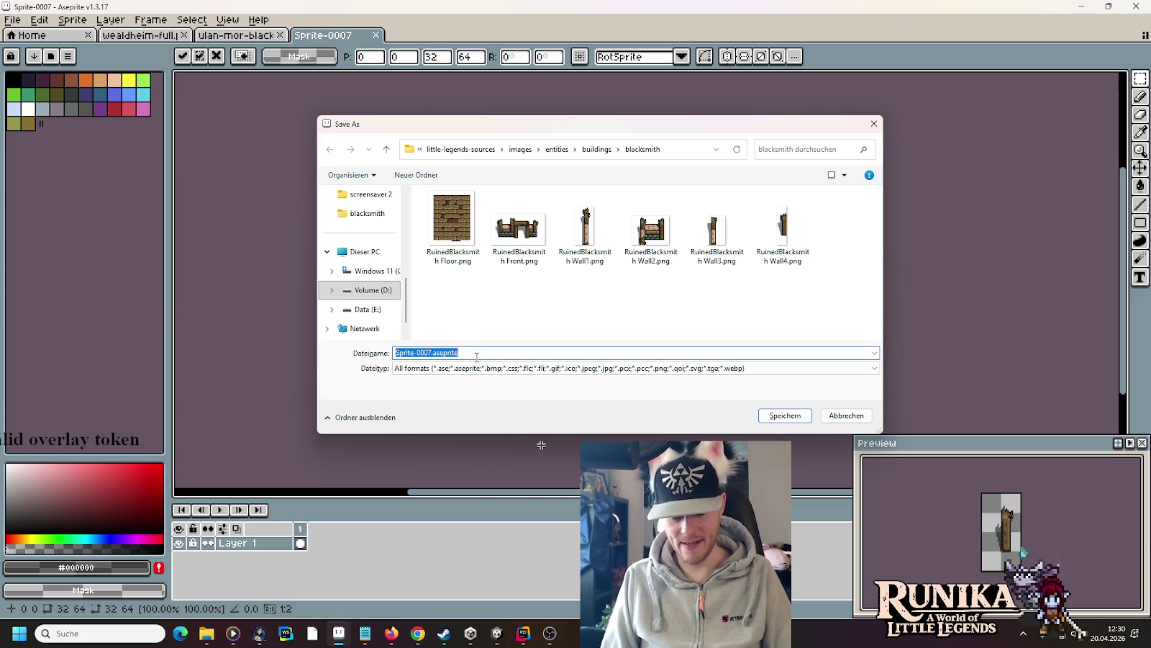
{"action": "type", "text": "Pi"}
{"action": "type", "text": "llar"}
{"action": "type", "text": "RuinedBla"}
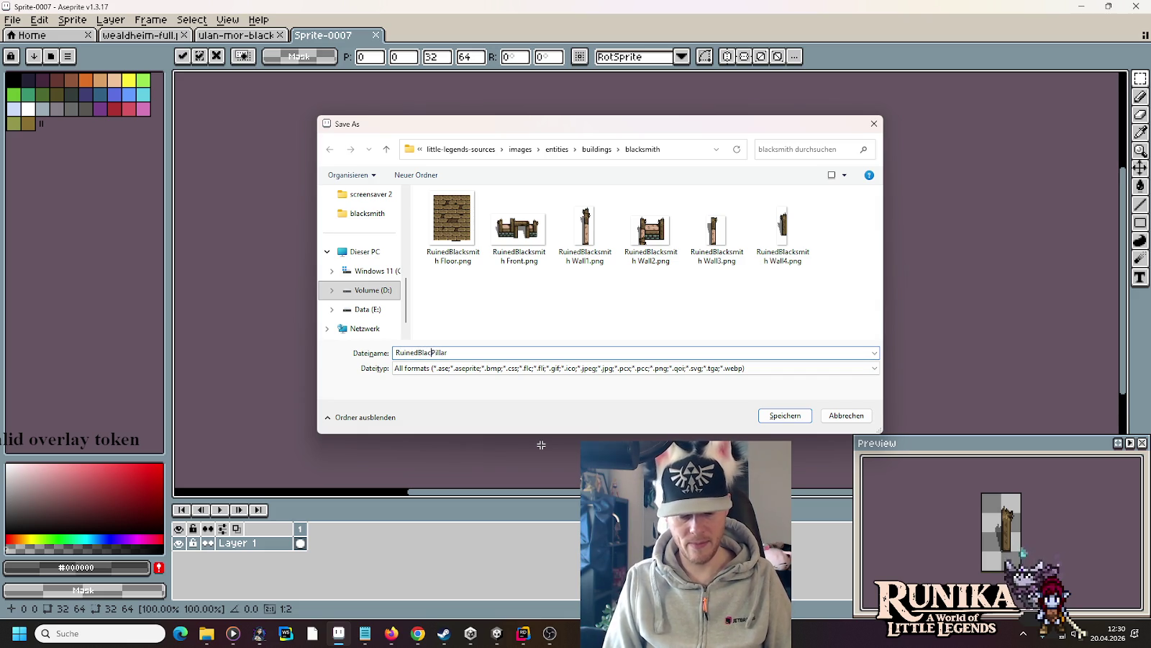
{"action": "type", "text": "cksmith"}
{"action": "key", "text": "End"}
{"action": "type", "text": "1"}
{"action": "key", "text": "Return"}
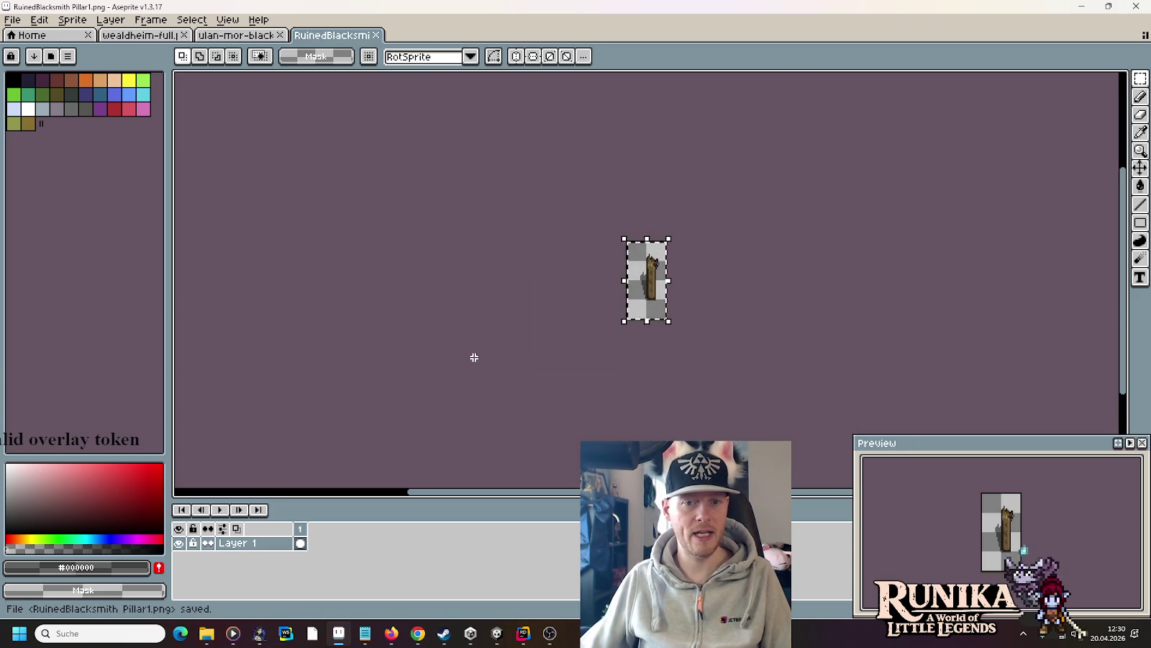
{"action": "left_click", "coordinate": [130, 36]}
{"action": "left_click", "coordinate": [216, 35]}
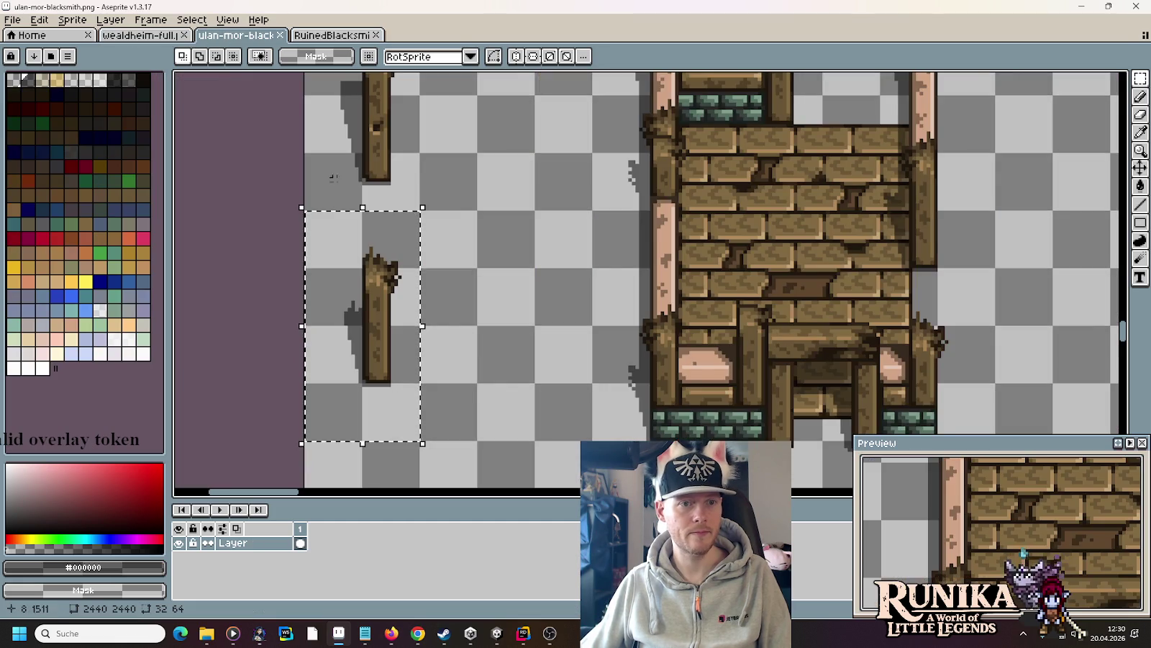
- Select the upper wooden post and create a new 32×48 sprite from it
{"action": "scroll", "coordinate": [414, 310], "scroll_direction": "up", "scroll_amount": 3}
{"action": "mouse_move", "coordinate": [441, 337]}
{"action": "left_mouse_down"}
{"action": "mouse_move", "coordinate": [381, 231]}
{"action": "mouse_move", "coordinate": [326, 174]}
{"action": "left_mouse_up"}
{"action": "scroll", "coordinate": [540, 370], "scroll_direction": "down", "scroll_amount": 1}
{"action": "scroll", "coordinate": [539, 370], "scroll_direction": "down", "scroll_amount": 2}
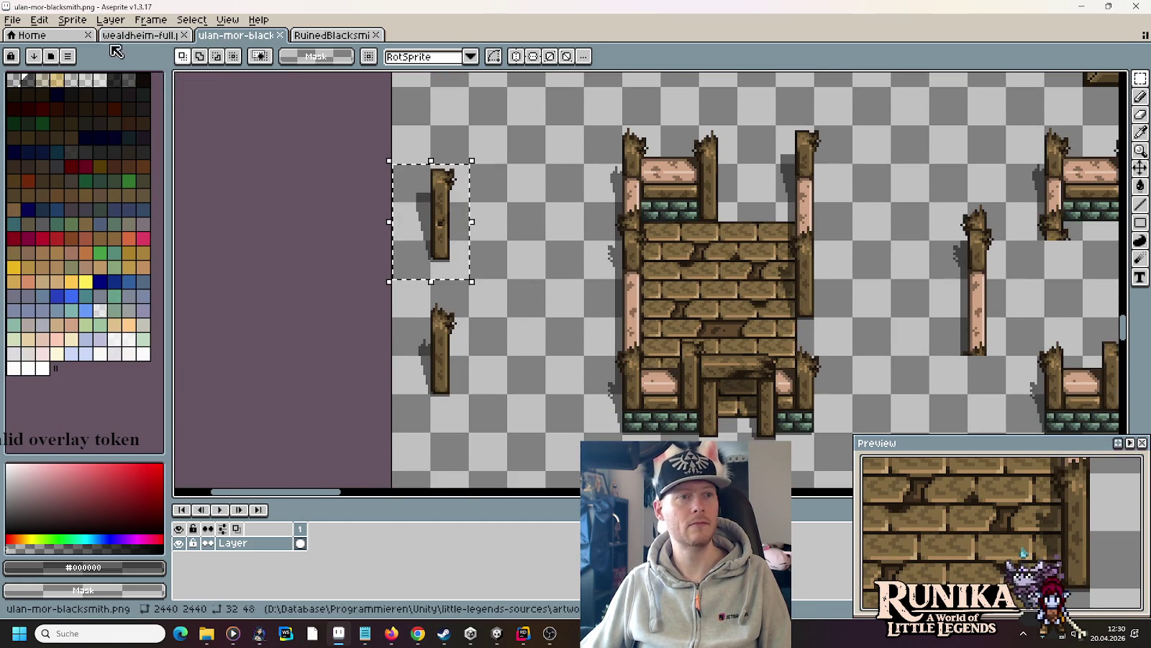
{"action": "left_click", "coordinate": [14, 22]}
{"action": "left_click", "coordinate": [23, 36]}
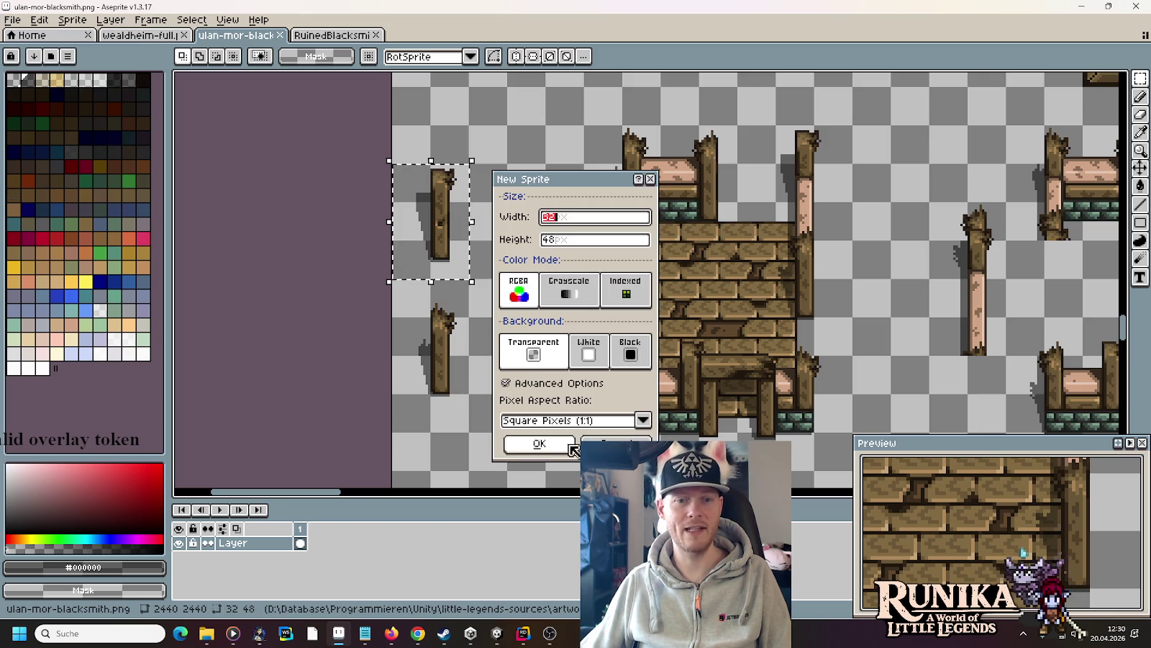
{"action": "left_click", "coordinate": [563, 455]}
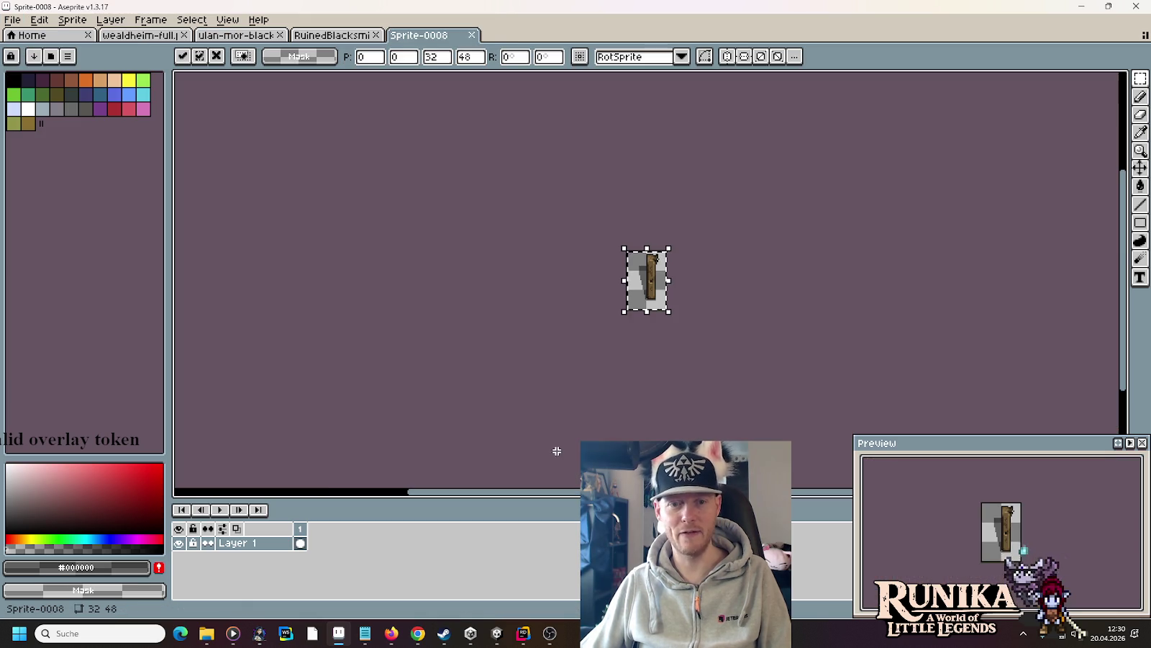
- Save the new sprite as RuinedBlacksmith Pillar2.png
{"action": "key", "text": "ctrl+s"}
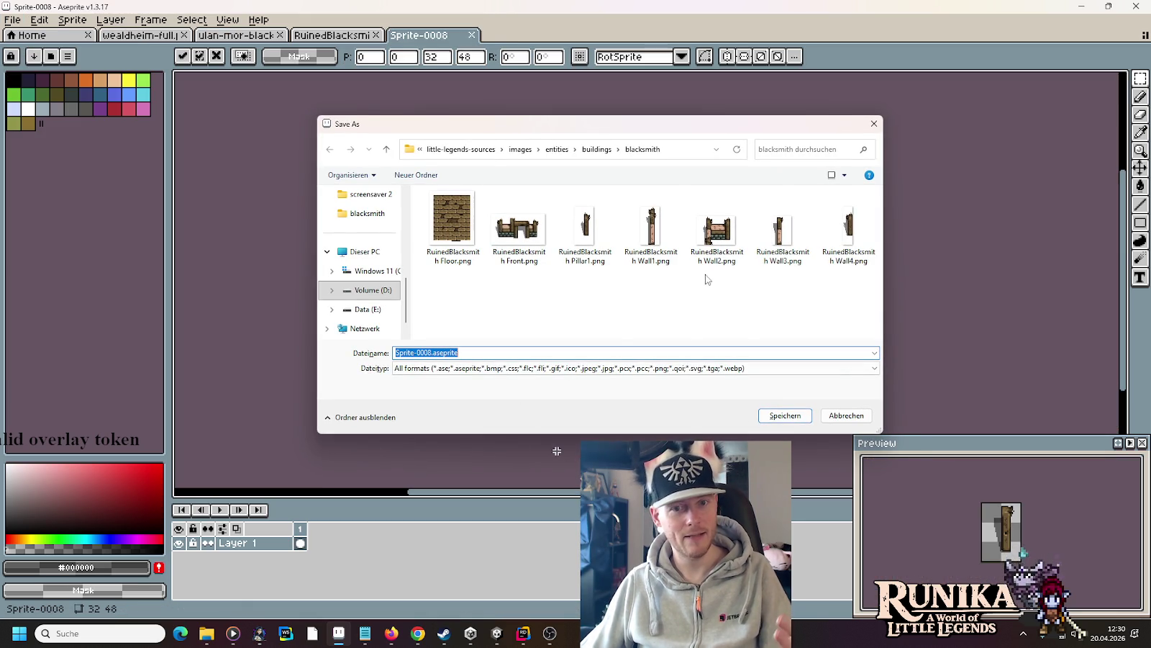
{"action": "left_click", "coordinate": [596, 265]}
{"action": "key", "text": "Tab"}
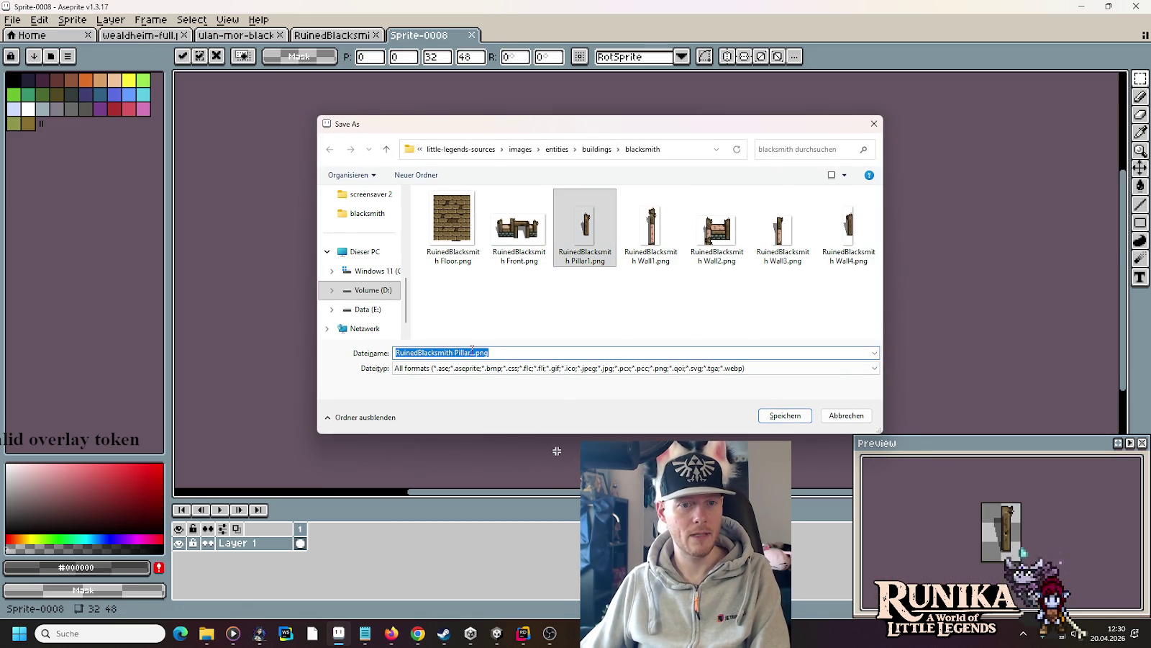
{"action": "key", "text": "Right"}
{"action": "key", "text": "BackSpace"}
{"action": "type", "text": "2"}
{"action": "key", "text": "Return"}
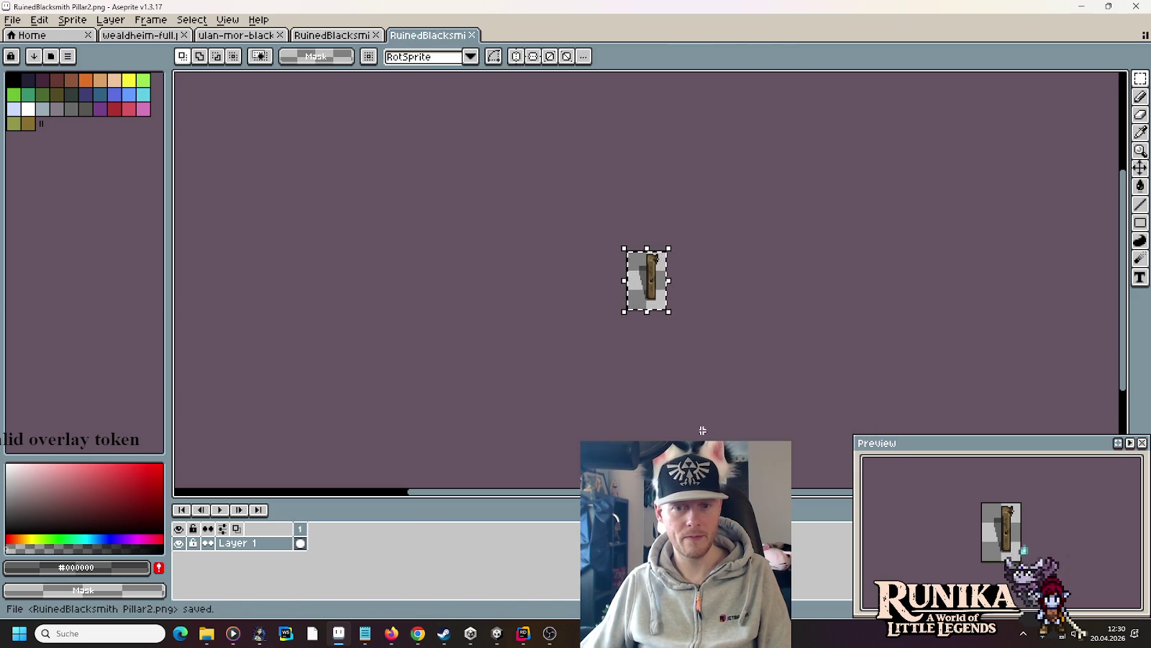
- Confirm both pillar PNGs appear in the exported images and Unity Blacksmith folders
{"action": "mouse_move", "coordinate": [220, 633]}
{"action": "left_click", "coordinate": [206, 579]}
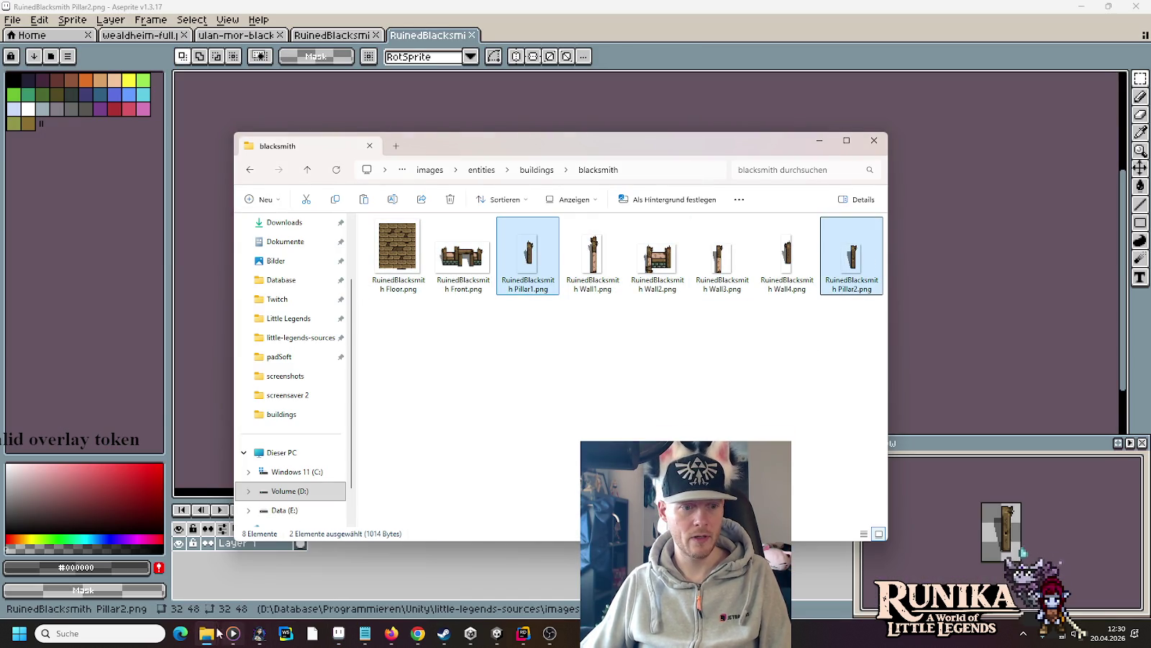
{"action": "mouse_move", "coordinate": [206, 633]}
{"action": "left_click", "coordinate": [328, 576]}
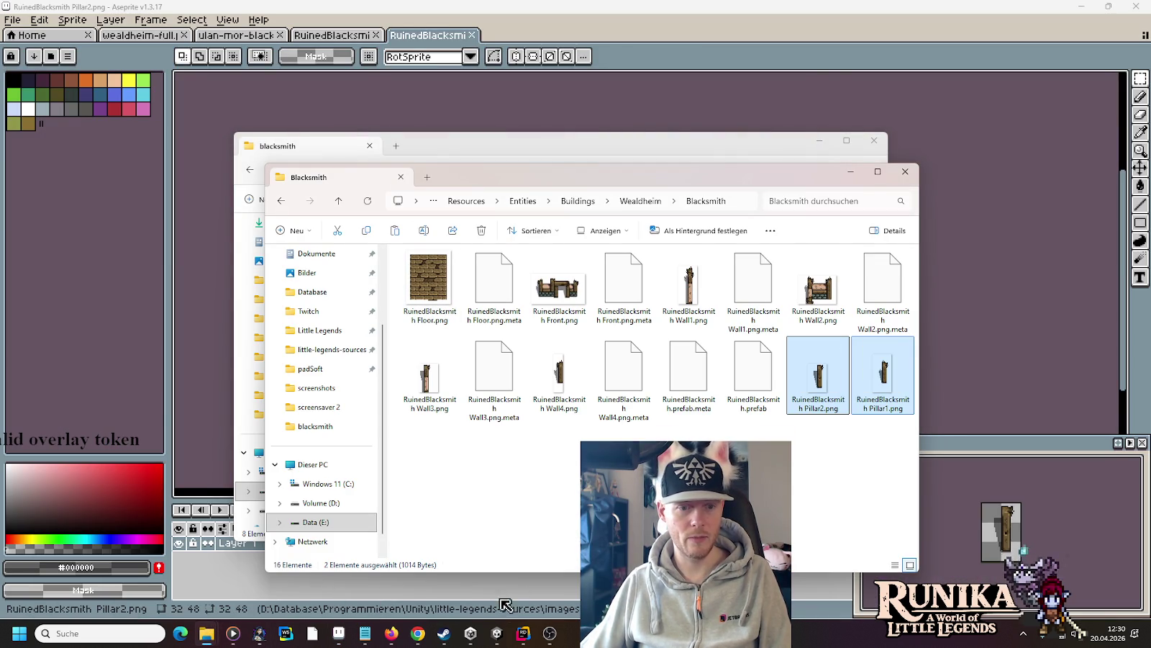
{"action": "left_click", "coordinate": [504, 635]}
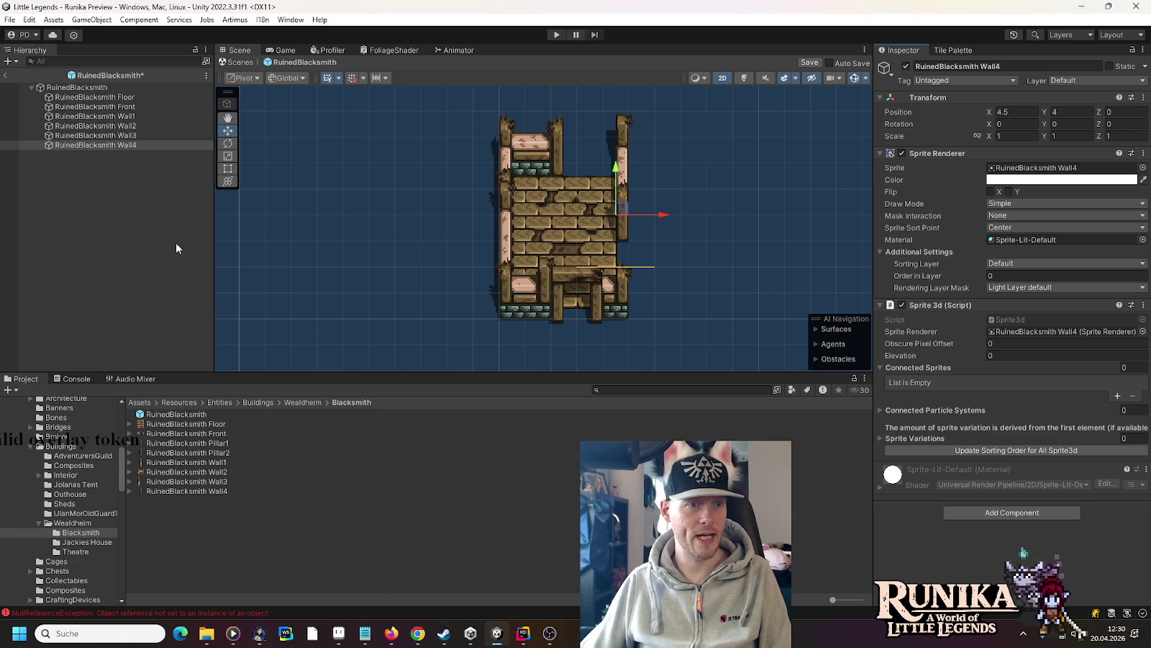
- Add Pillar1 and Pillar2 under RuinedBlacksmith, giving each a Sprite 3d component
{"action": "mouse_move", "coordinate": [227, 446]}
{"action": "left_mouse_down"}
{"action": "mouse_move", "coordinate": [106, 184]}
{"action": "mouse_move", "coordinate": [105, 89]}
{"action": "left_mouse_up"}
{"action": "mouse_move", "coordinate": [211, 452]}
{"action": "left_mouse_down"}
{"action": "mouse_move", "coordinate": [111, 88]}
{"action": "mouse_move", "coordinate": [101, 169]}
{"action": "left_mouse_up"}
{"action": "left_click", "coordinate": [94, 154]}
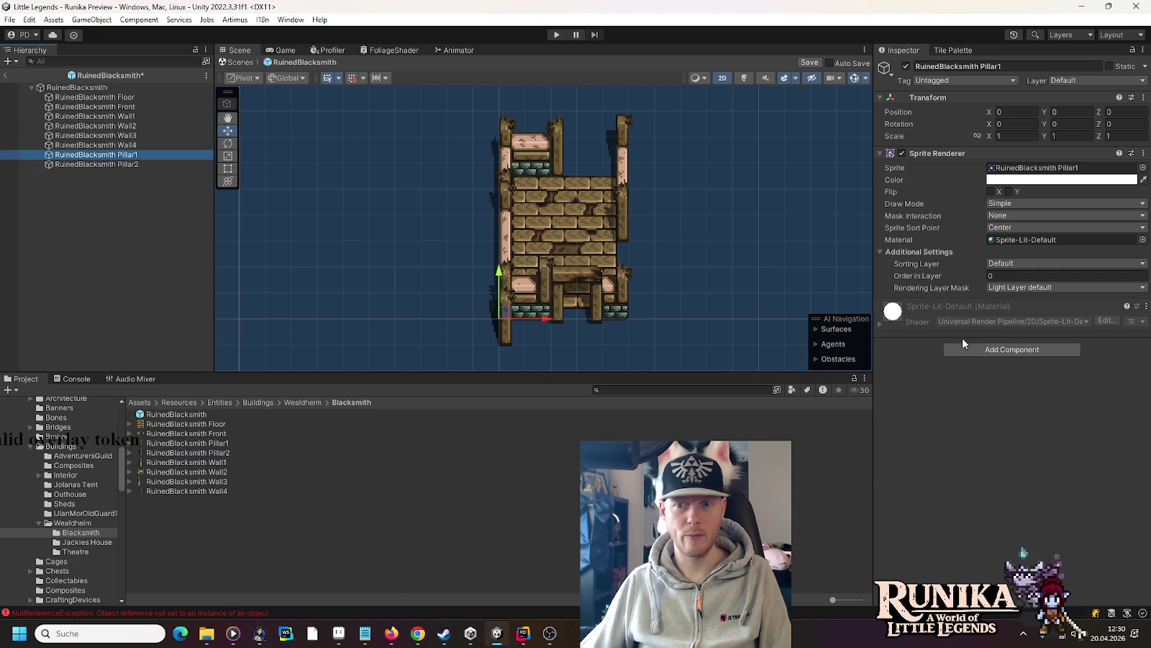
{"action": "left_click", "coordinate": [966, 349]}
{"action": "left_click", "coordinate": [973, 396]}
{"action": "left_click", "coordinate": [193, 164]}
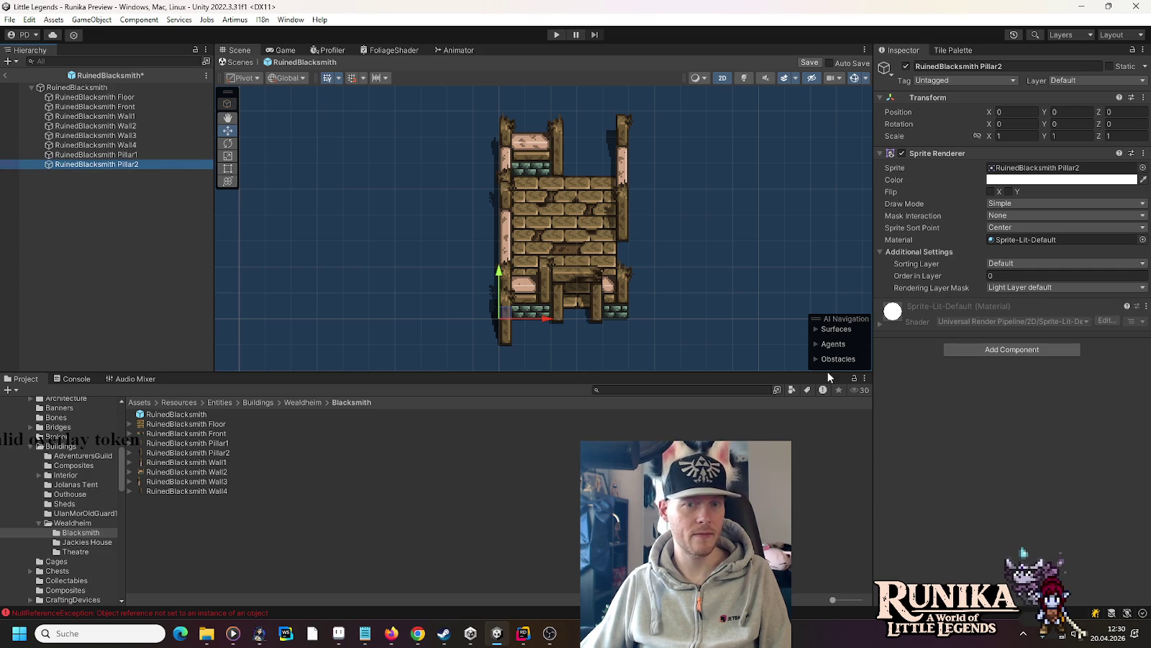
{"action": "left_click", "coordinate": [998, 351]}
{"action": "left_click", "coordinate": [997, 392]}
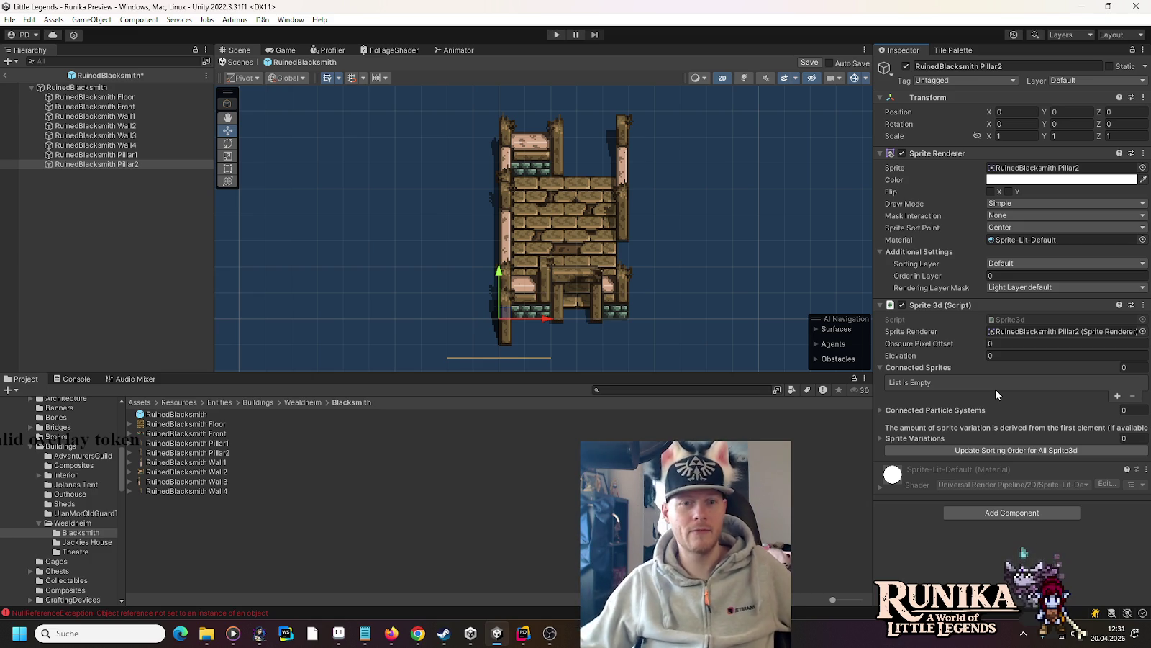
- Move Pillar1 and Pillar2 to the left of the building, checking against Aseprite
{"action": "left_click", "coordinate": [128, 155]}
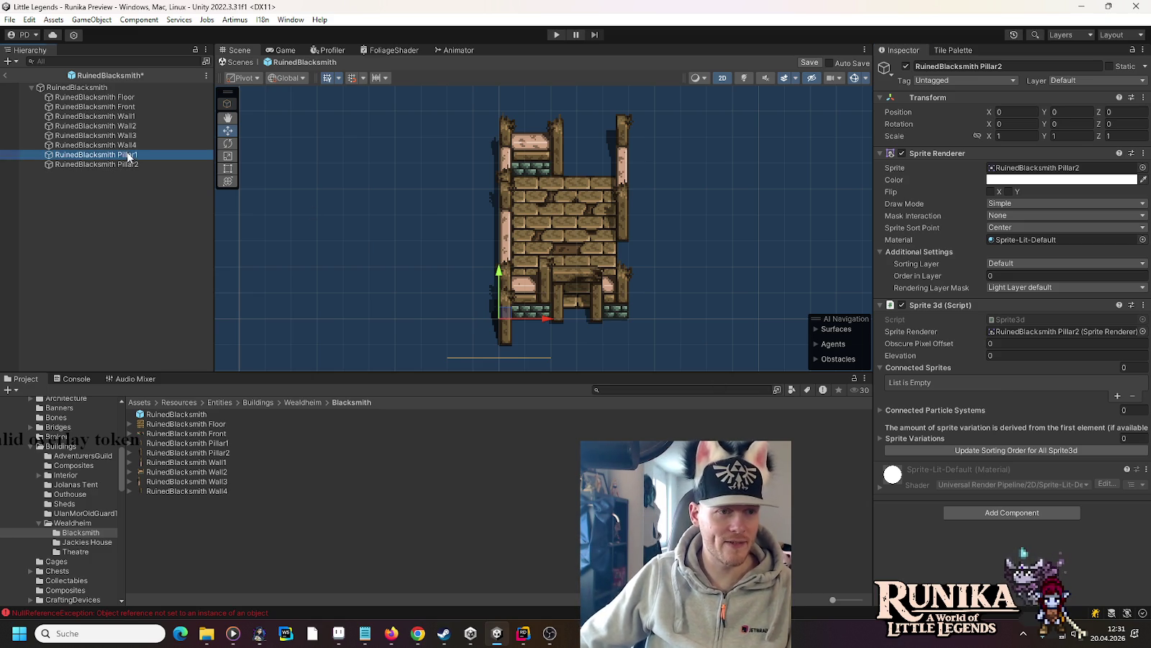
{"action": "mouse_move", "coordinate": [511, 300]}
{"action": "left_mouse_down"}
{"action": "mouse_move", "coordinate": [446, 267]}
{"action": "mouse_move", "coordinate": [401, 265]}
{"action": "left_mouse_up"}
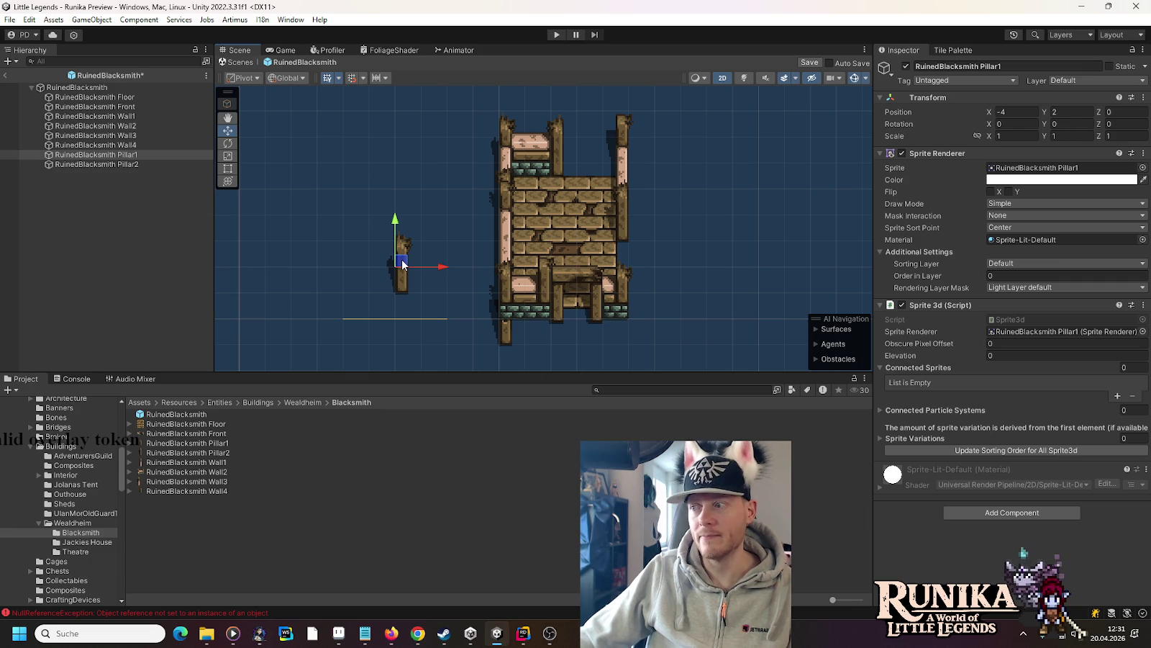
{"action": "mouse_move", "coordinate": [508, 348]}
{"action": "left_mouse_down"}
{"action": "mouse_move", "coordinate": [475, 252]}
{"action": "mouse_move", "coordinate": [424, 175]}
{"action": "mouse_move", "coordinate": [401, 175]}
{"action": "left_mouse_up"}
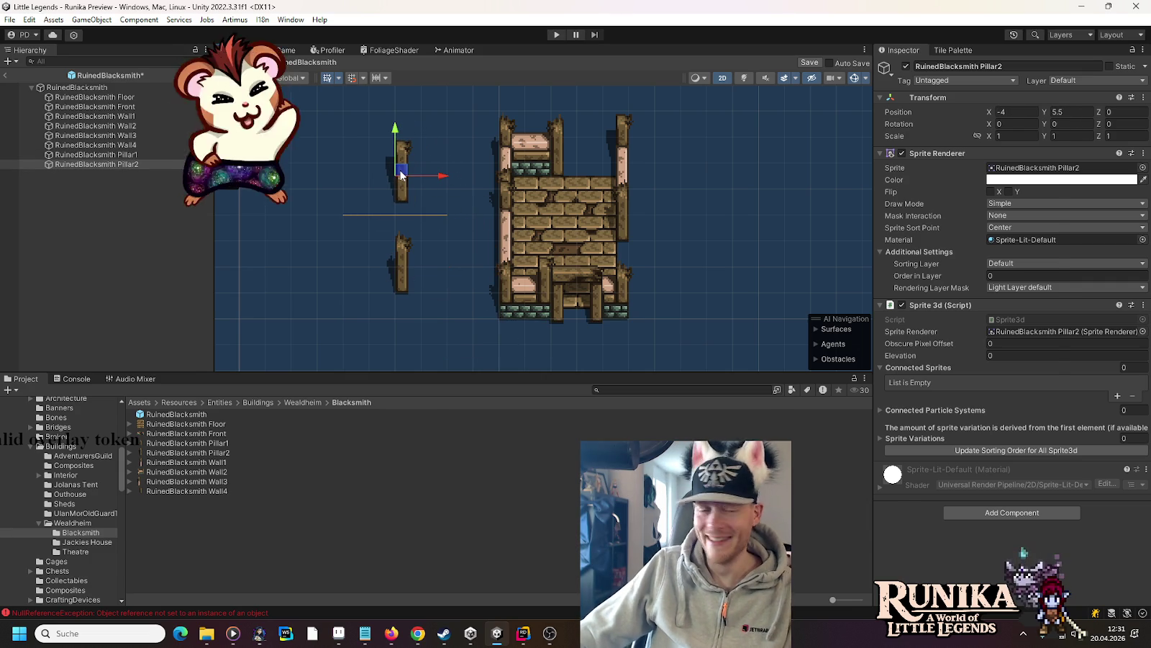
{"action": "key", "text": "alt+Tab"}
{"action": "key", "text": "alt+Tab"}
{"action": "key", "text": "alt+Tab"}
{"action": "key", "text": "alt+Tab"}
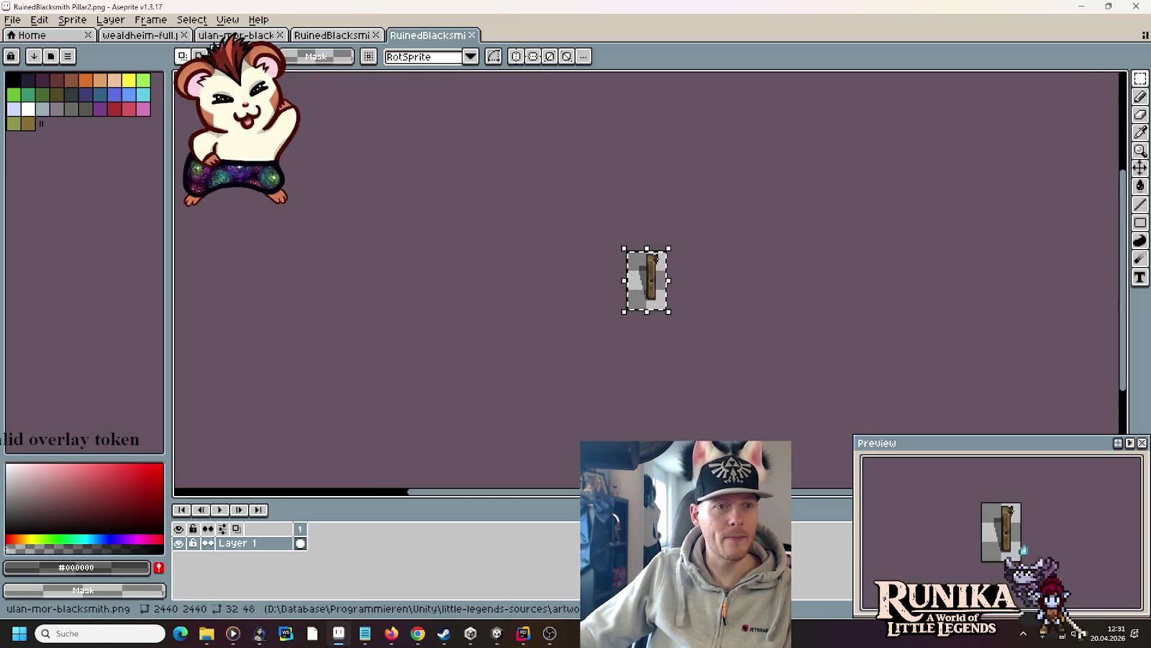
{"action": "key", "text": "ctrl+shift+Tab"}
{"action": "key", "text": "ctrl+shift+Tab"}
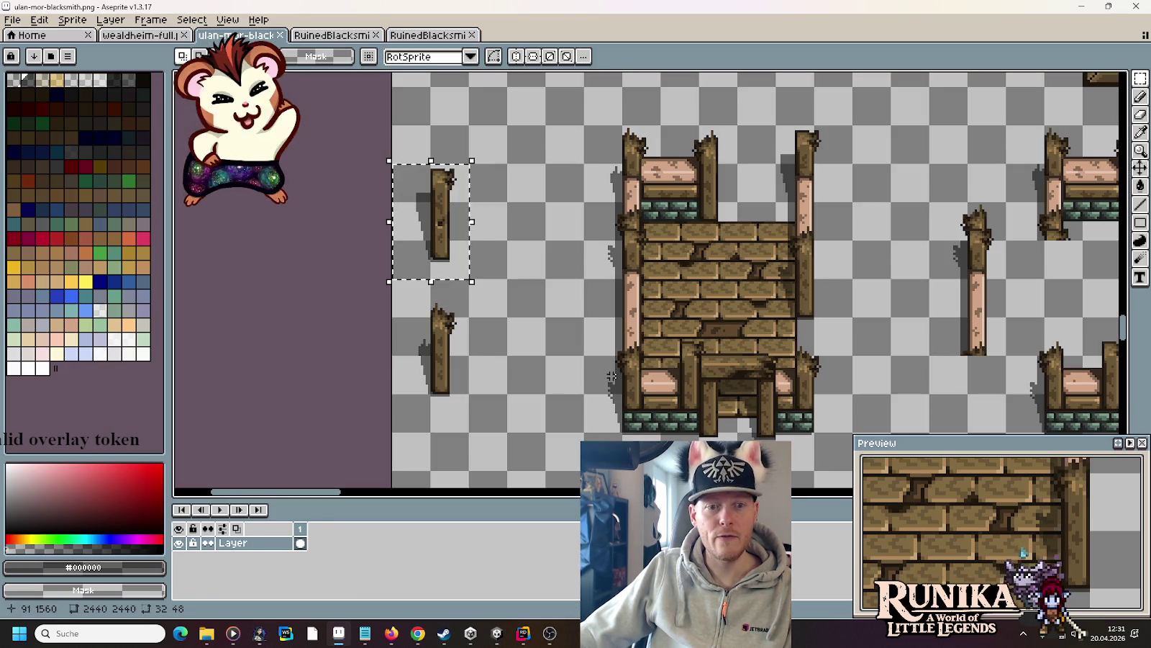
{"action": "key", "text": "alt+Tab"}
- Shift both pillars one unit further left, to -4.75, 2 and -4, 5.5
{"action": "left_click_drag", "start_coordinate": [441, 175], "coordinate": [416, 175]}
{"action": "left_click", "coordinate": [403, 273]}
{"action": "left_click_drag", "start_coordinate": [433, 267], "coordinate": [405, 267]}
{"action": "left_click", "coordinate": [324, 245]}
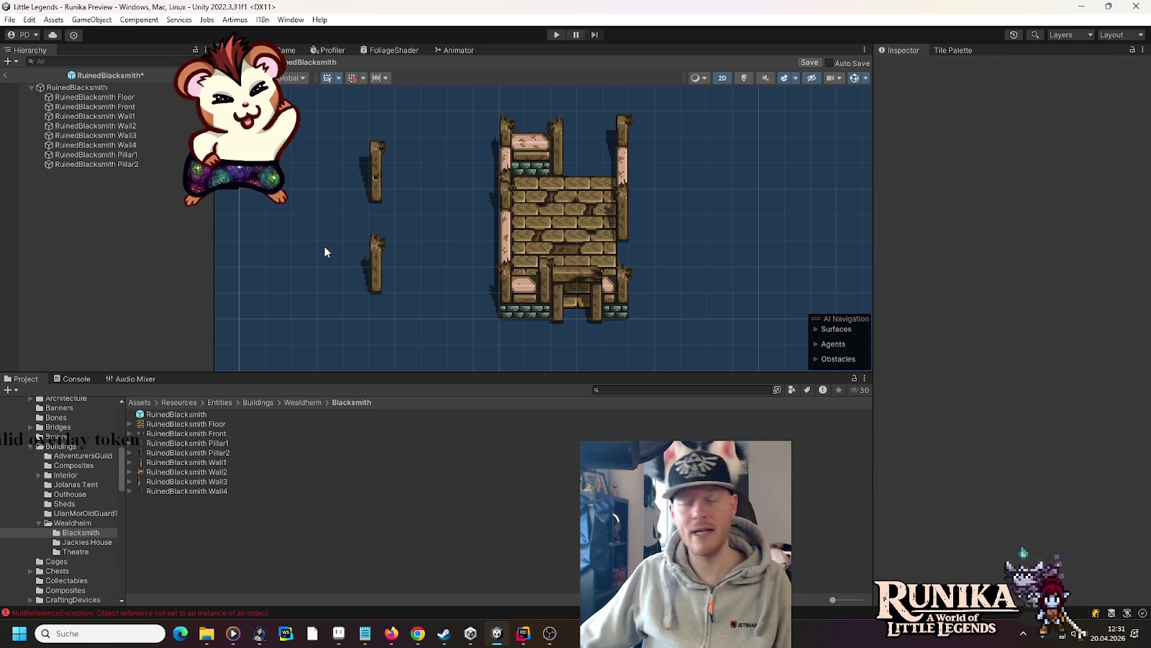
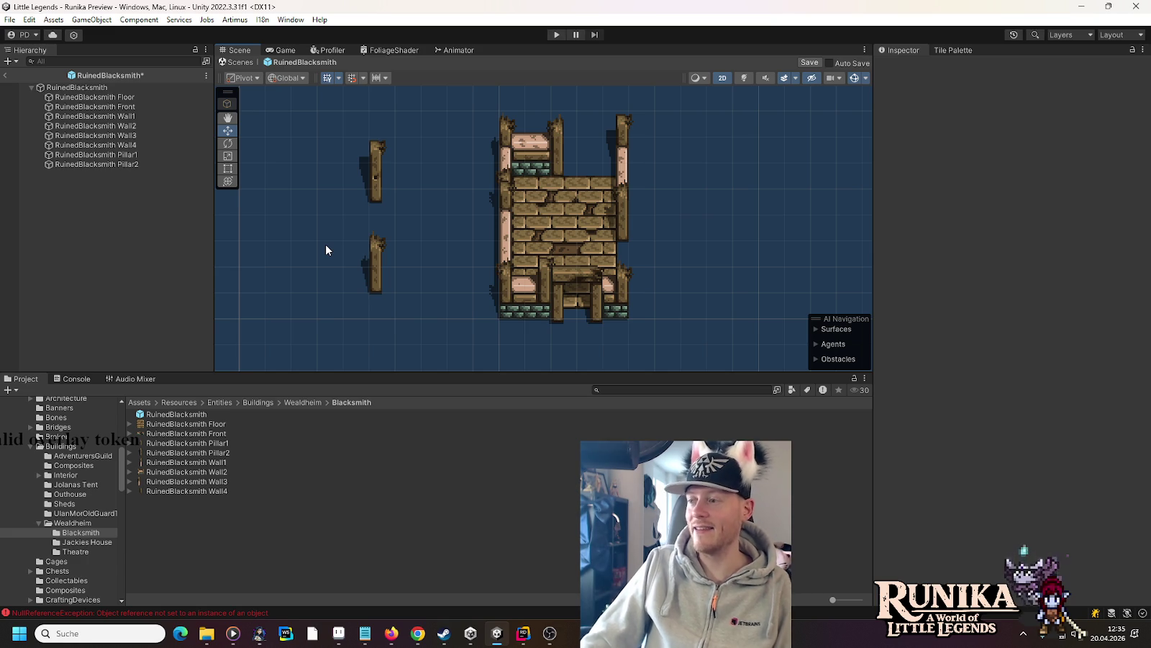
- Switch from Unity to Chrome and open a new browser tab
{"action": "left_click", "coordinate": [417, 633]}
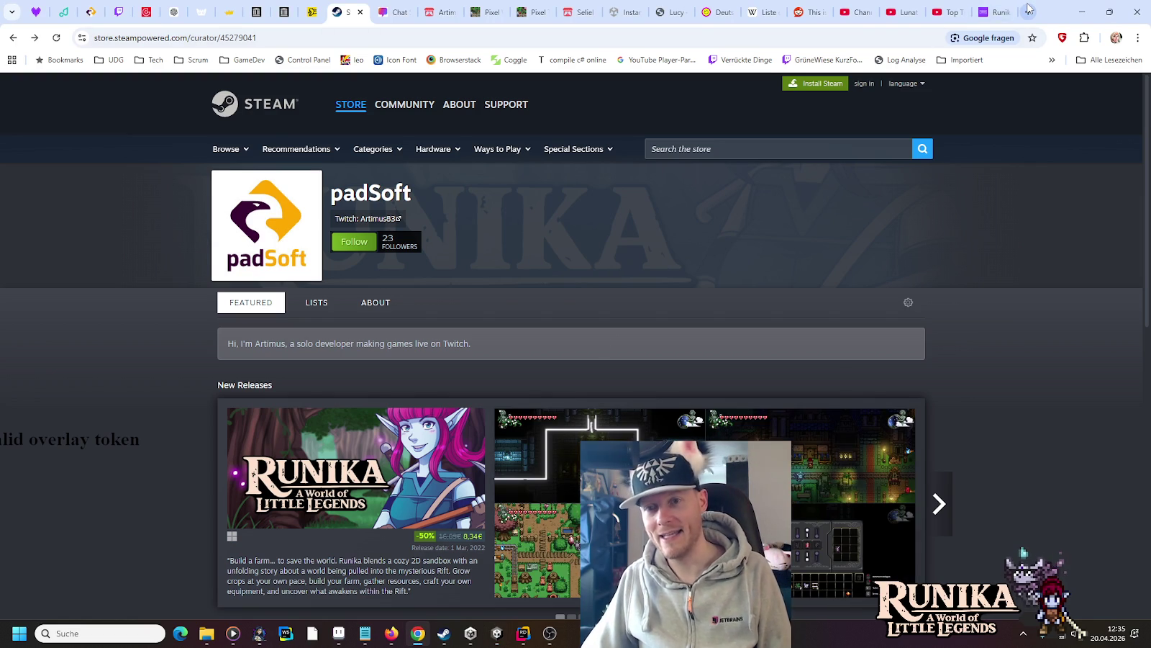
{"action": "left_click", "coordinate": [1029, 12]}
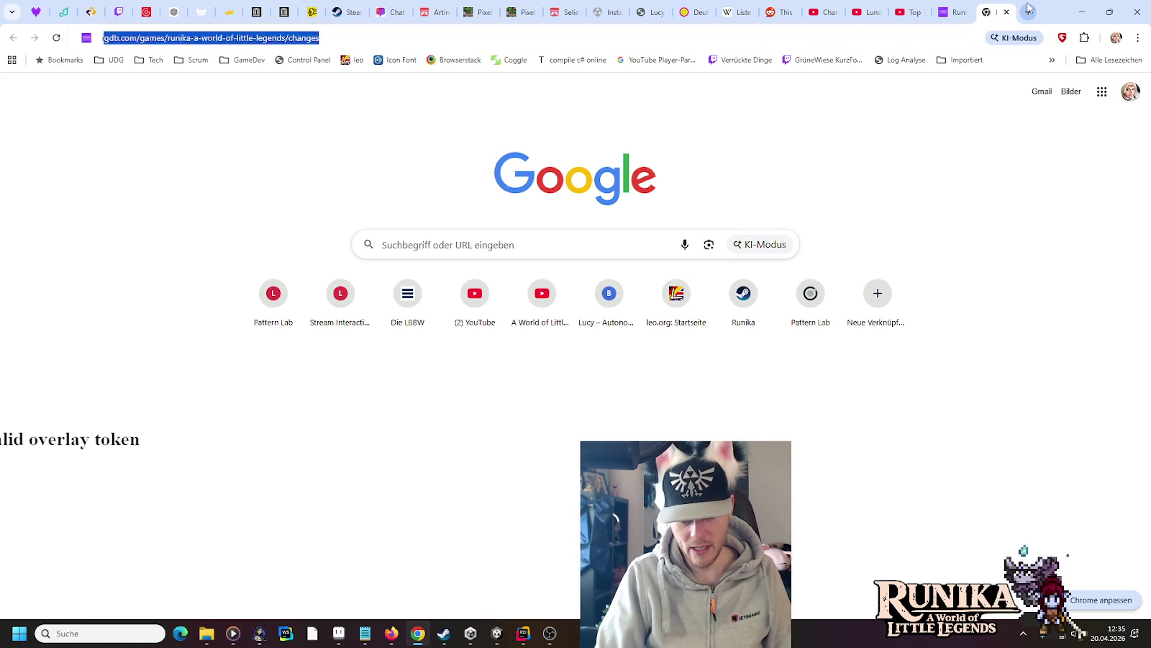
- Search Google for 'imperium galactica 2' and switch the results to images
{"action": "type", "text": "imperium galactica"}
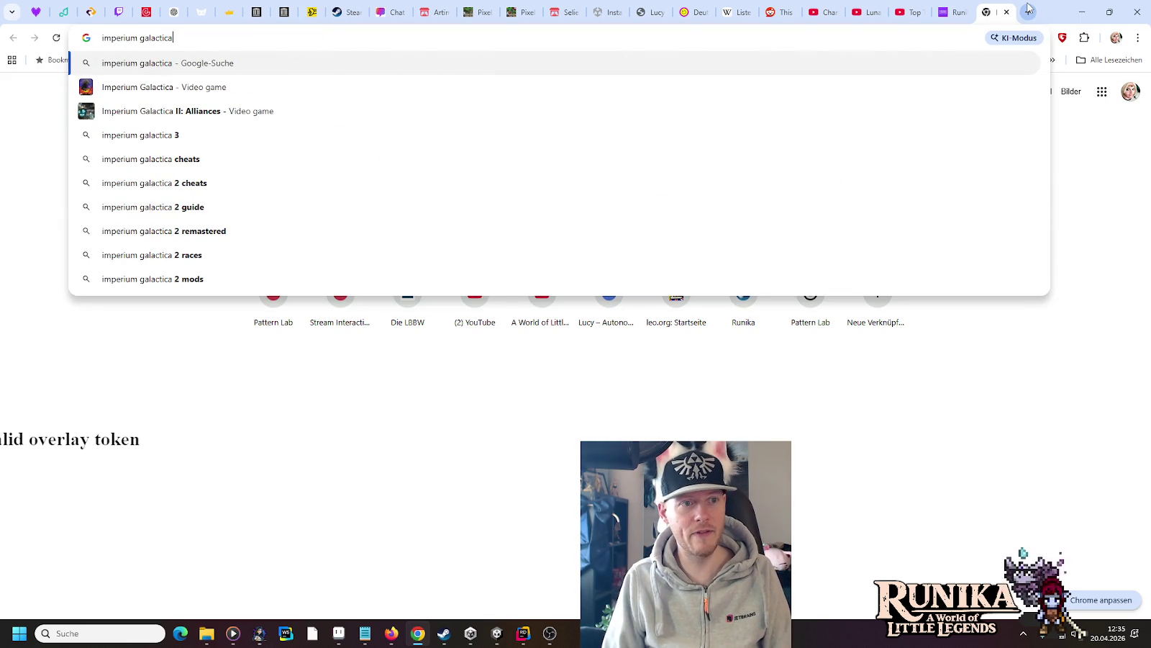
{"action": "type", "text": " 2"}
{"action": "key", "text": "Return"}
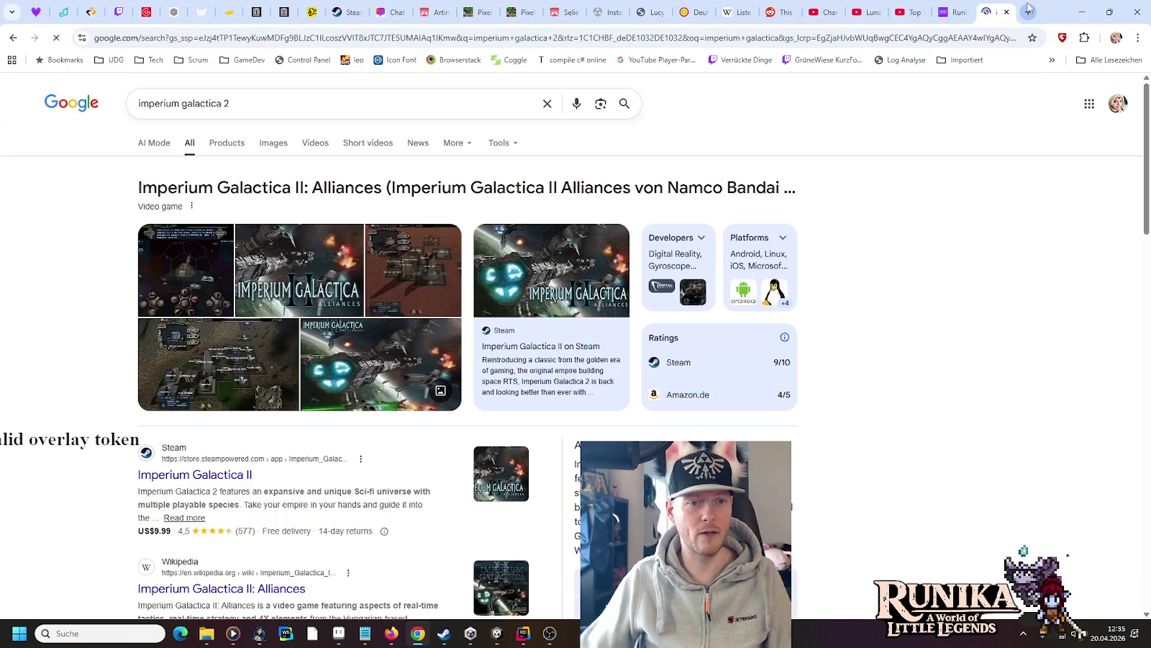
{"action": "left_click", "coordinate": [263, 144]}
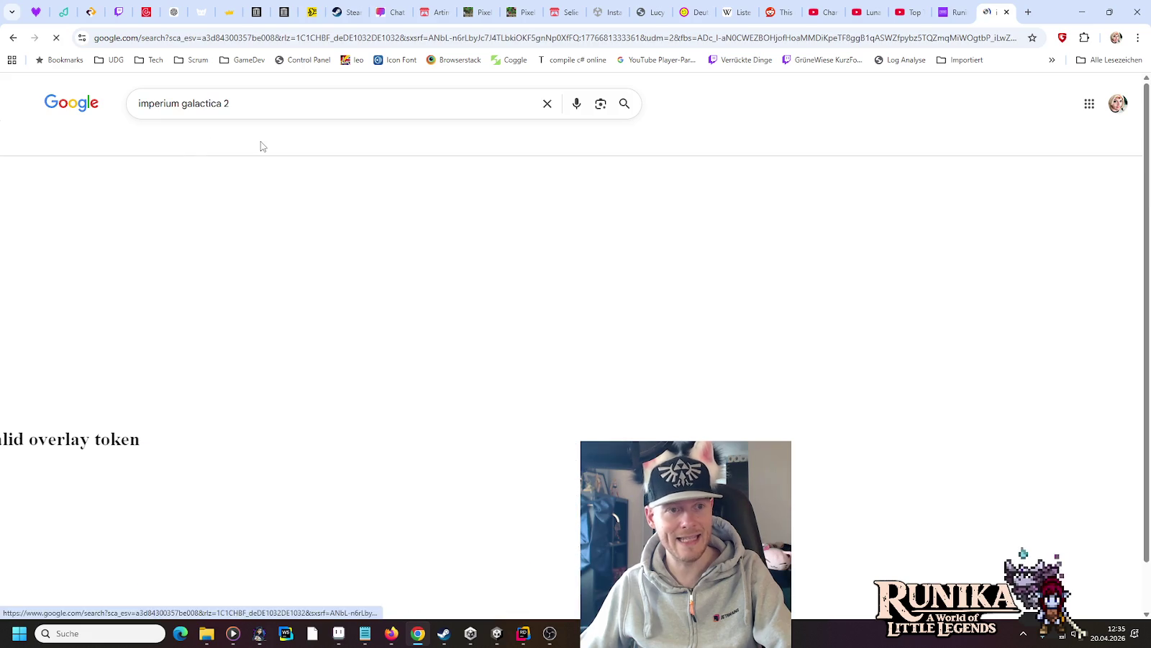
- Enlarge the Fanatical colony screenshot in the image preview
{"action": "left_click", "coordinate": [575, 288]}
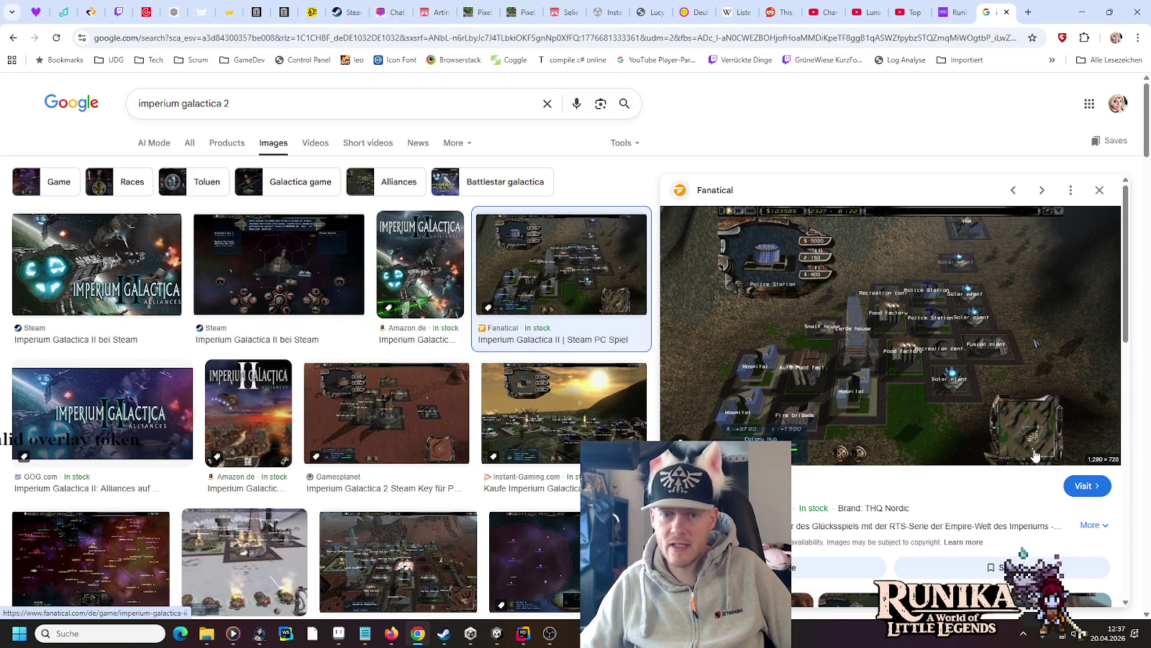
- Preview the Gamesplanet, DarkZero and Steam Community galaxy-map screenshots in turn
{"action": "left_click", "coordinate": [437, 412]}
{"action": "left_click", "coordinate": [893, 490]}
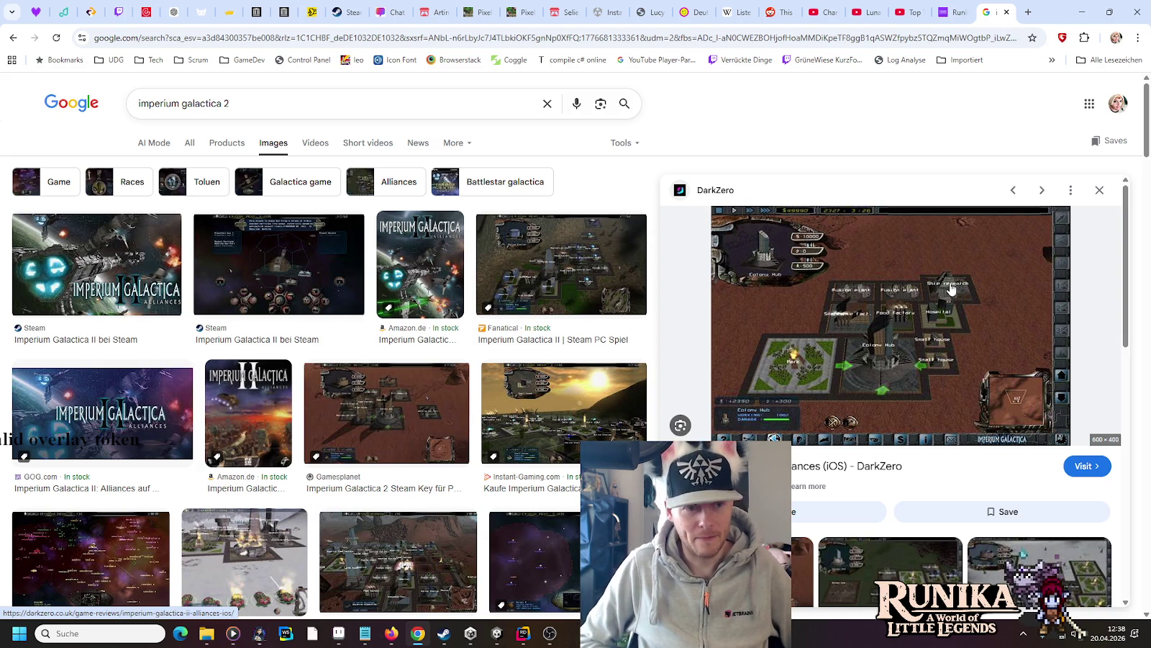
{"action": "left_click", "coordinate": [128, 559]}
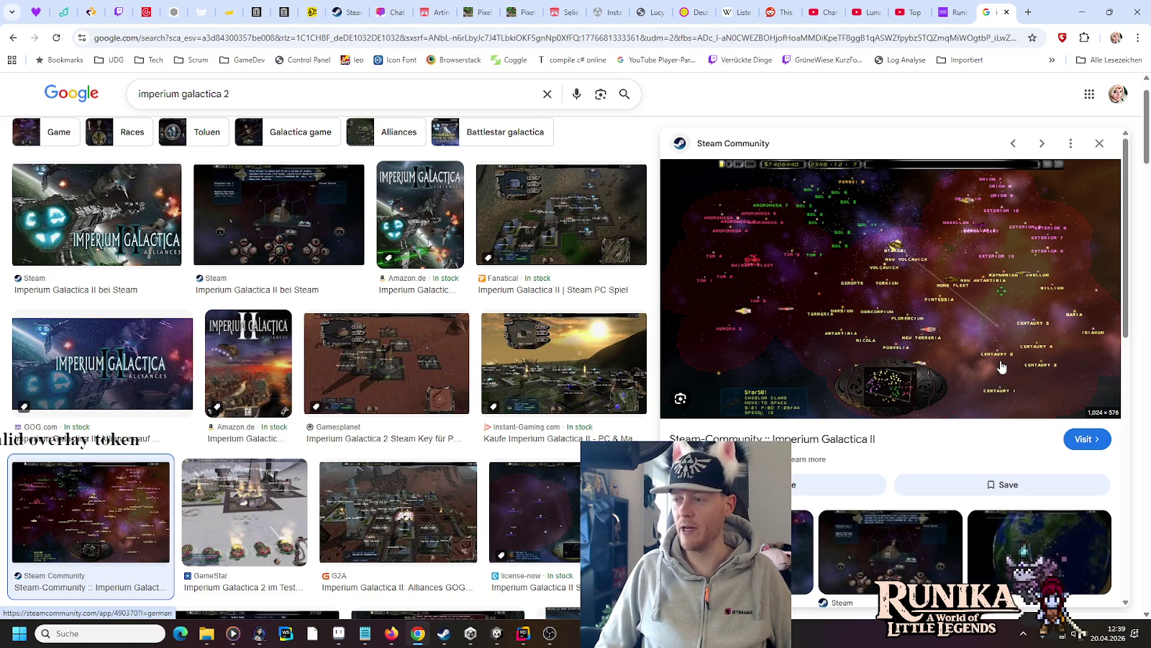
- Browse the G2A, Steam sunset, 148 Apps, Hot-Game.info and Steam Community colony screenshots
{"action": "left_click", "coordinate": [398, 511]}
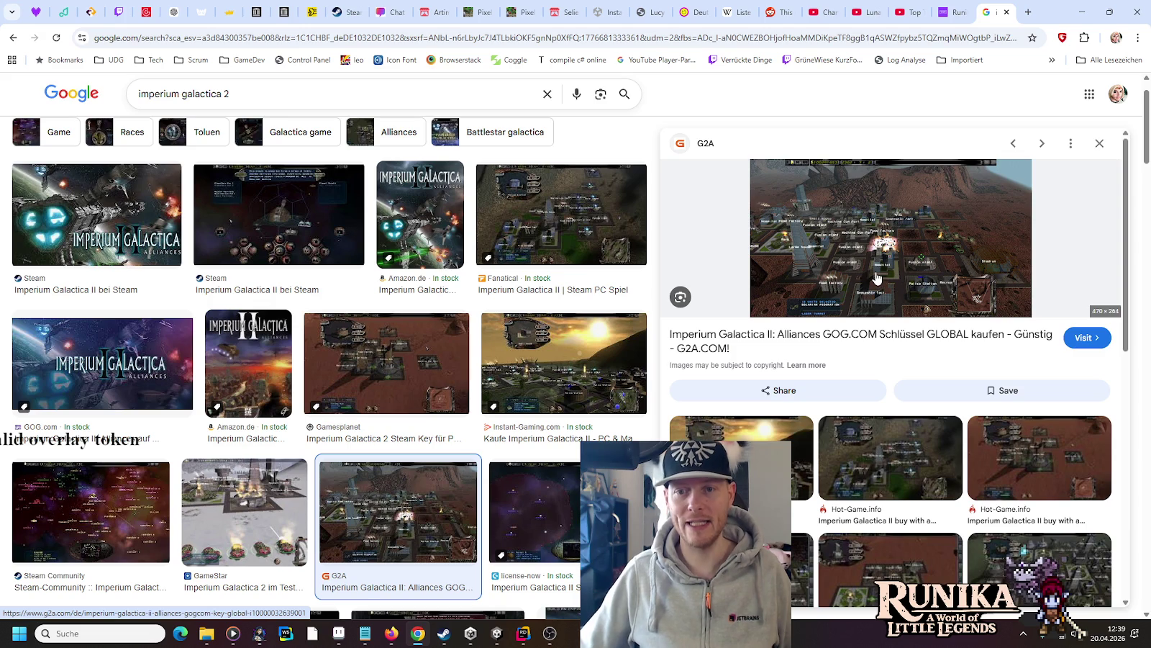
{"action": "left_click", "coordinate": [741, 461]}
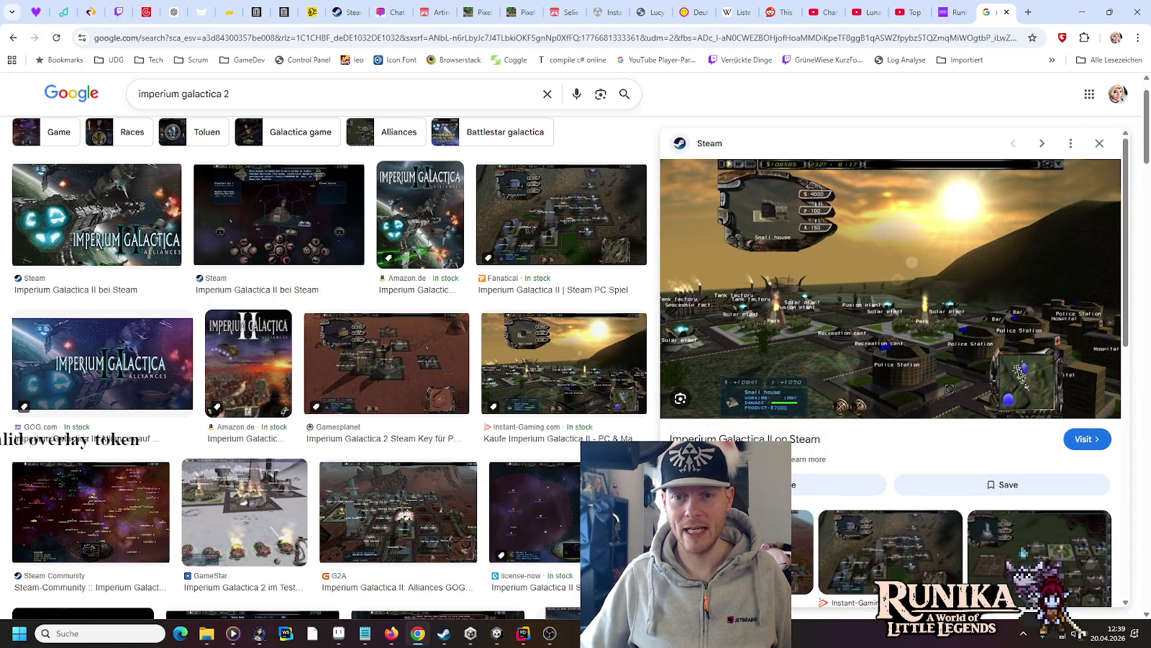
{"action": "left_click", "coordinate": [1018, 551]}
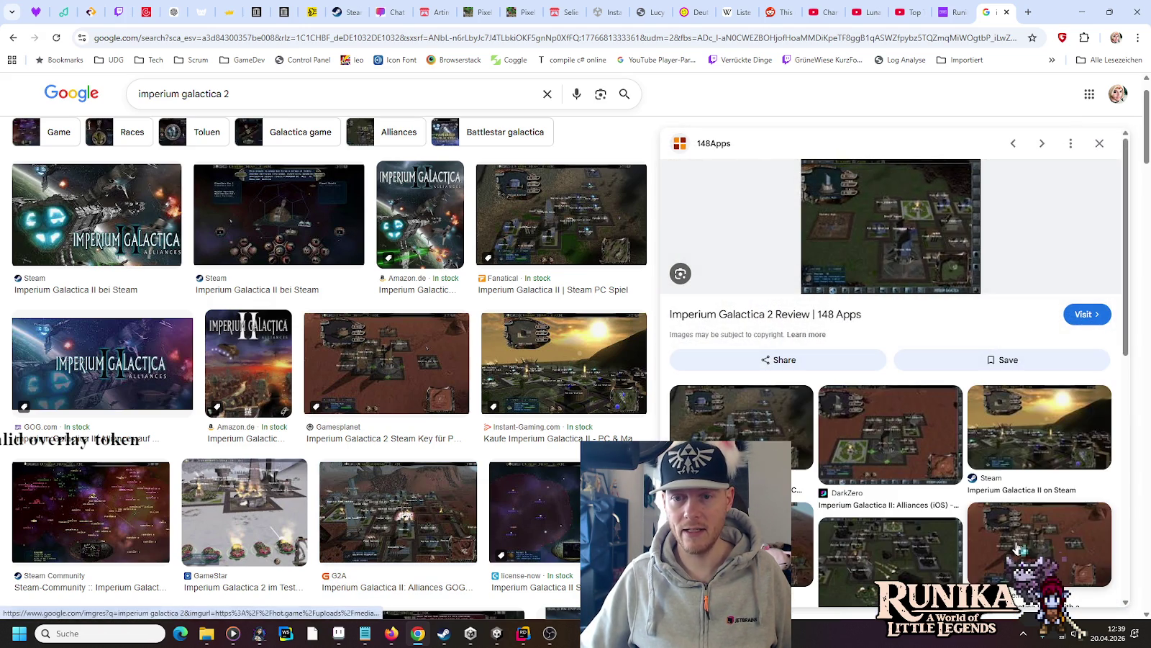
{"action": "left_click", "coordinate": [898, 564]}
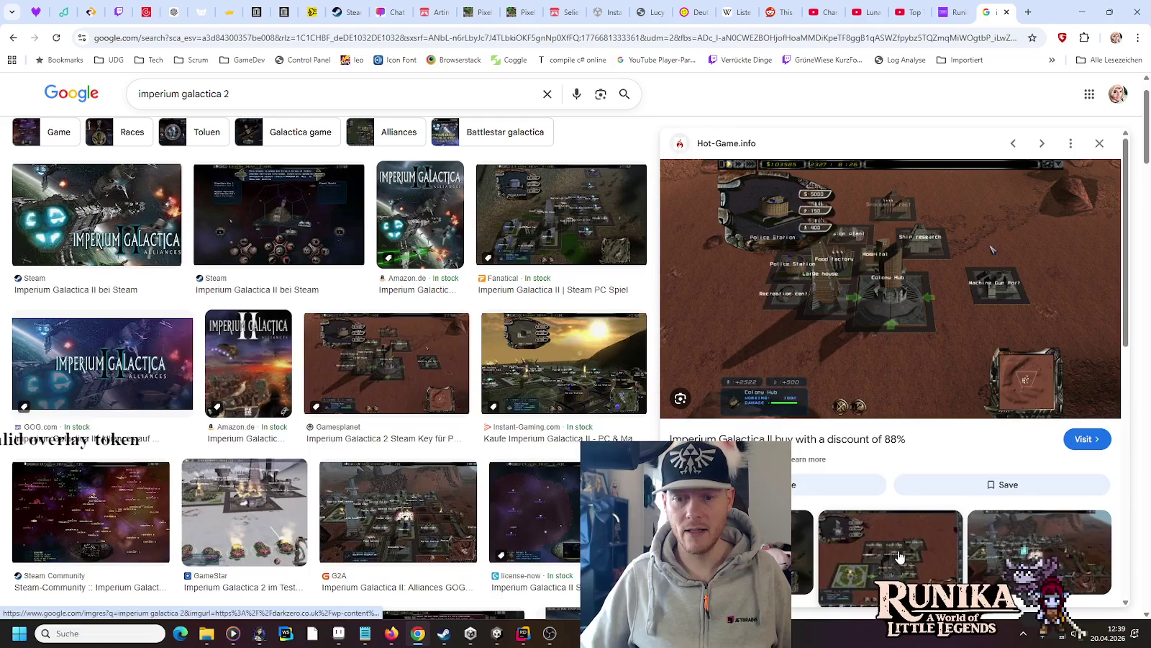
{"action": "scroll", "coordinate": [897, 564], "scroll_direction": "down", "scroll_amount": 3}
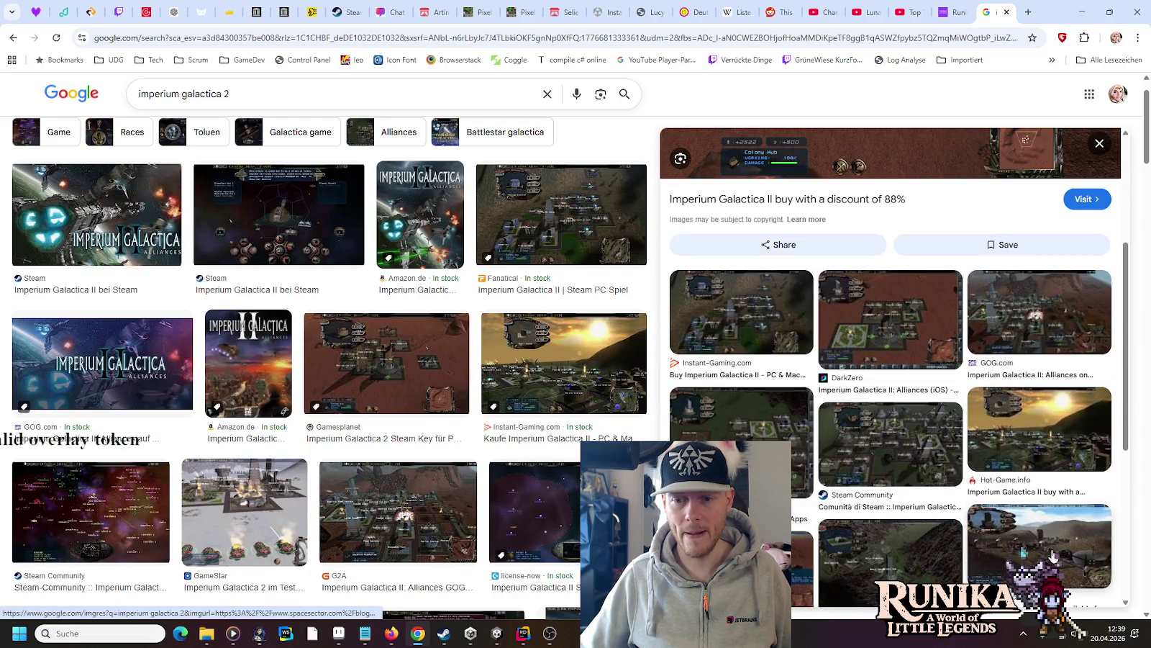
{"action": "left_click", "coordinate": [900, 457]}
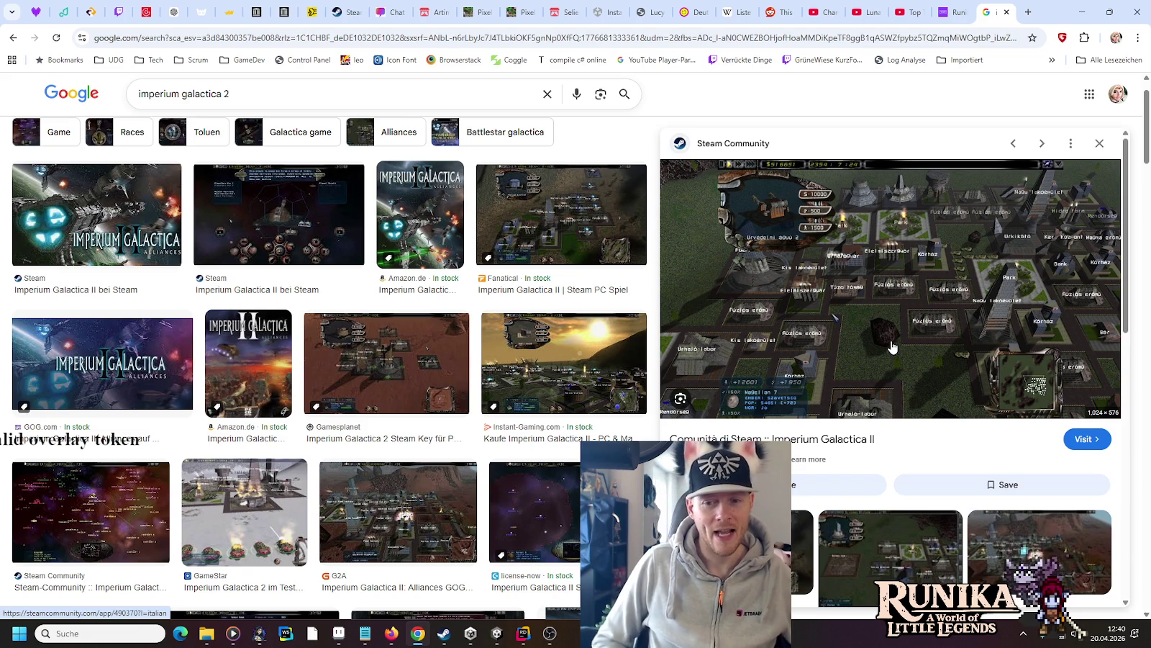
- Preview GameStar, Steam and Space Base images, then open Soft112's screenshot full-size in a new tab
{"action": "left_click", "coordinate": [242, 496]}
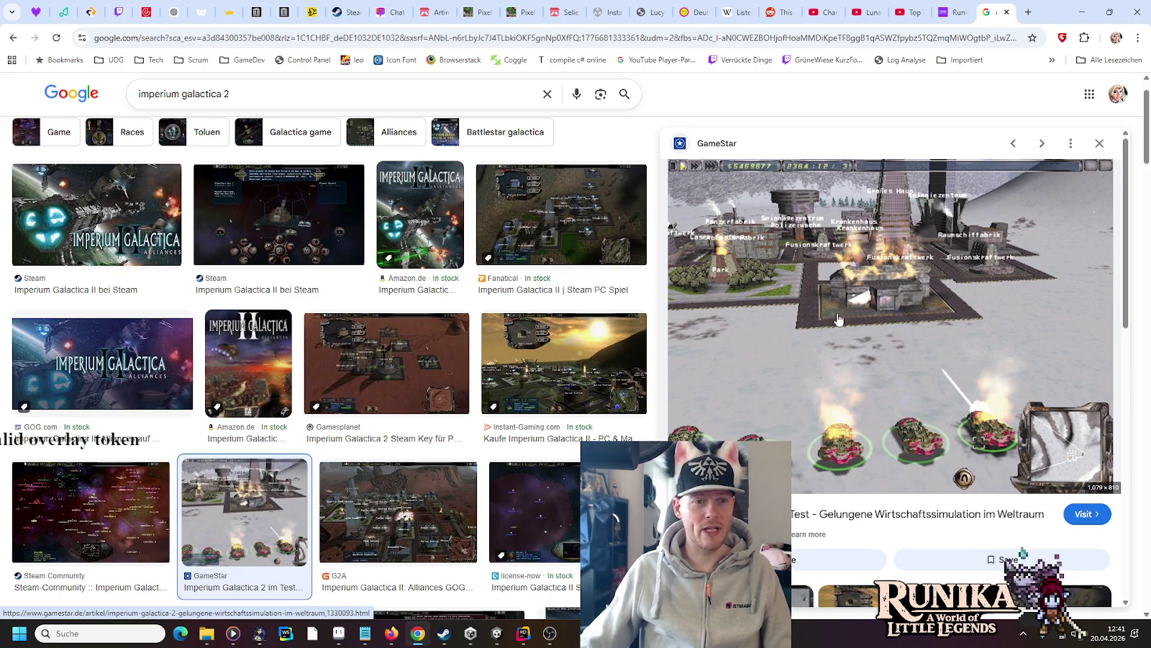
{"action": "left_click", "coordinate": [279, 216]}
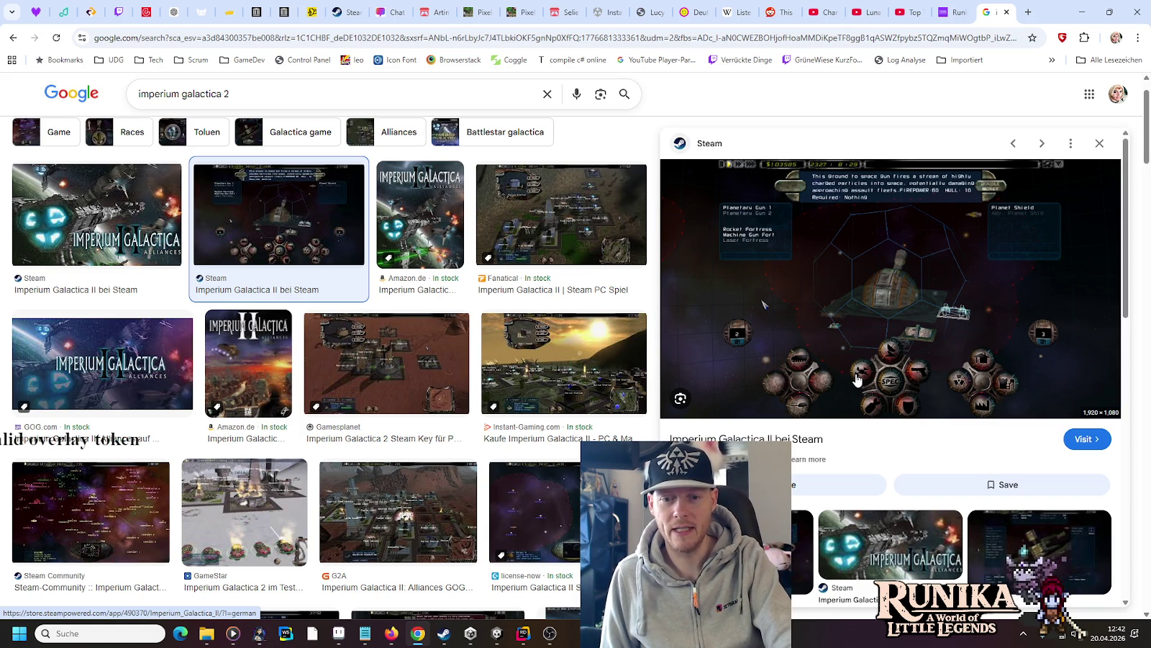
{"action": "left_click", "coordinate": [612, 504]}
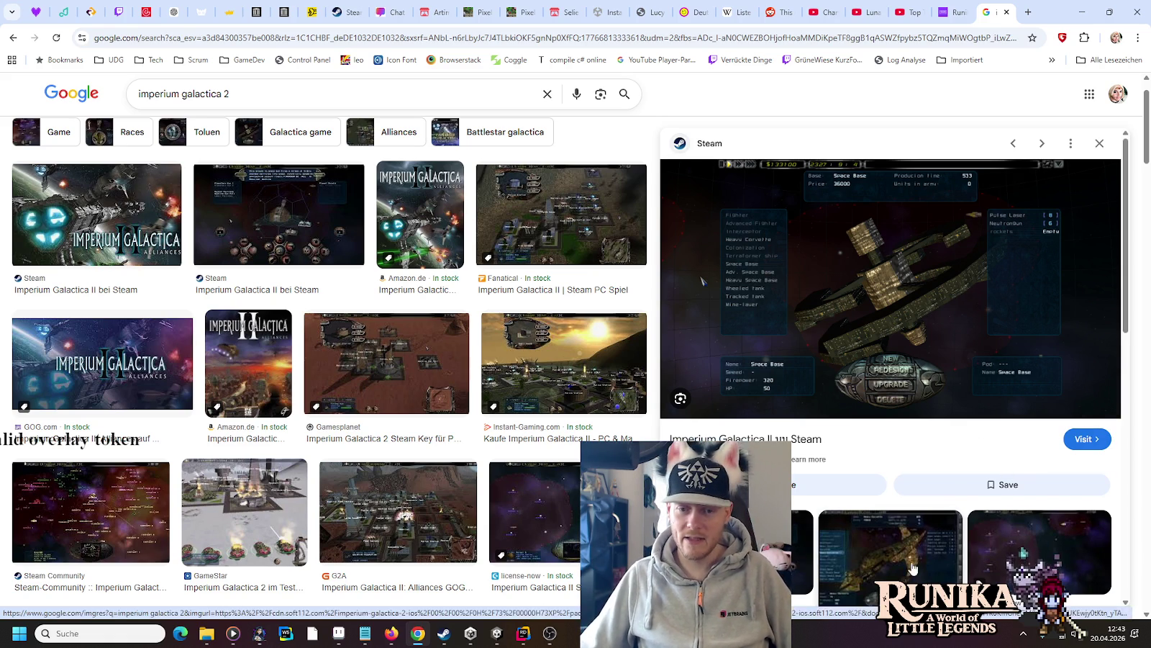
{"action": "left_click", "coordinate": [950, 551]}
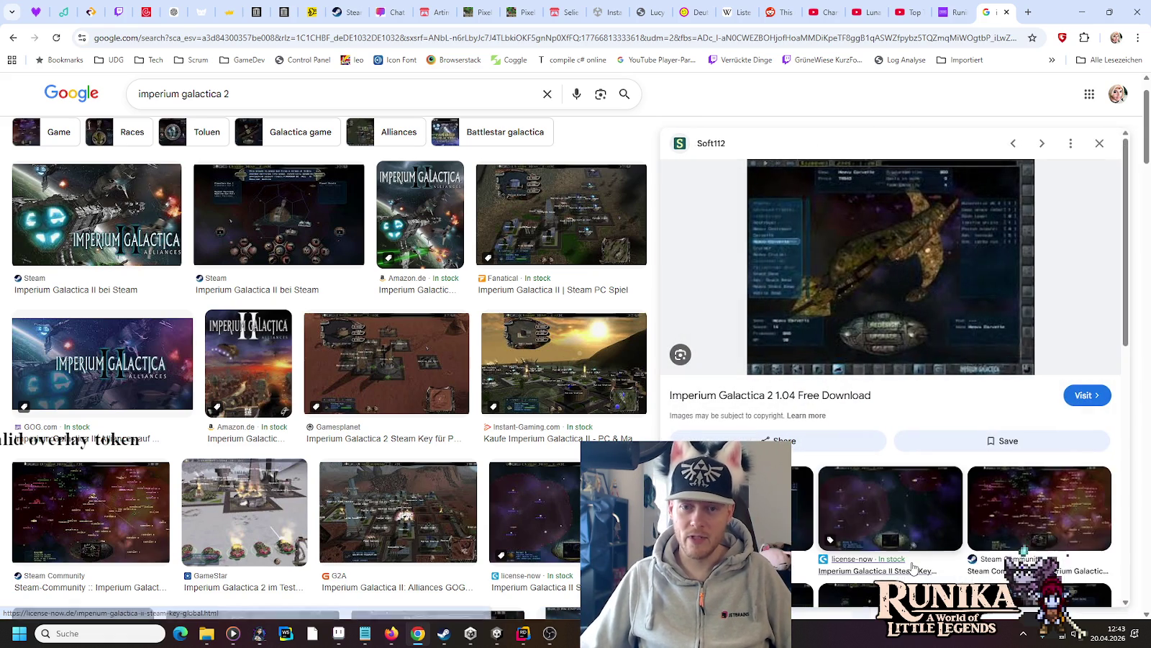
{"action": "right_click", "coordinate": [959, 226]}
{"action": "left_click", "coordinate": [992, 388]}
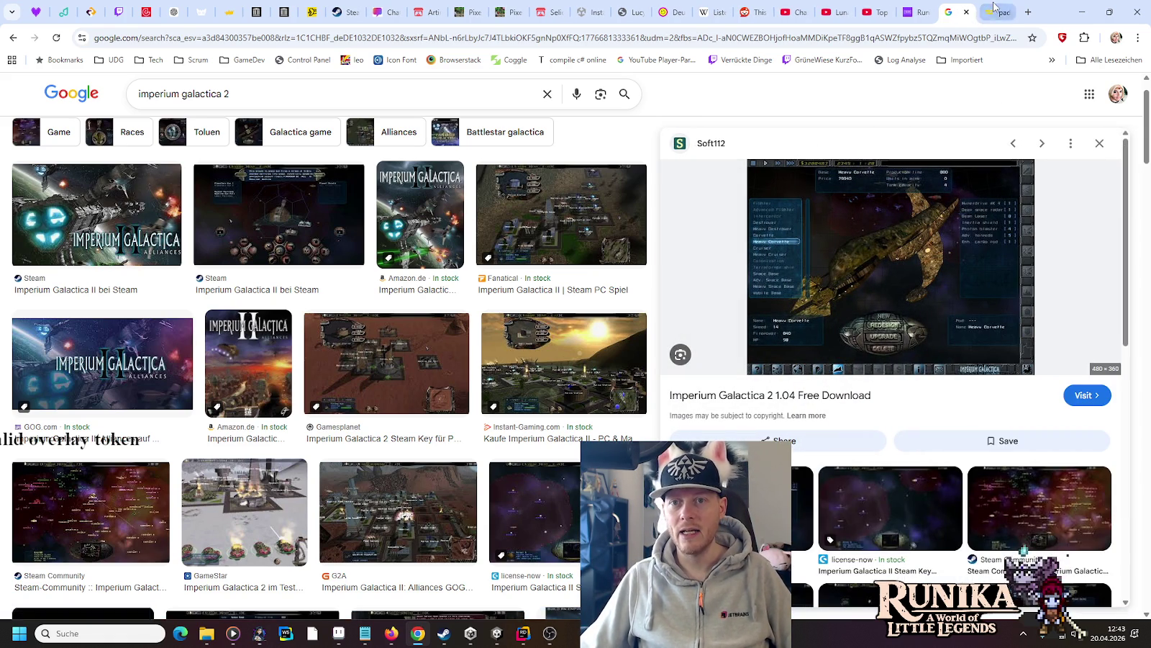
- View the full-size Soft112 screenshot, reset page zoom to 100%, and close that tab
{"action": "left_click", "coordinate": [996, 12]}
{"action": "scroll", "coordinate": [690, 289], "scroll_direction": "up", "scroll_amount": 7, "text": "ctrl"}
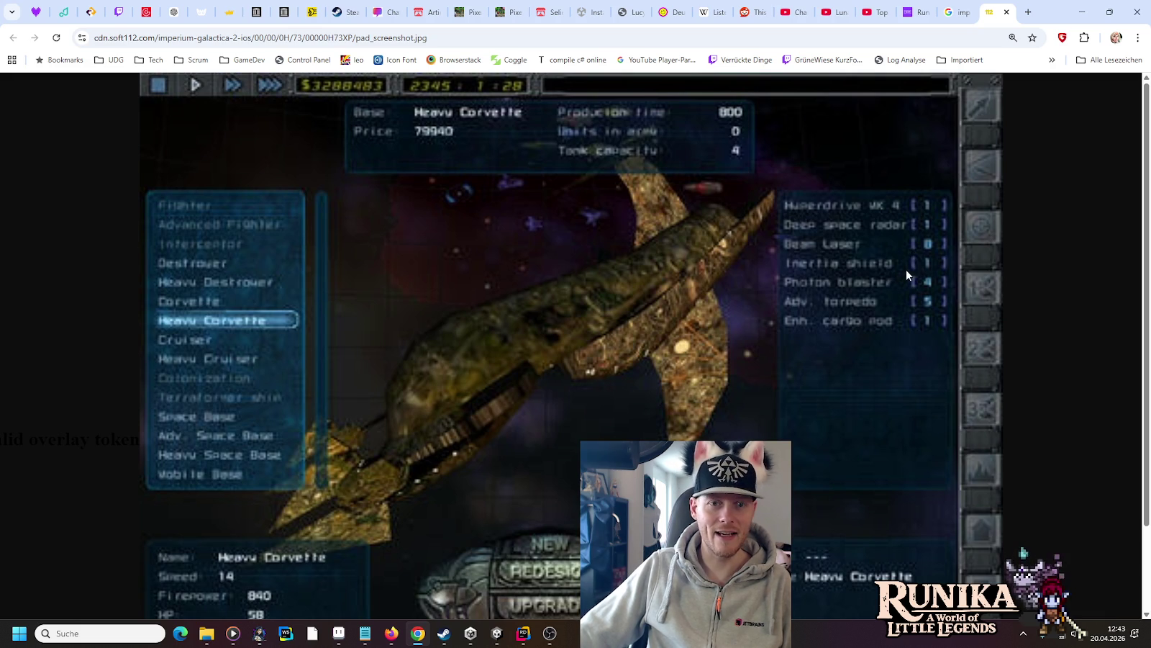
{"action": "key", "text": "ctrl+minus"}
{"action": "key", "text": "ctrl+minus"}
{"action": "key", "text": "ctrl+minus"}
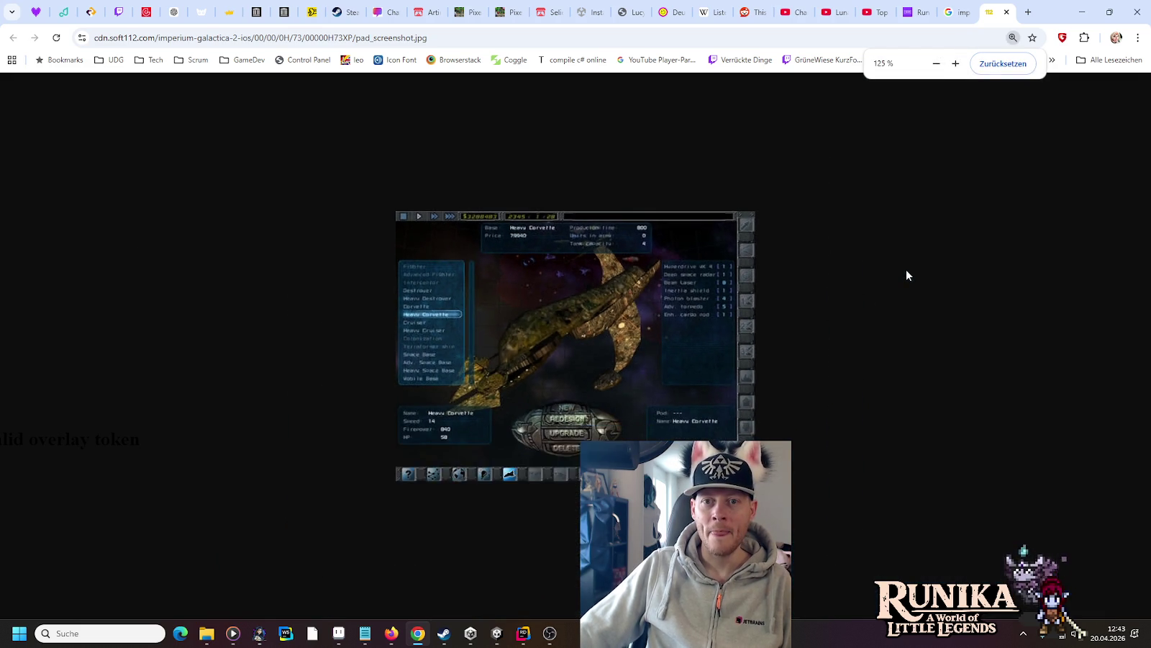
{"action": "key", "text": "ctrl+minus"}
{"action": "key", "text": "ctrl+minus"}
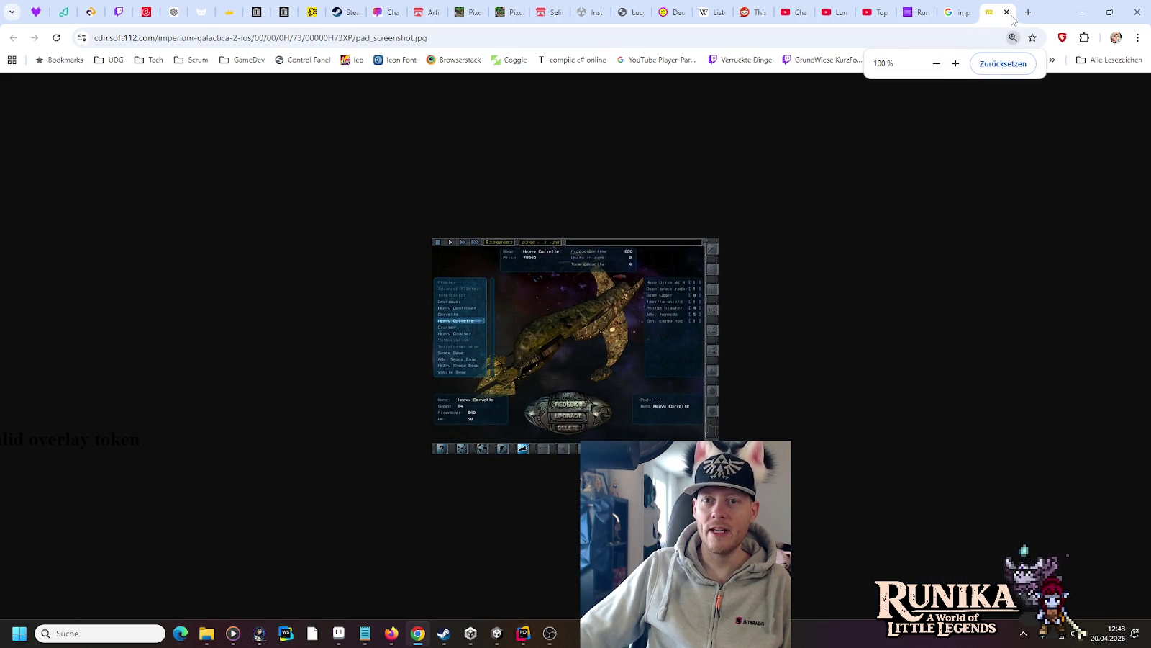
{"action": "left_click", "coordinate": [1006, 12]}
{"action": "scroll", "coordinate": [889, 367], "scroll_direction": "down", "scroll_amount": 1}
{"action": "scroll", "coordinate": [890, 367], "scroll_direction": "down", "scroll_amount": 1}
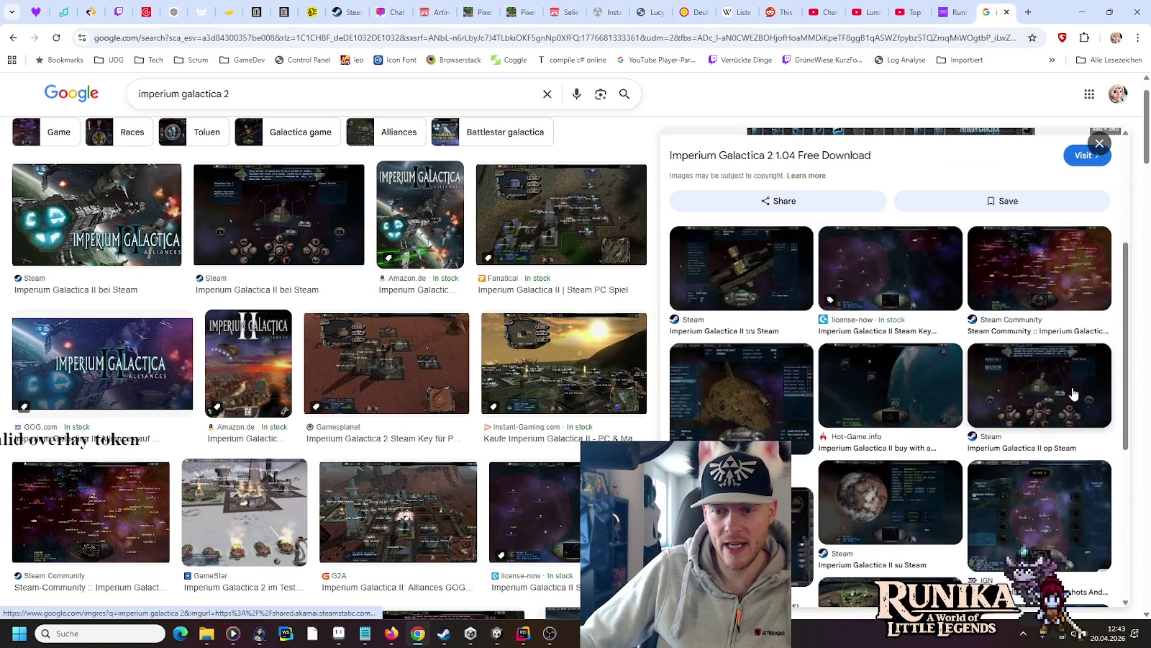
- Preview the A Force For Good space-battle screenshot from the related images
{"action": "scroll", "coordinate": [1072, 394], "scroll_direction": "down", "scroll_amount": 1}
{"action": "left_click", "coordinate": [906, 464]}
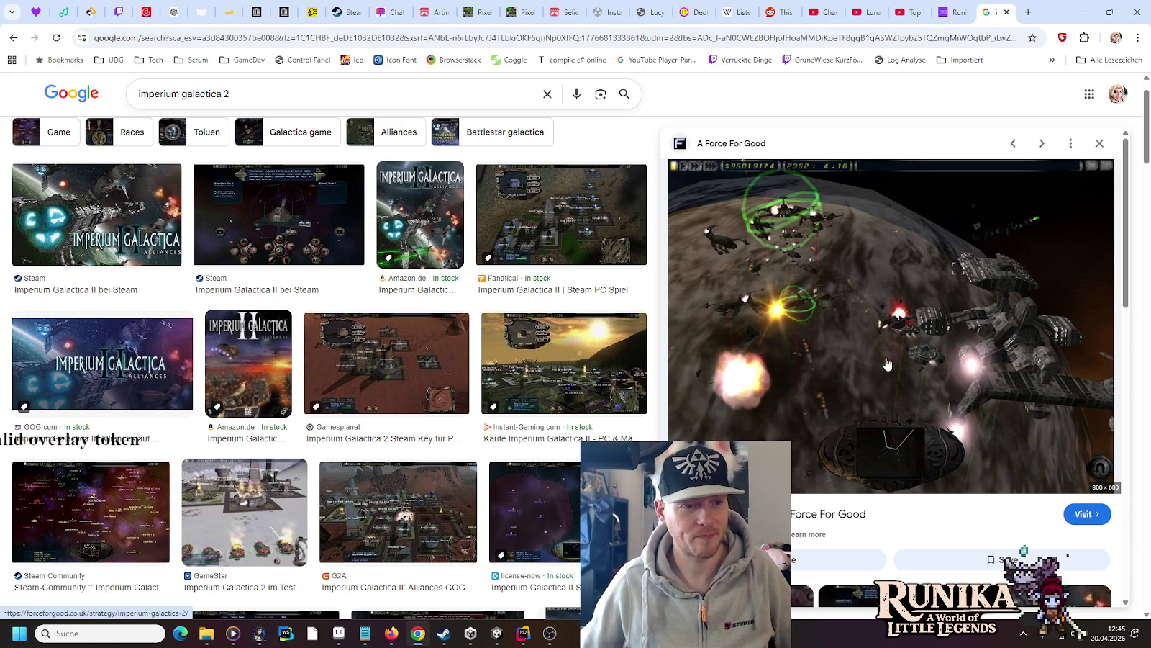
- Preview the GameWatcher space-battle and Steam Community guide screenshots
{"action": "scroll", "coordinate": [806, 414], "scroll_direction": "down", "scroll_amount": 5}
{"action": "scroll", "coordinate": [801, 389], "scroll_direction": "down", "scroll_amount": 1}
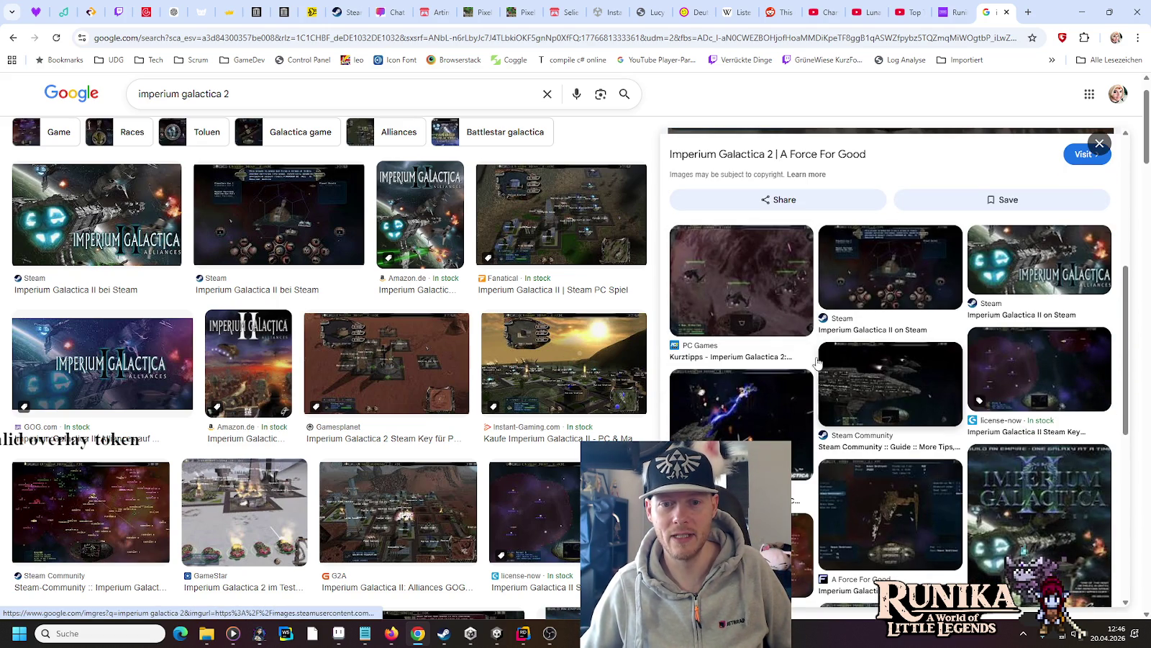
{"action": "left_click", "coordinate": [745, 427]}
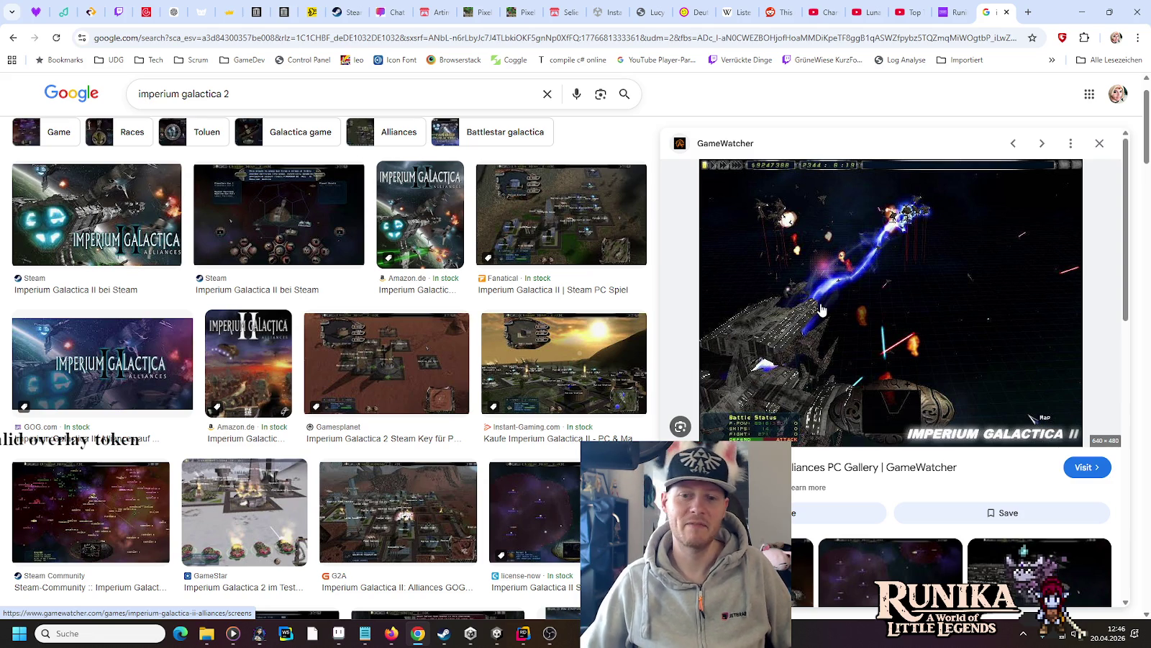
{"action": "scroll", "coordinate": [821, 310], "scroll_direction": "down", "scroll_amount": 4}
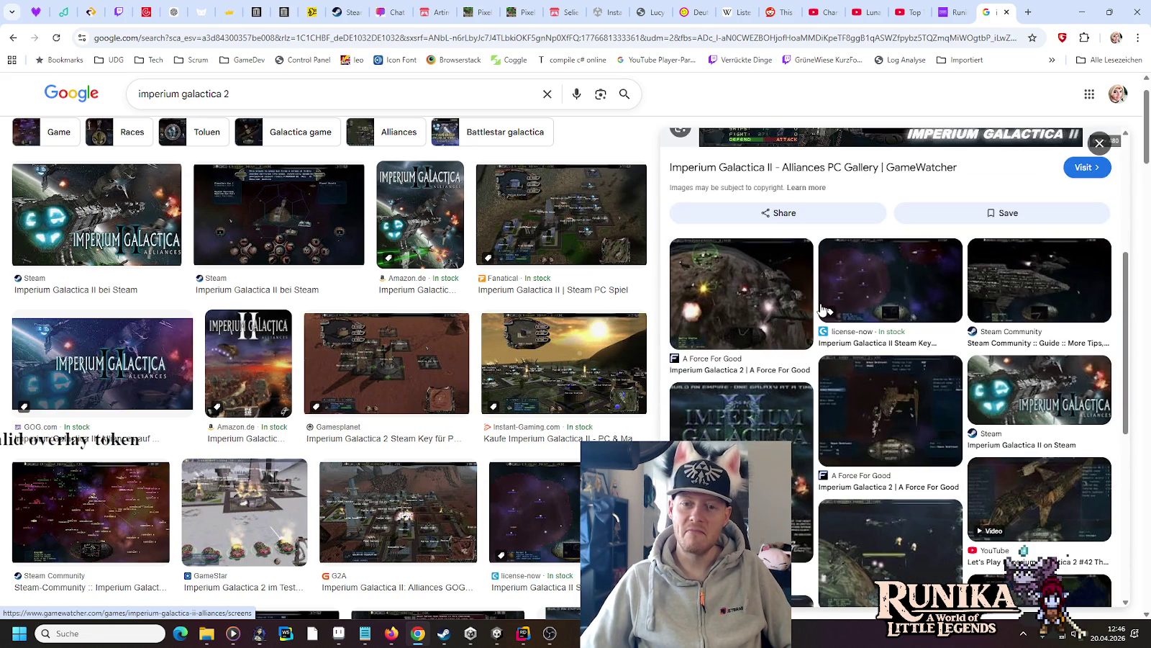
{"action": "left_click", "coordinate": [998, 283]}
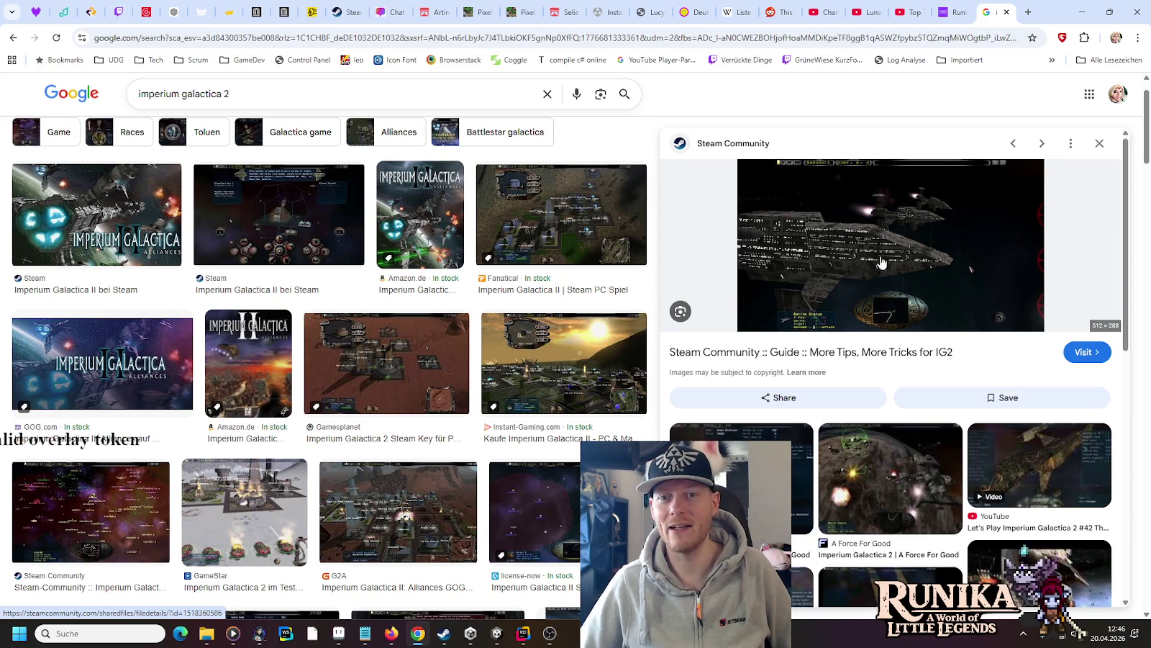
- View more related screenshots, including A Force For Good, then close the image search tab
{"action": "scroll", "coordinate": [835, 268], "scroll_direction": "down", "scroll_amount": 2}
{"action": "scroll", "coordinate": [835, 266], "scroll_direction": "down", "scroll_amount": 2}
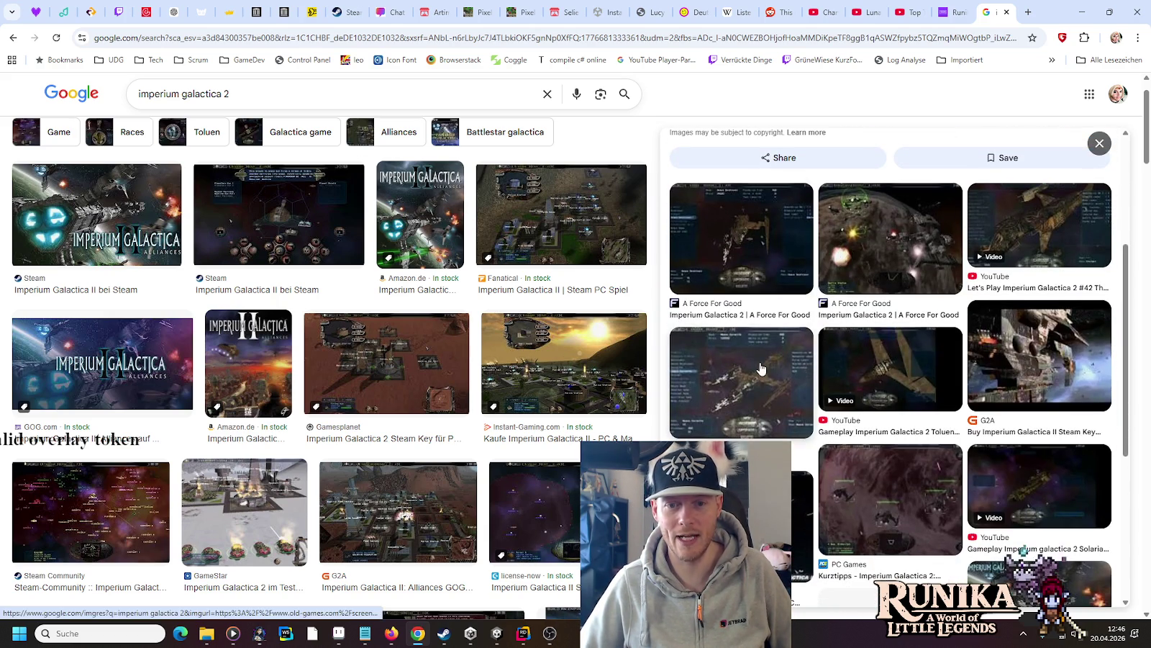
{"action": "left_click", "coordinate": [708, 387]}
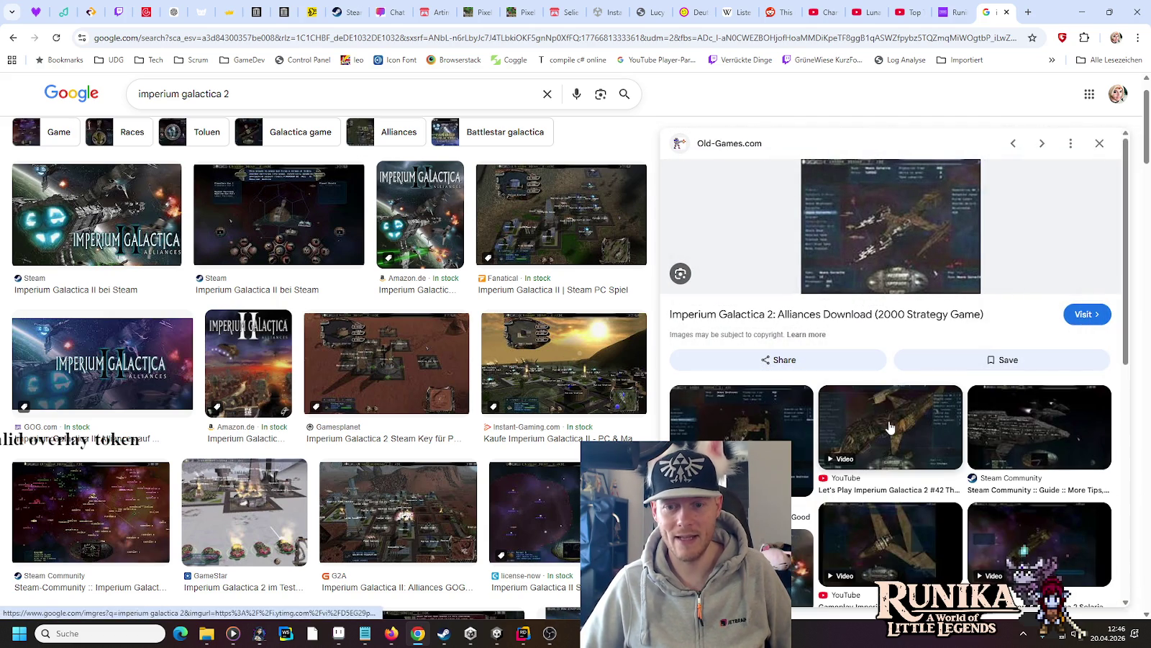
{"action": "left_click", "coordinate": [749, 468]}
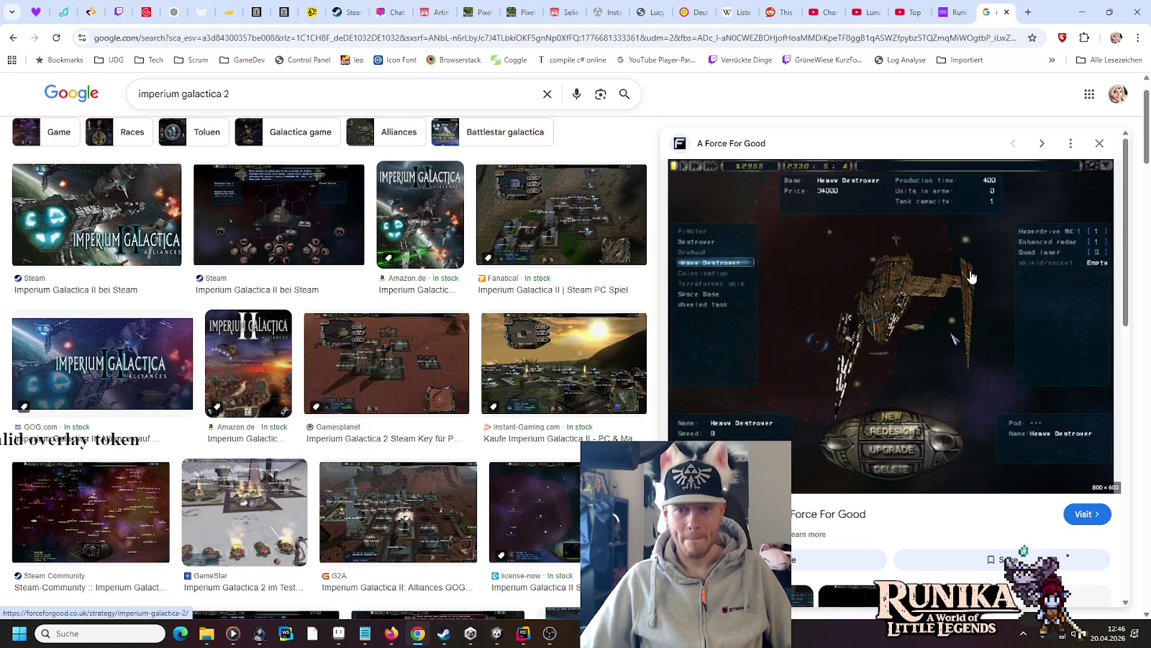
{"action": "left_click", "coordinate": [1006, 12]}
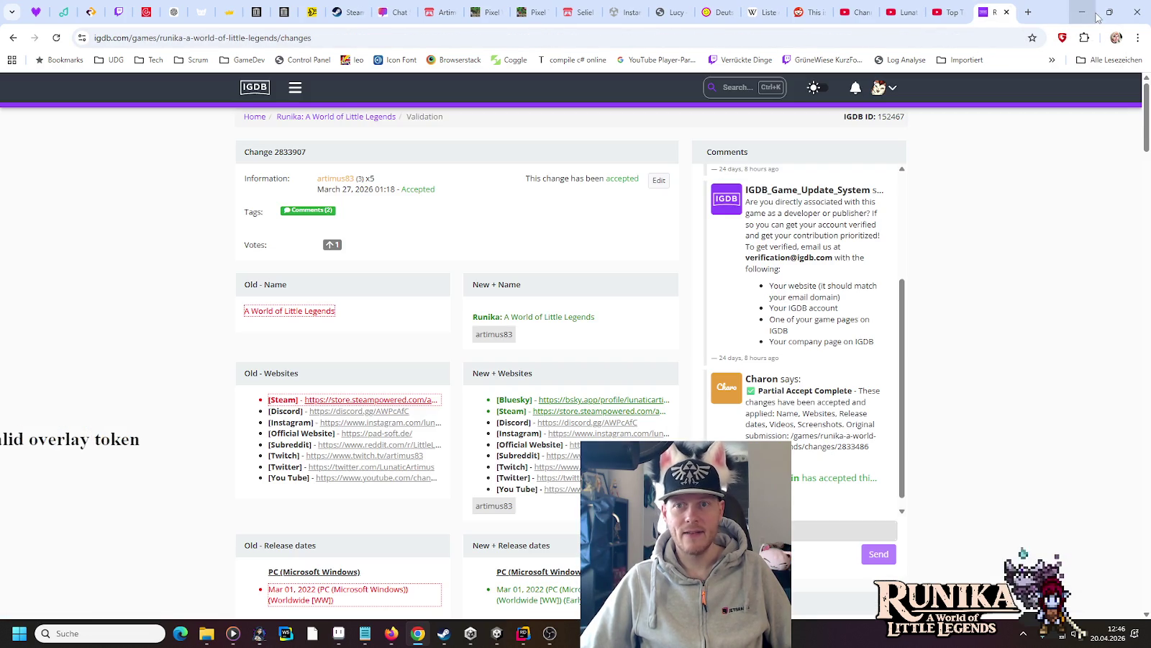
- Minimize Chrome to bring the Unity editor with the RuinedBlacksmith prefab back
{"action": "left_click", "coordinate": [1084, 13]}
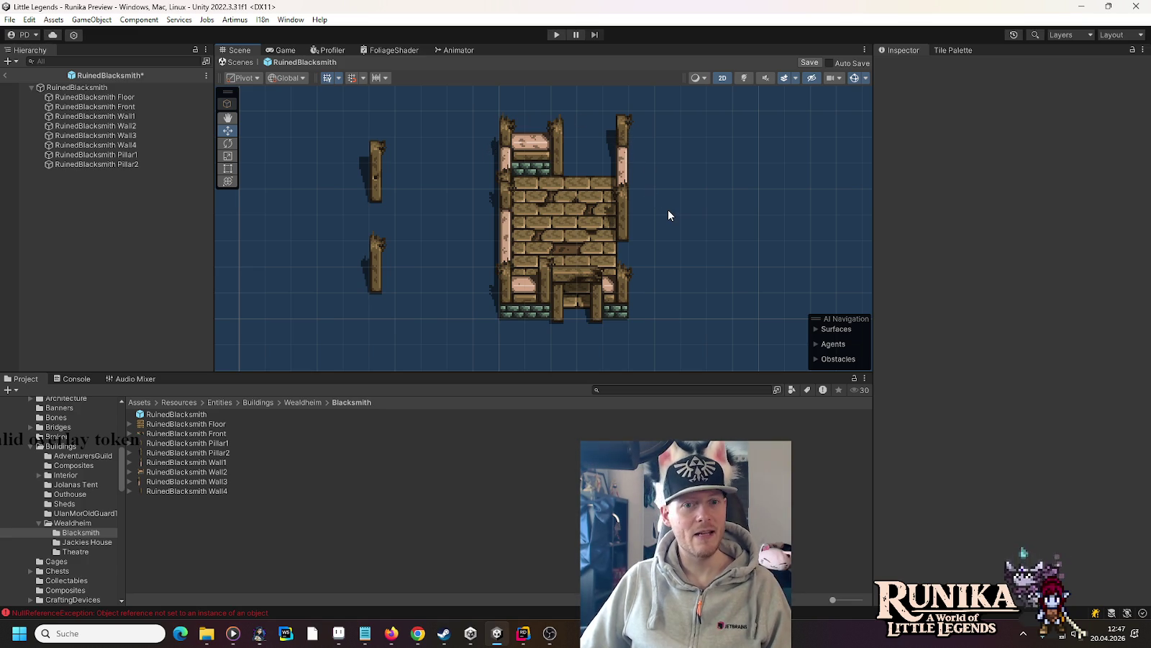
- Give the RuinedBlacksmith Front piece a Sprite 3d Obscure Pixel Offset of 20
{"action": "left_click", "coordinate": [157, 119]}
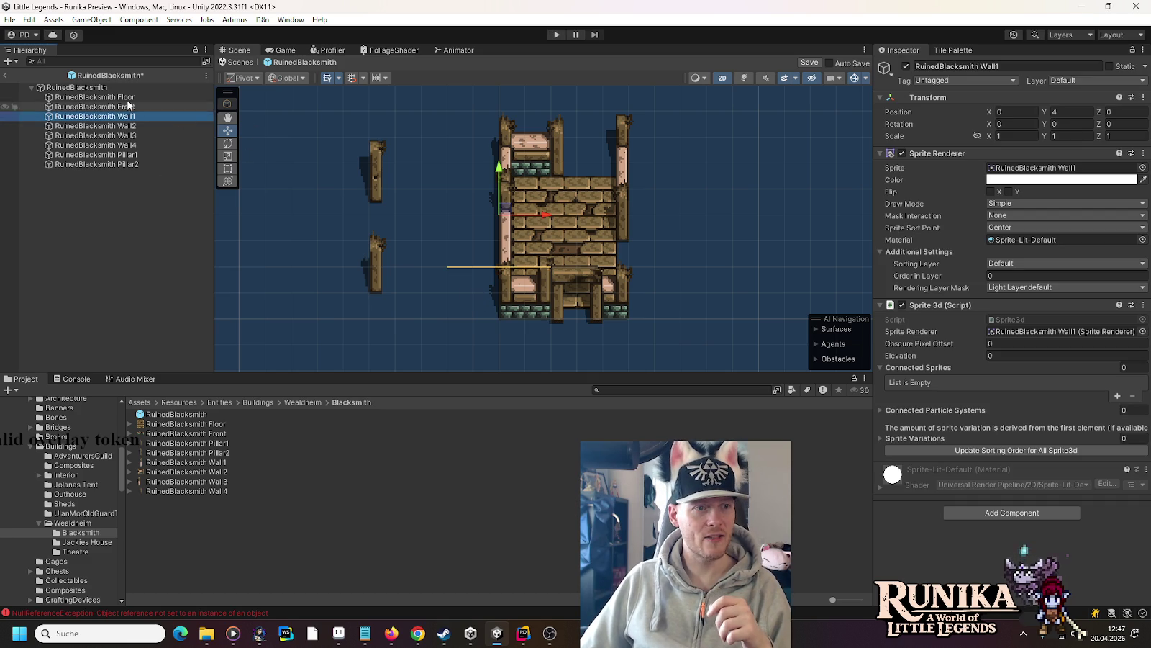
{"action": "left_click", "coordinate": [127, 98]}
{"action": "left_click", "coordinate": [125, 107]}
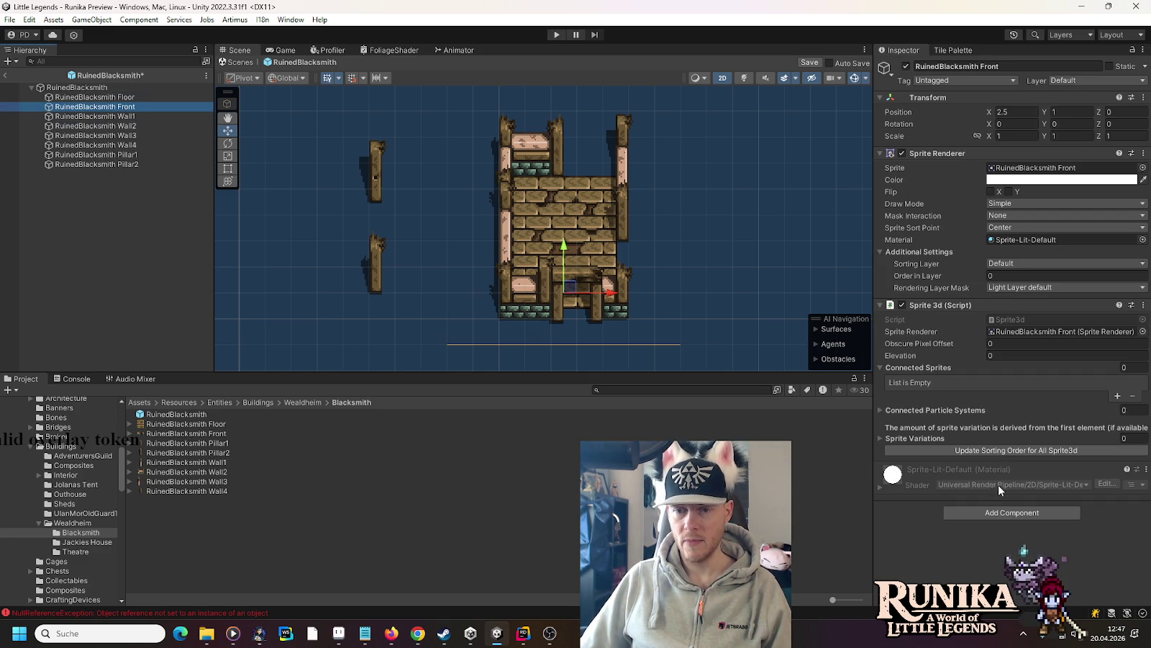
{"action": "left_click", "coordinate": [1008, 344]}
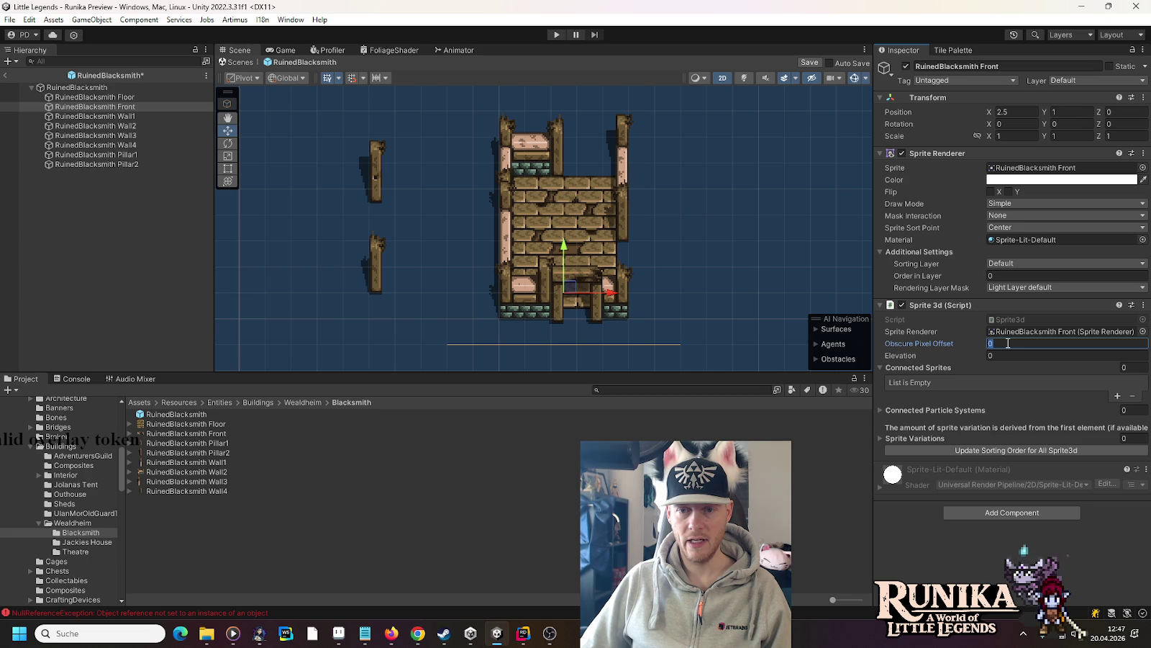
{"action": "type", "text": "10"}
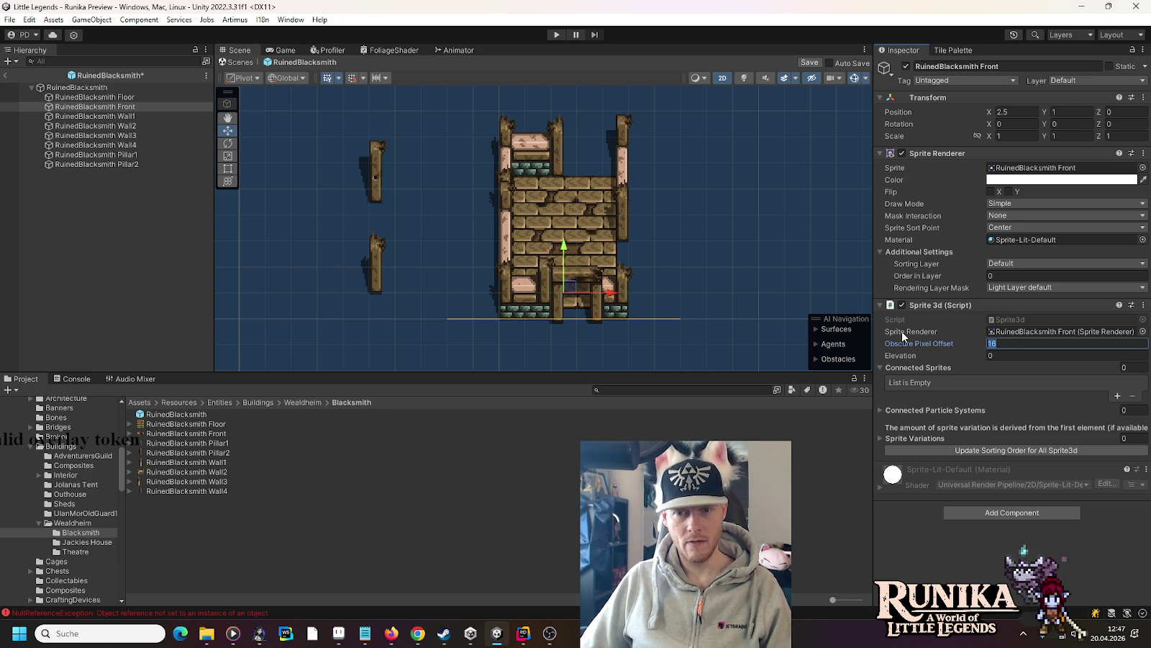
{"action": "key", "text": "BackSpace"}
{"action": "key", "text": "BackSpace"}
{"action": "type", "text": "24"}
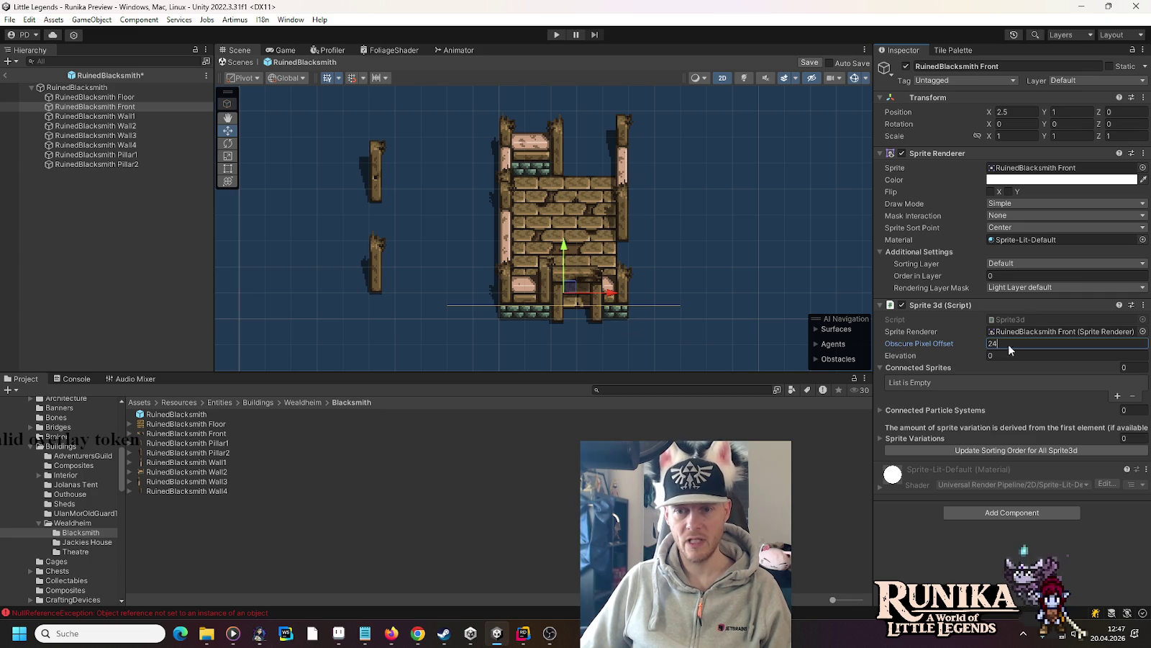
{"action": "type", "text": "20"}
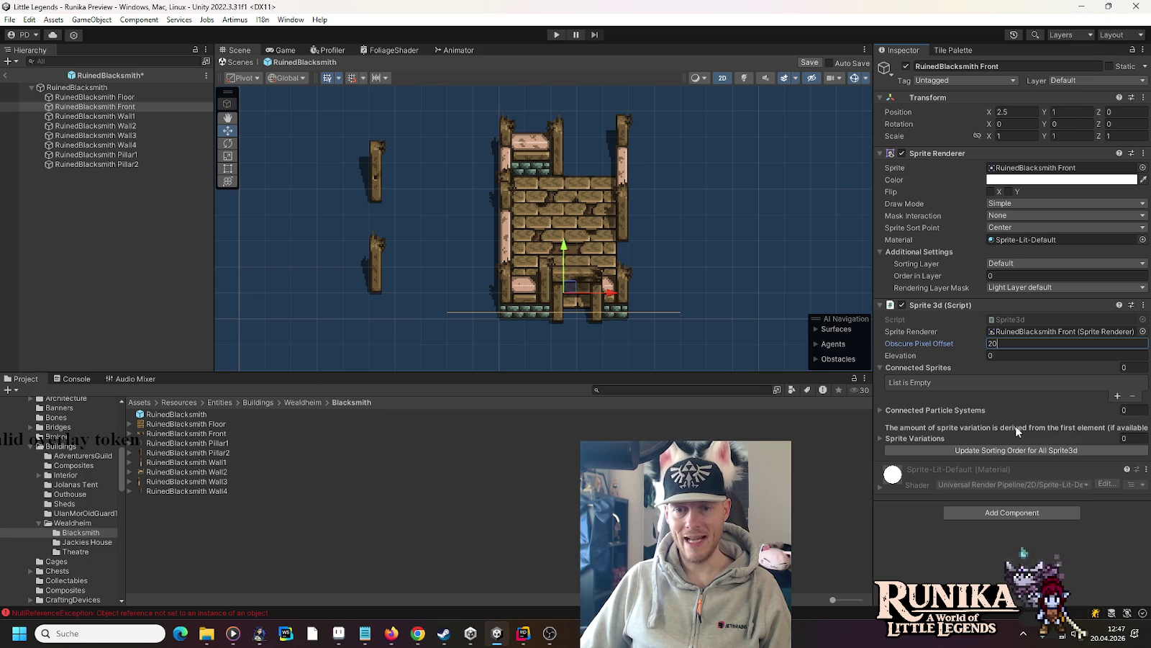
{"action": "left_click", "coordinate": [880, 367]}
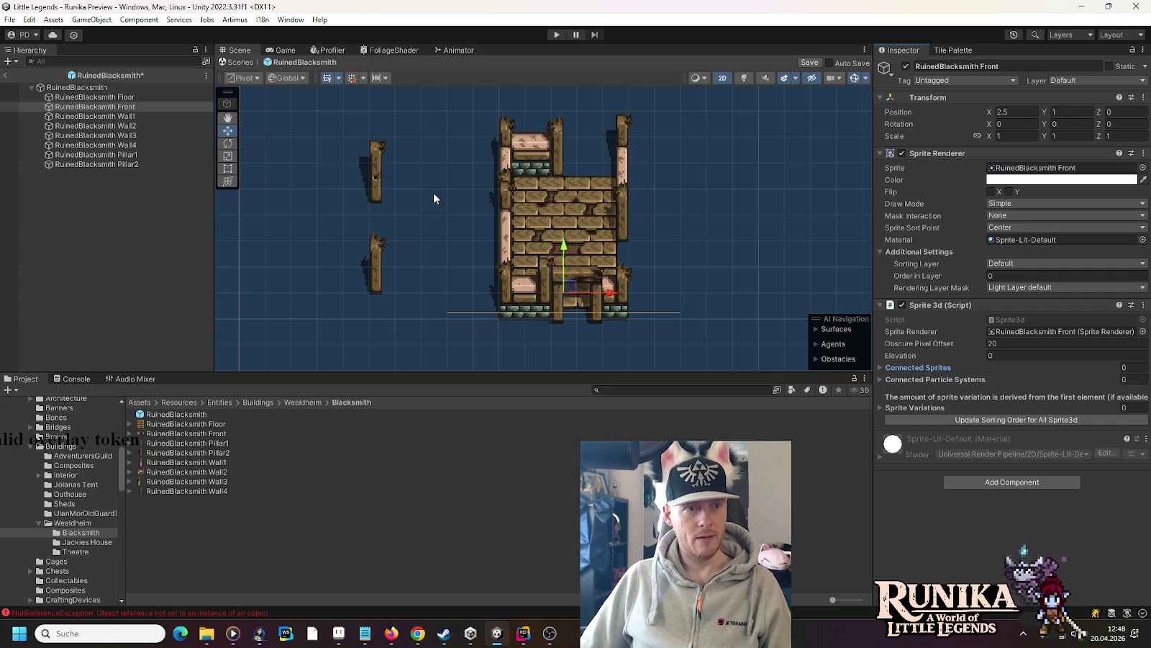
{"action": "left_click", "coordinate": [130, 117]}
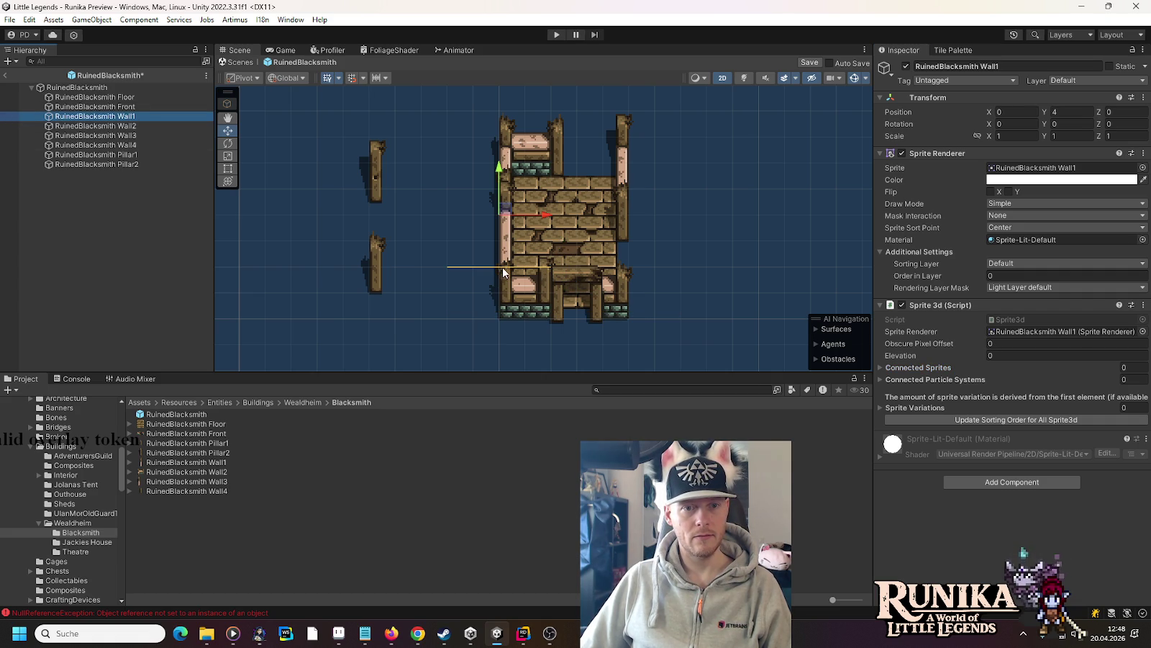
- Set the Obscure Pixel Offsets of Wall1 through Wall4 to 32, 2012, 12 and 20
{"action": "left_click", "coordinate": [1000, 342]}
{"action": "type", "text": "32"}
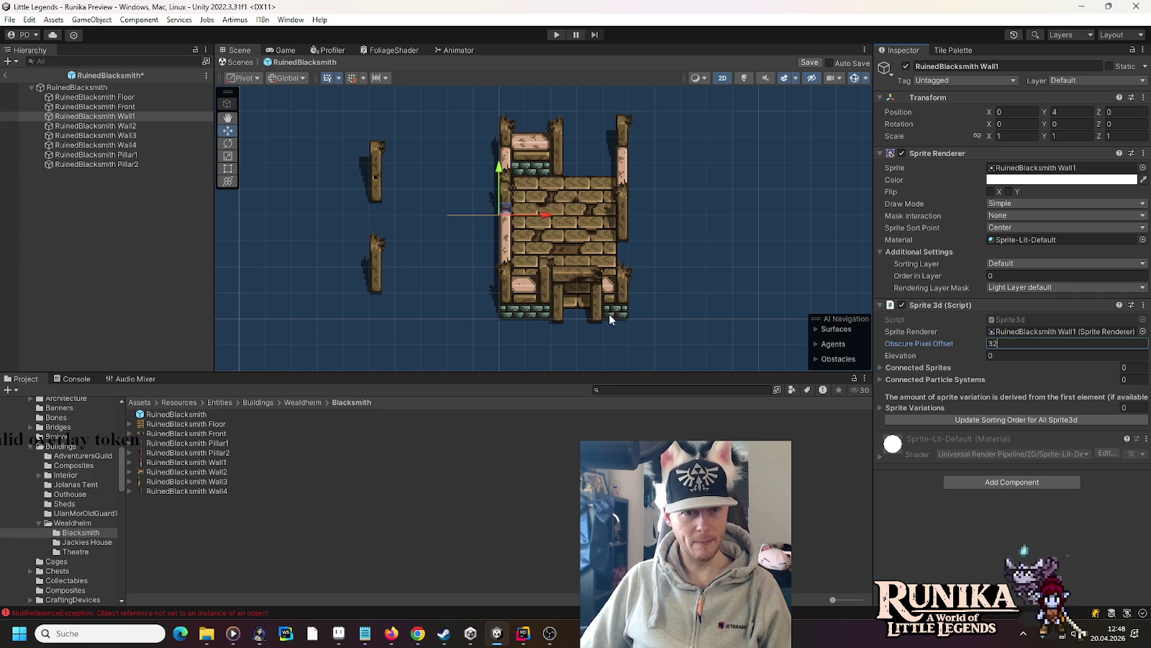
{"action": "left_click", "coordinate": [140, 126]}
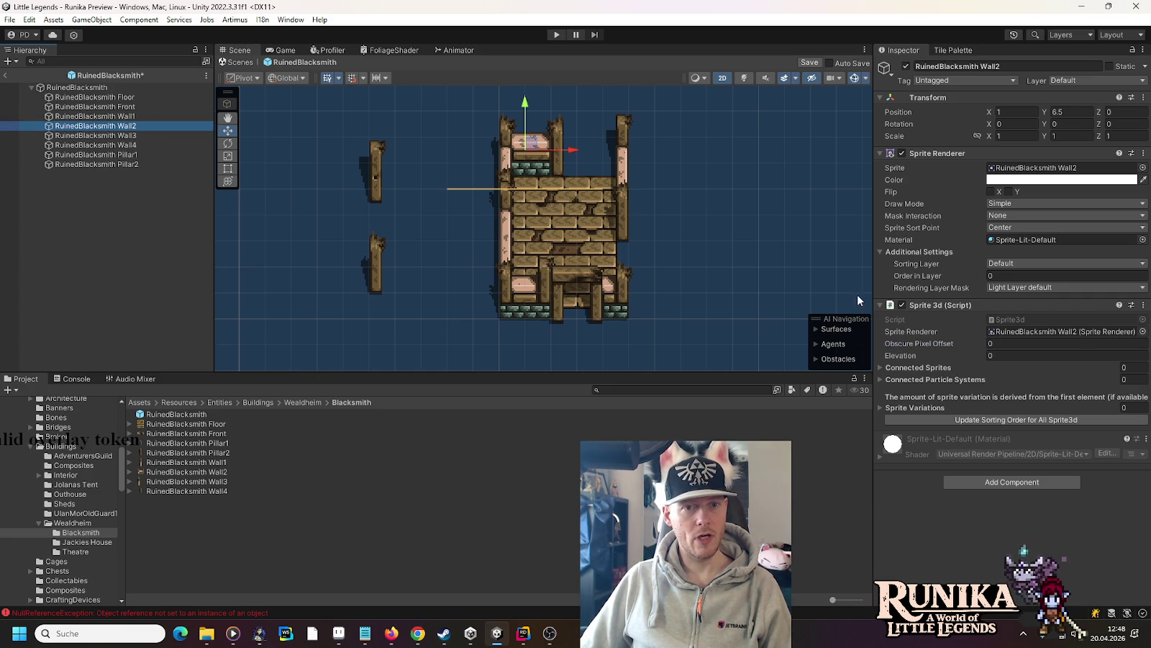
{"action": "left_click", "coordinate": [1010, 344]}
{"action": "type", "text": "2"}
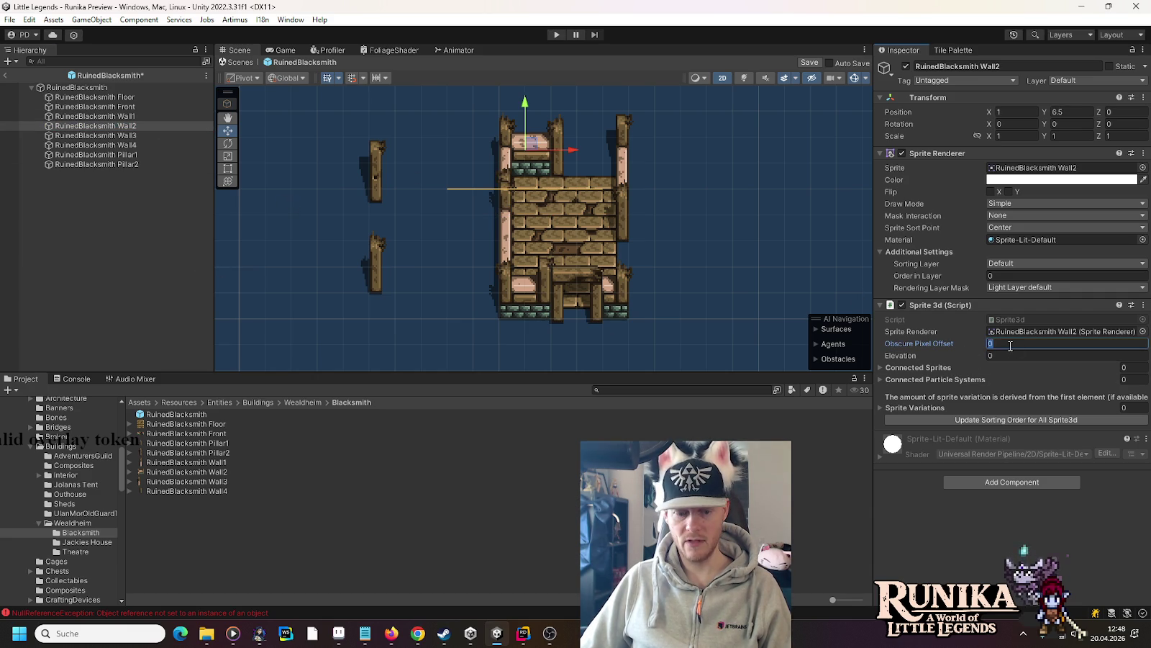
{"action": "type", "text": "0"}
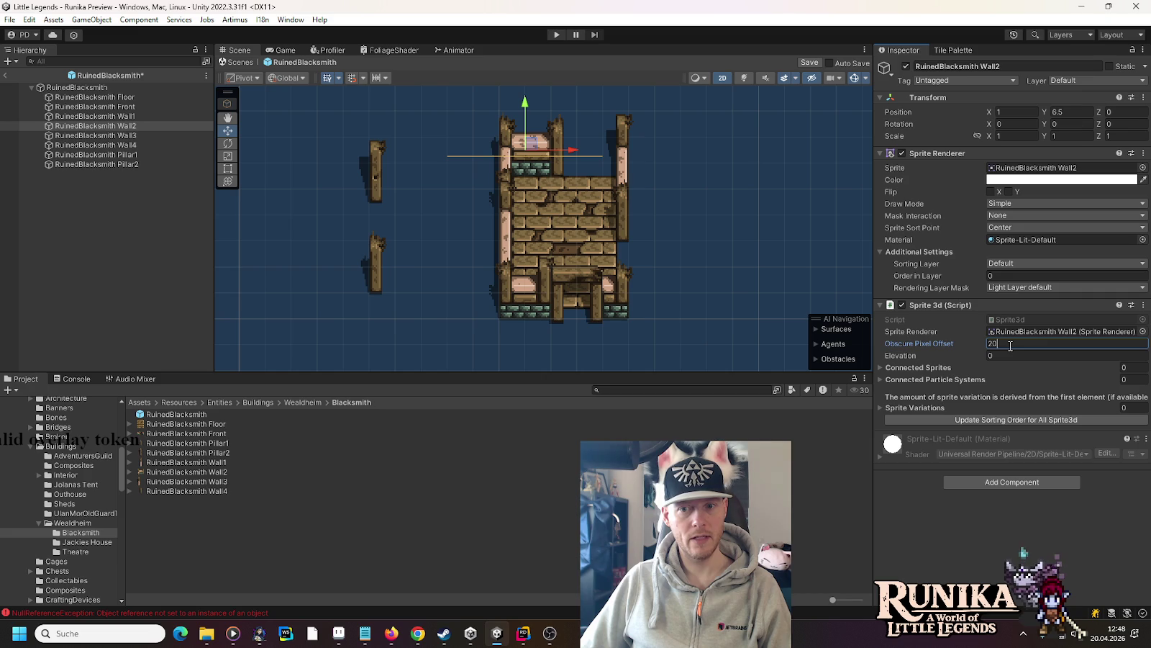
{"action": "type", "text": "12"}
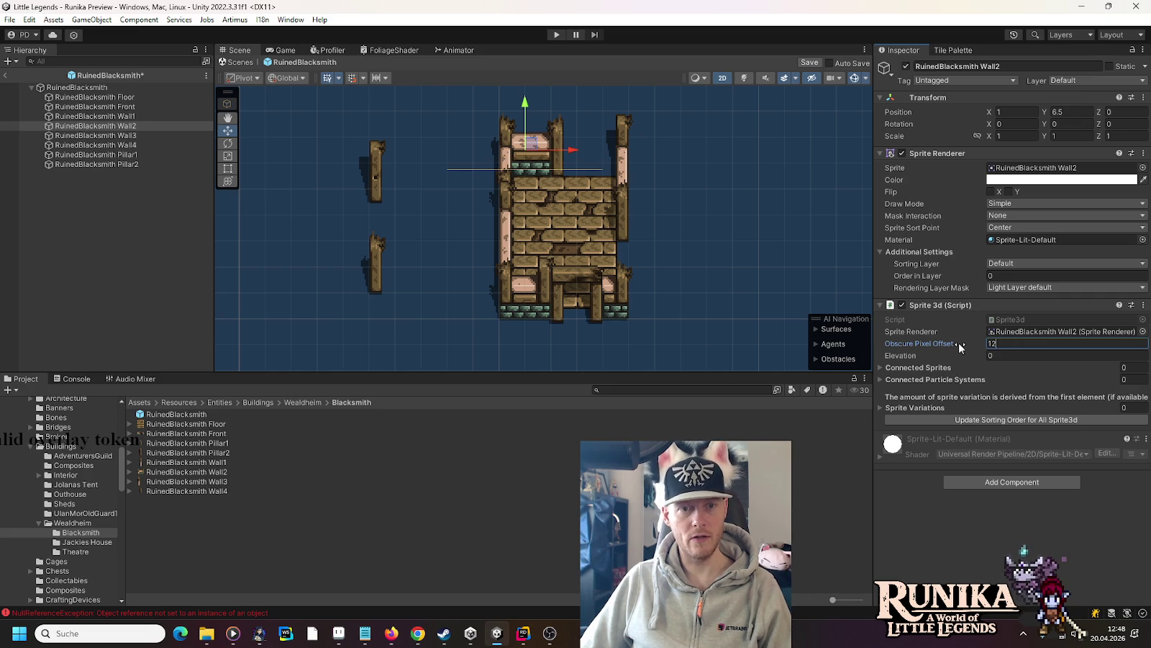
{"action": "left_click", "coordinate": [145, 136]}
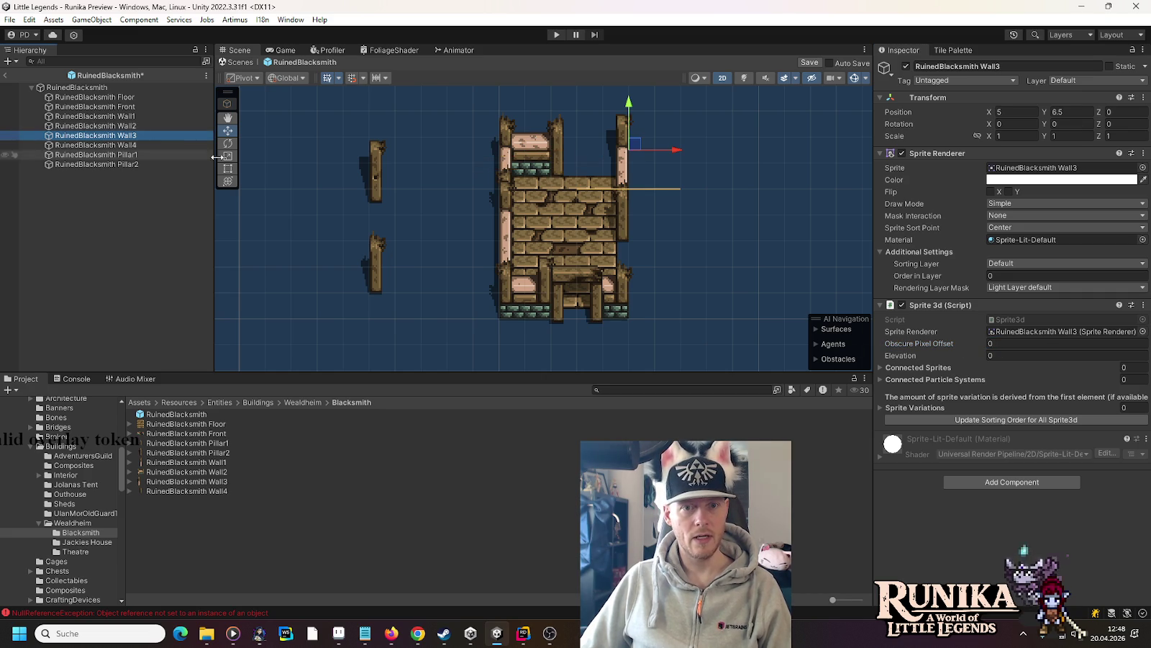
{"action": "left_click", "coordinate": [1006, 344]}
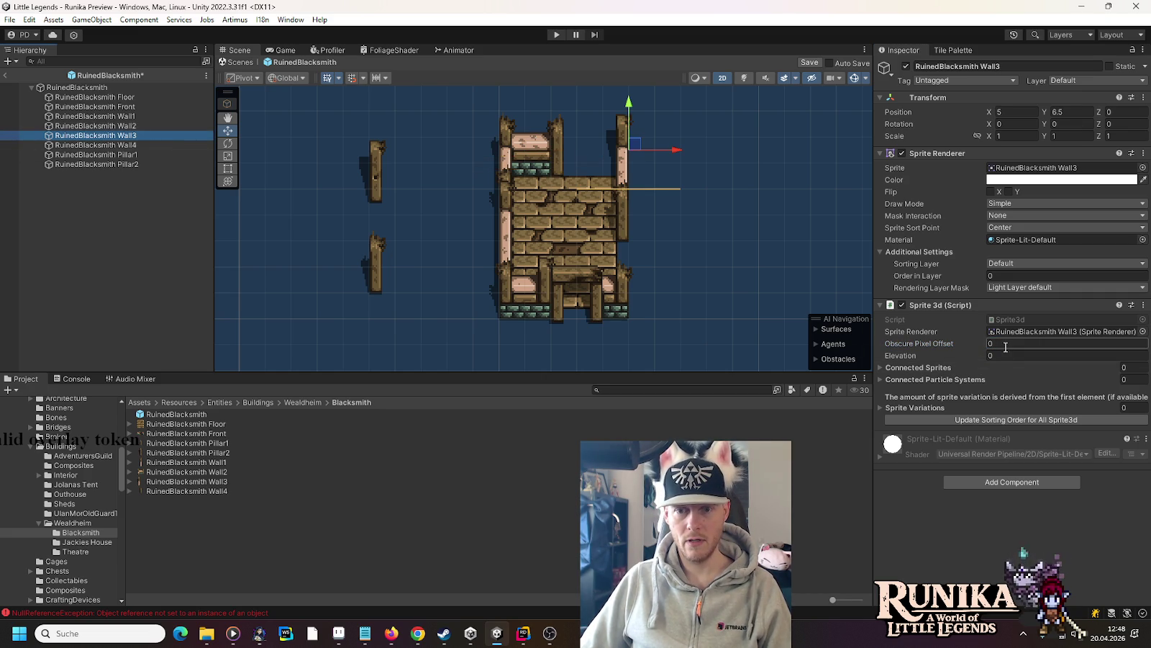
{"action": "type", "text": "12"}
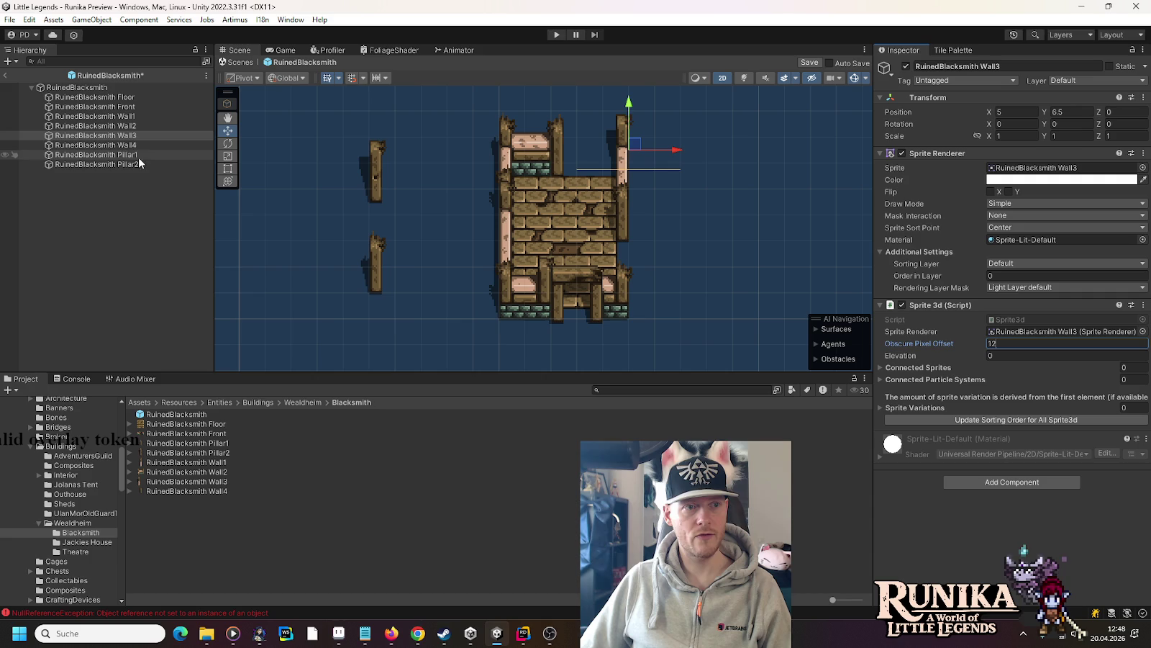
{"action": "left_click", "coordinate": [130, 146]}
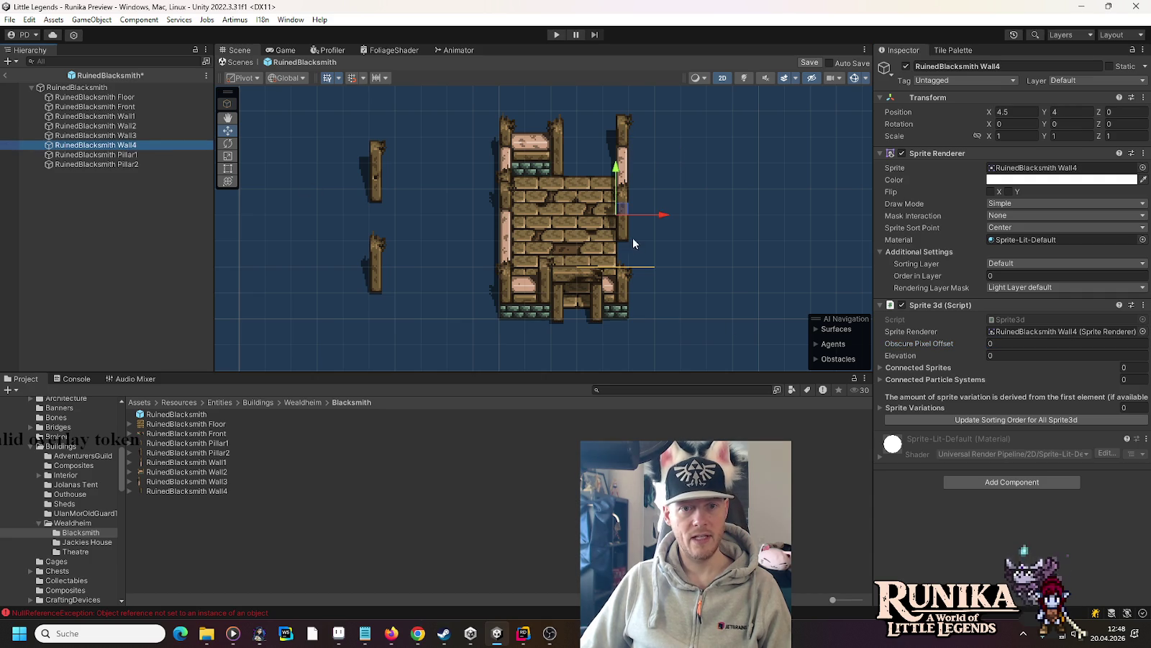
{"action": "left_click", "coordinate": [999, 343]}
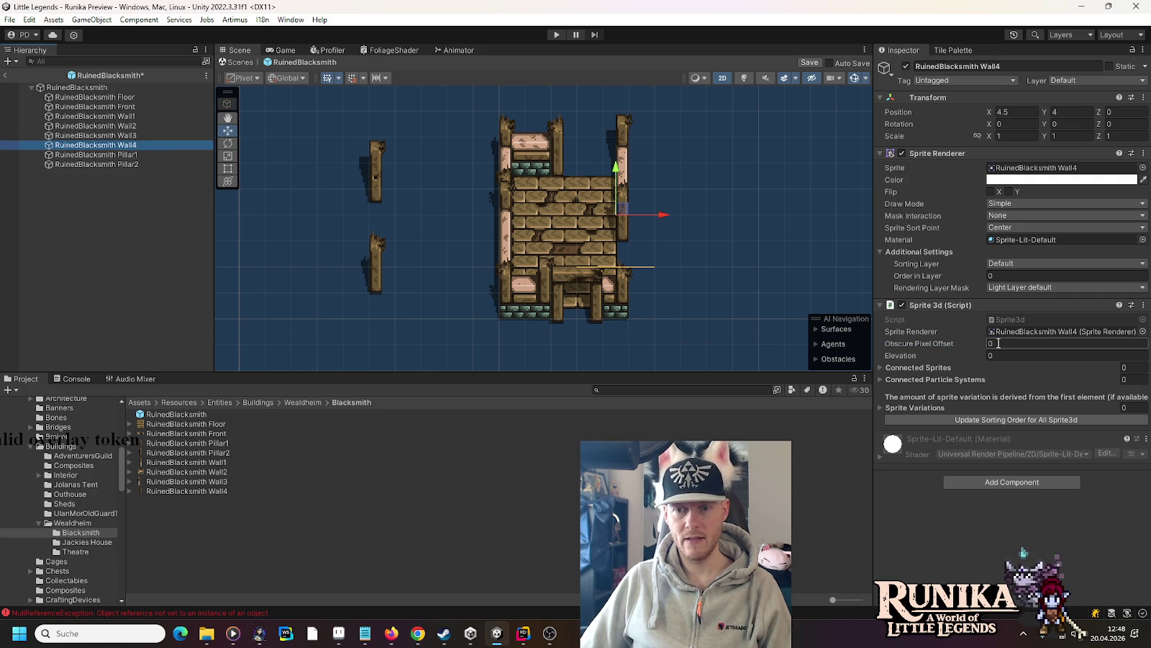
{"action": "type", "text": "20"}
- Set Pillar1's Obscure Pixel Offset to 24 and Pillar2's to 16, then save the prefab
{"action": "left_click", "coordinate": [150, 156]}
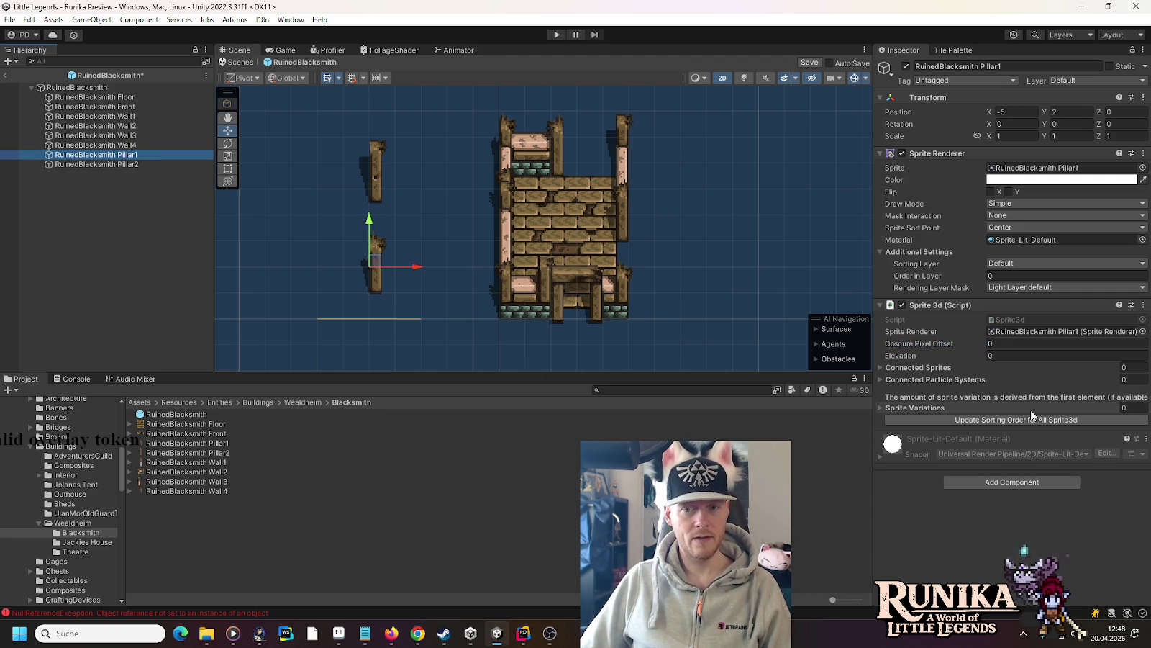
{"action": "left_click", "coordinate": [1015, 345]}
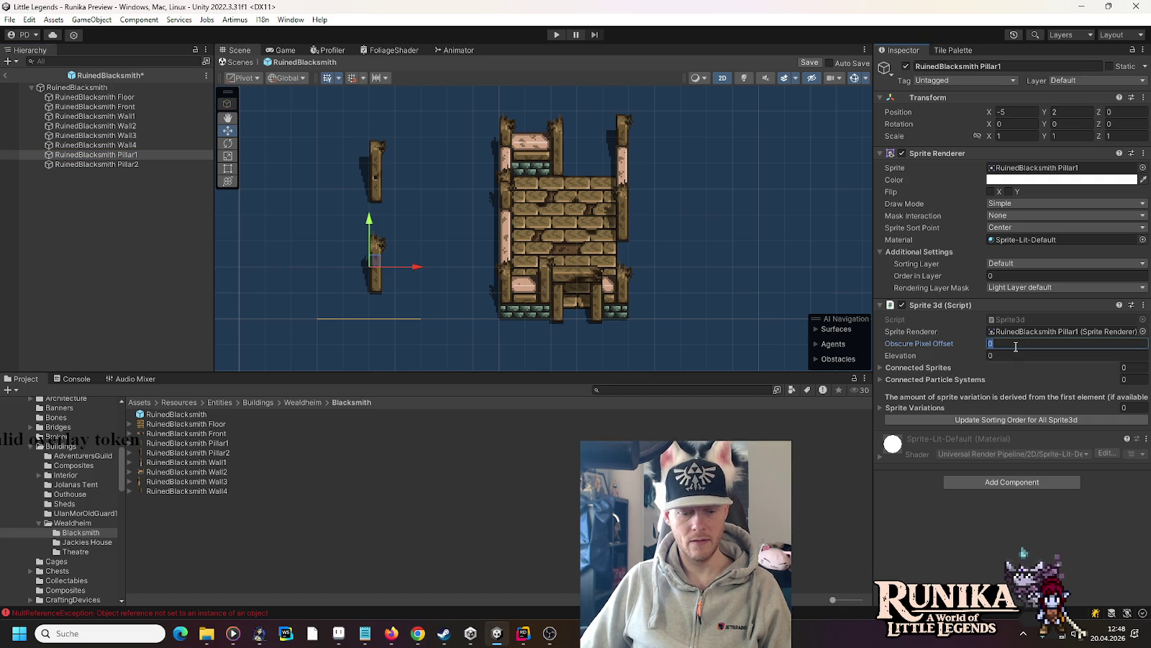
{"action": "type", "text": "20"}
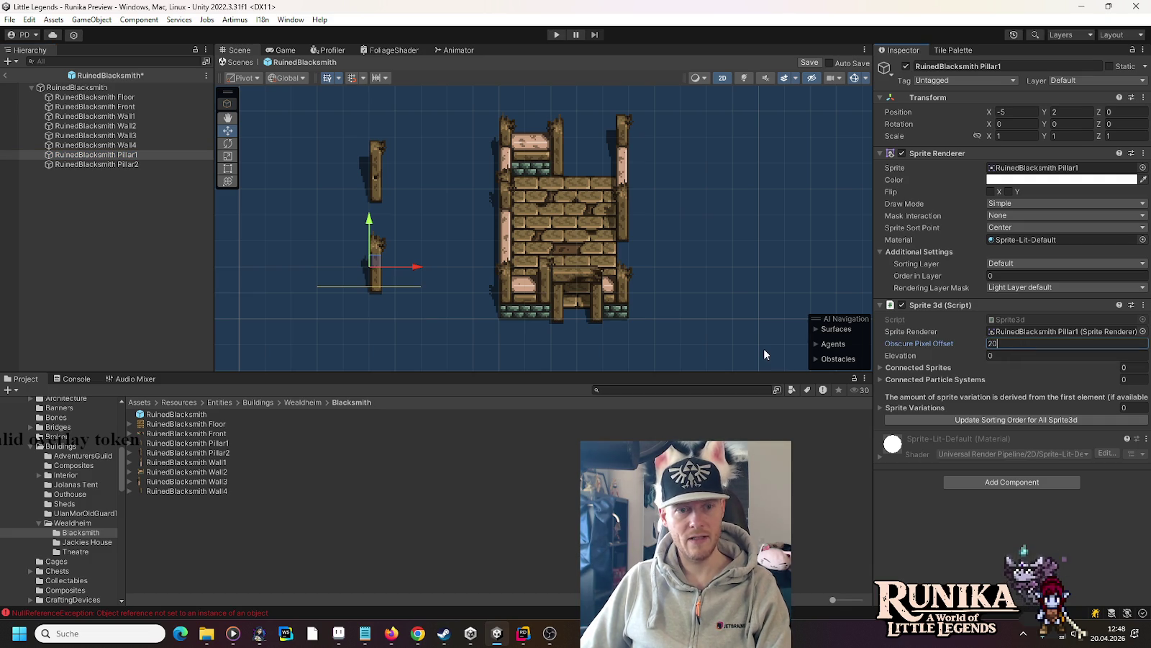
{"action": "key", "text": "BackSpace"}
{"action": "type", "text": "4"}
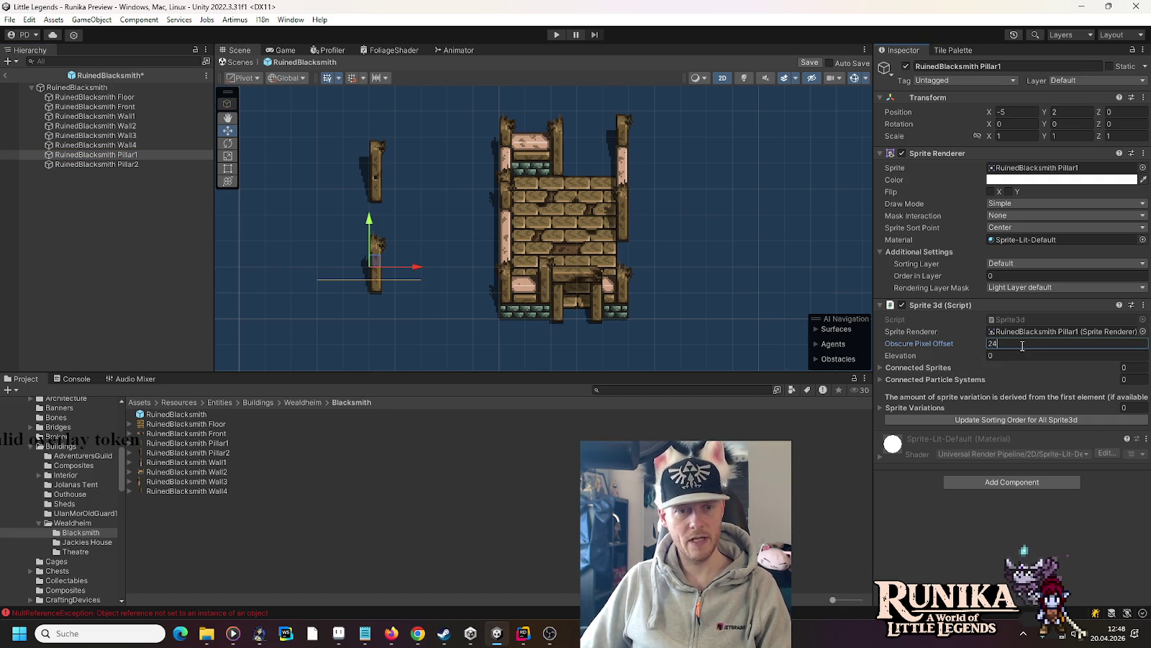
{"action": "left_click", "coordinate": [130, 164]}
{"action": "left_click", "coordinate": [995, 347]}
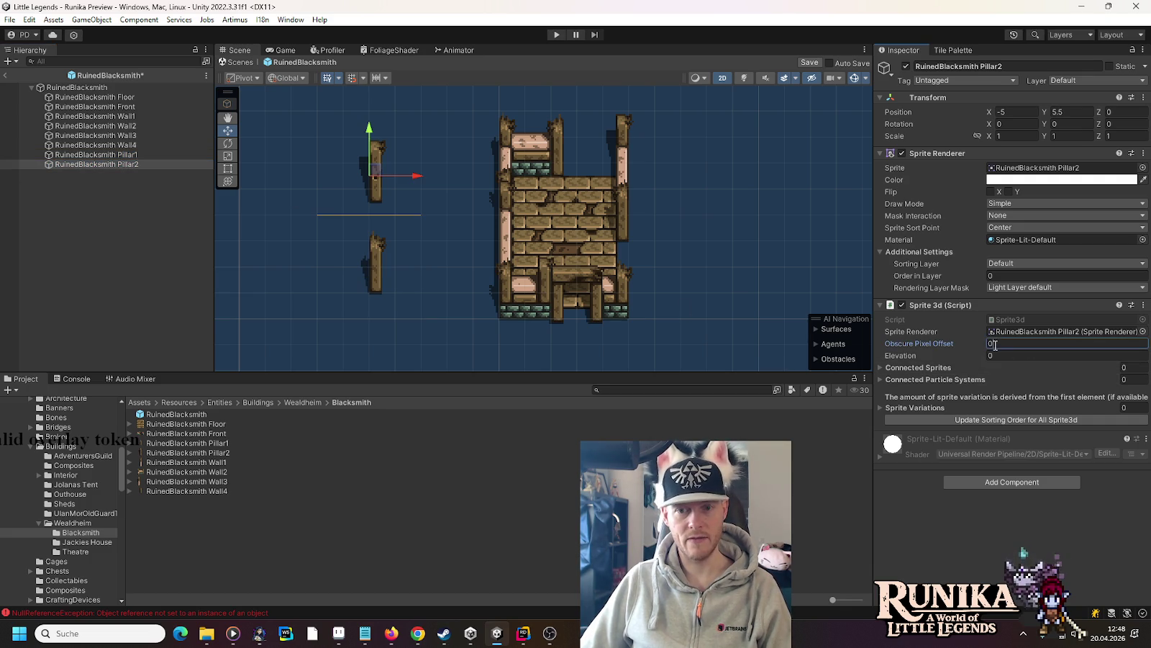
{"action": "type", "text": "24"}
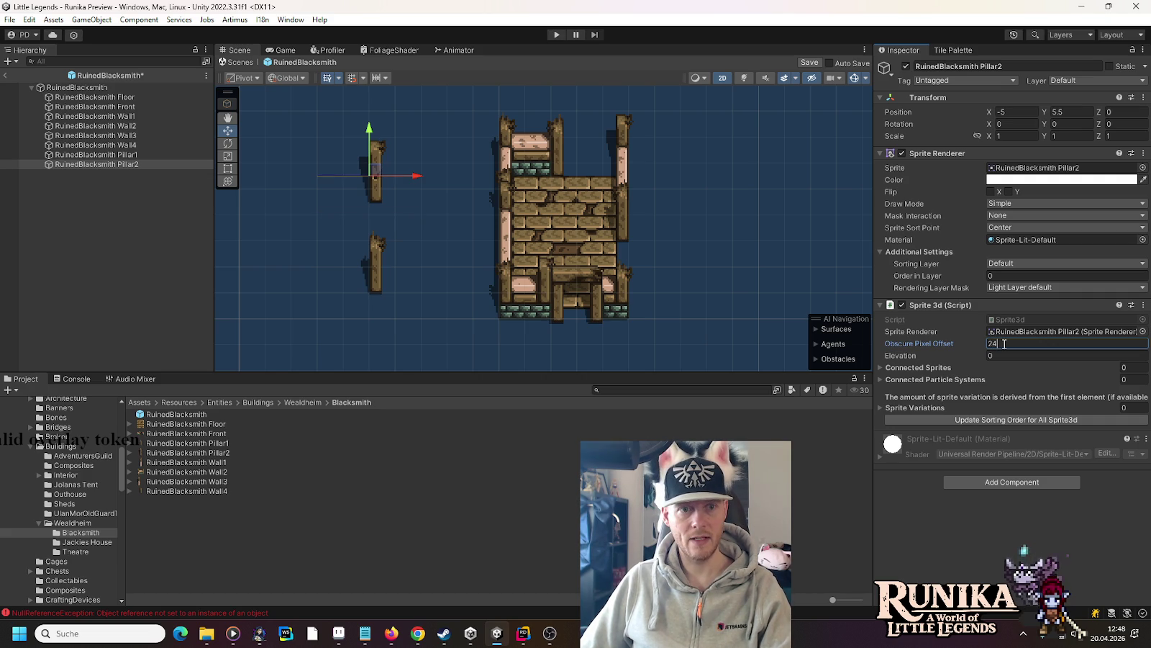
{"action": "key", "text": "BackSpace"}
{"action": "key", "text": "BackSpace"}
{"action": "type", "text": "16"}
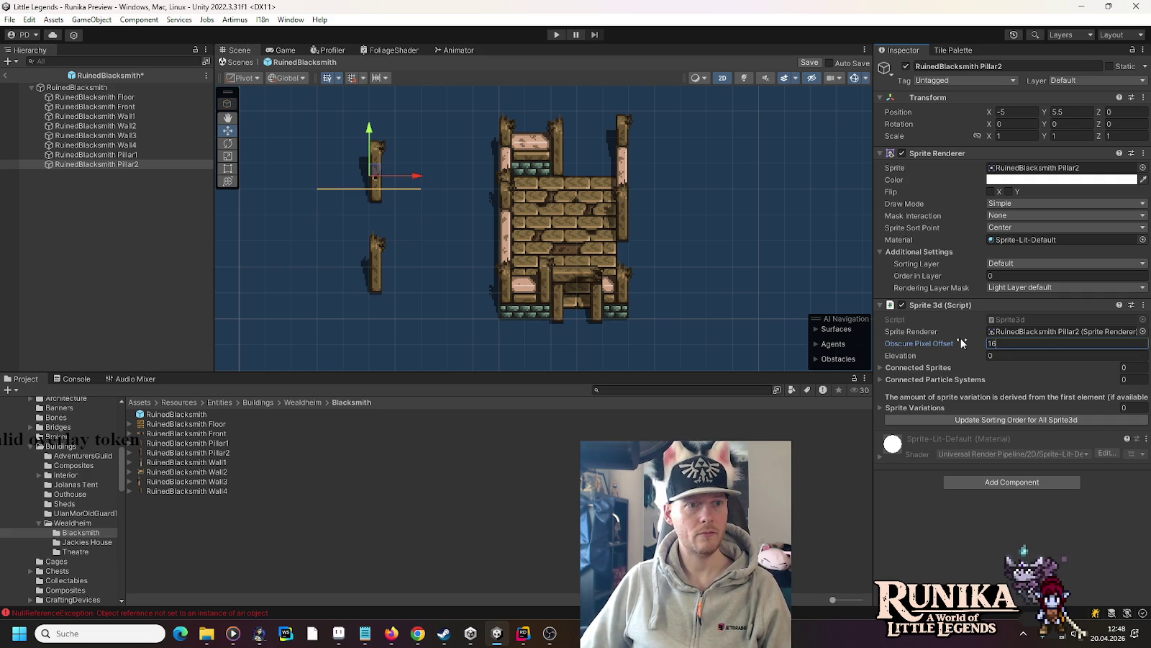
{"action": "key", "text": "ctrl+s"}
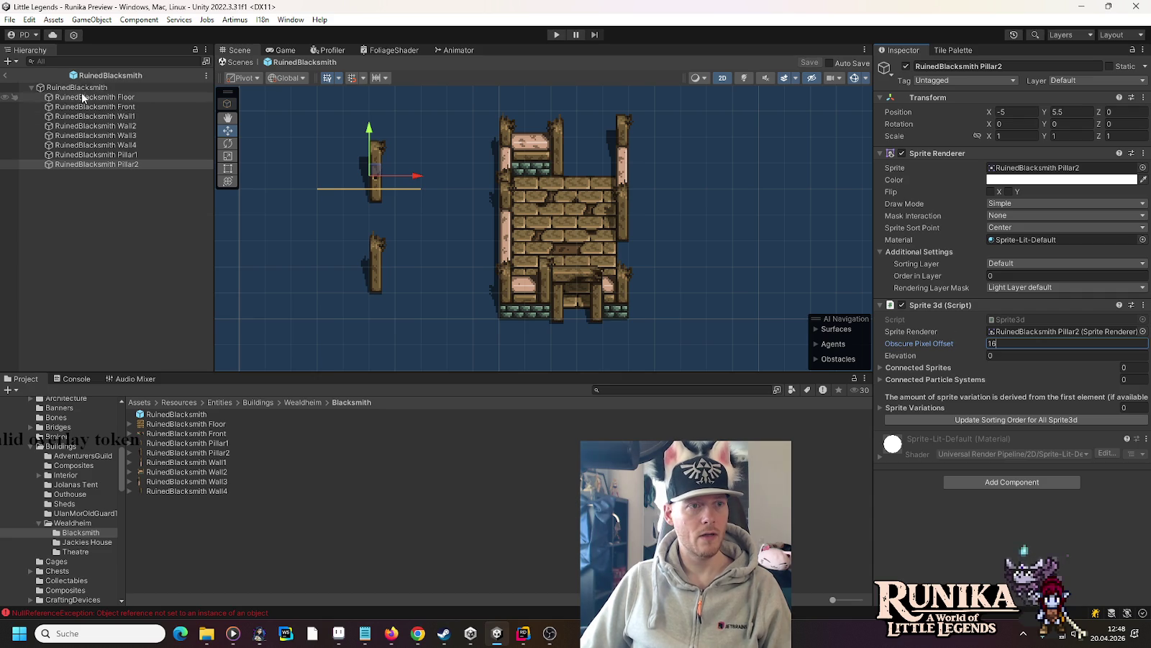
- On the RuinedBlacksmith root, add Entity Foundation via a 'found' search and create a child Collider
{"action": "left_click", "coordinate": [119, 87]}
{"action": "left_click", "coordinate": [81, 22]}
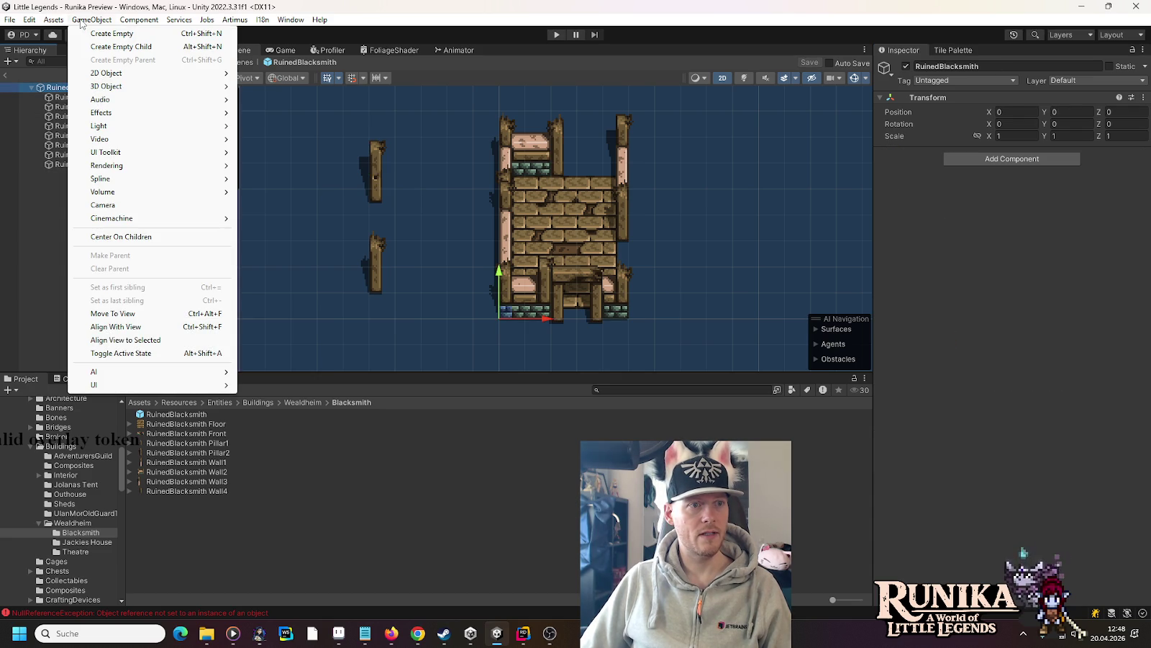
{"action": "mouse_move", "coordinate": [235, 22]}
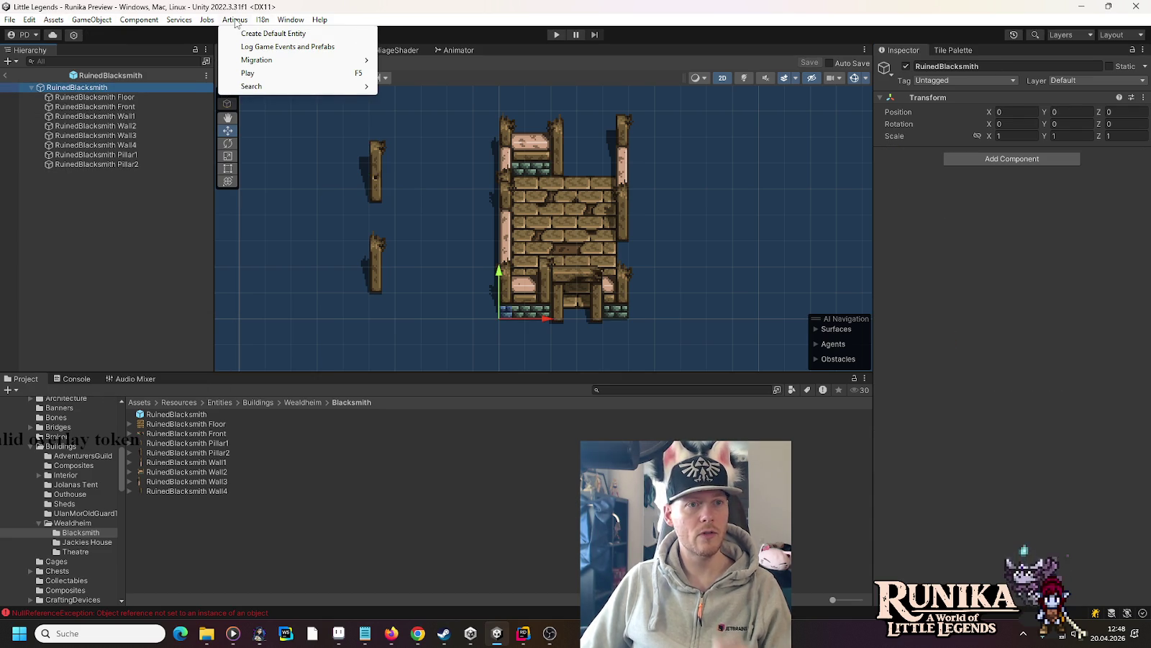
{"action": "left_click", "coordinate": [235, 22]}
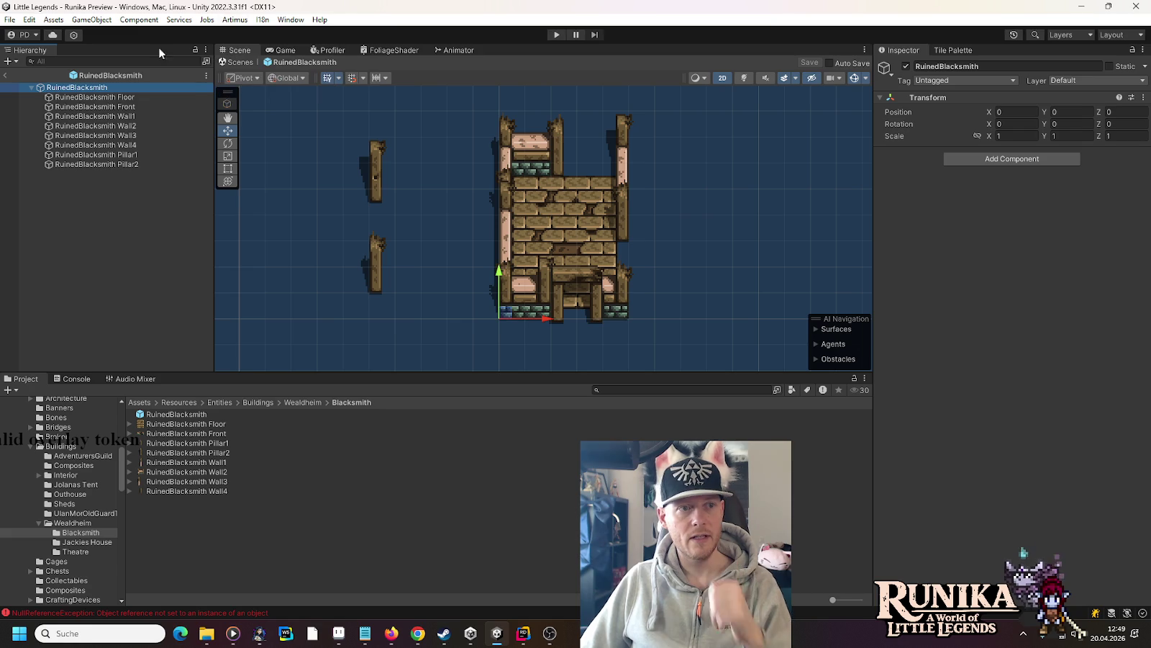
{"action": "left_click", "coordinate": [1026, 159]}
{"action": "type", "text": "found"}
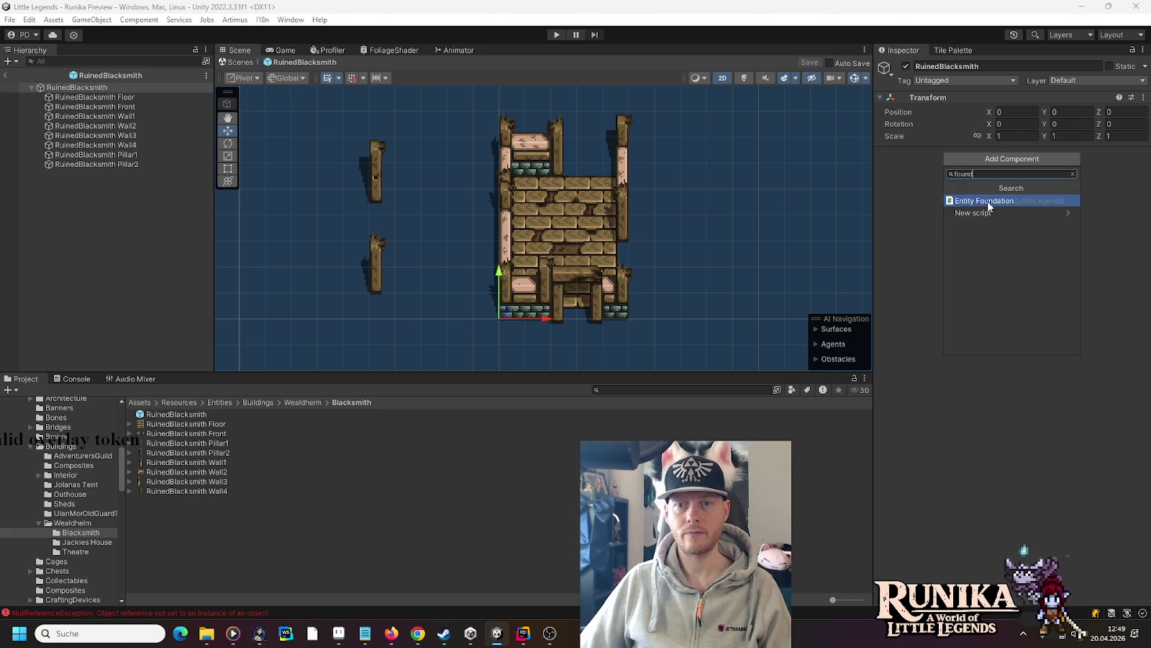
{"action": "left_click", "coordinate": [990, 201]}
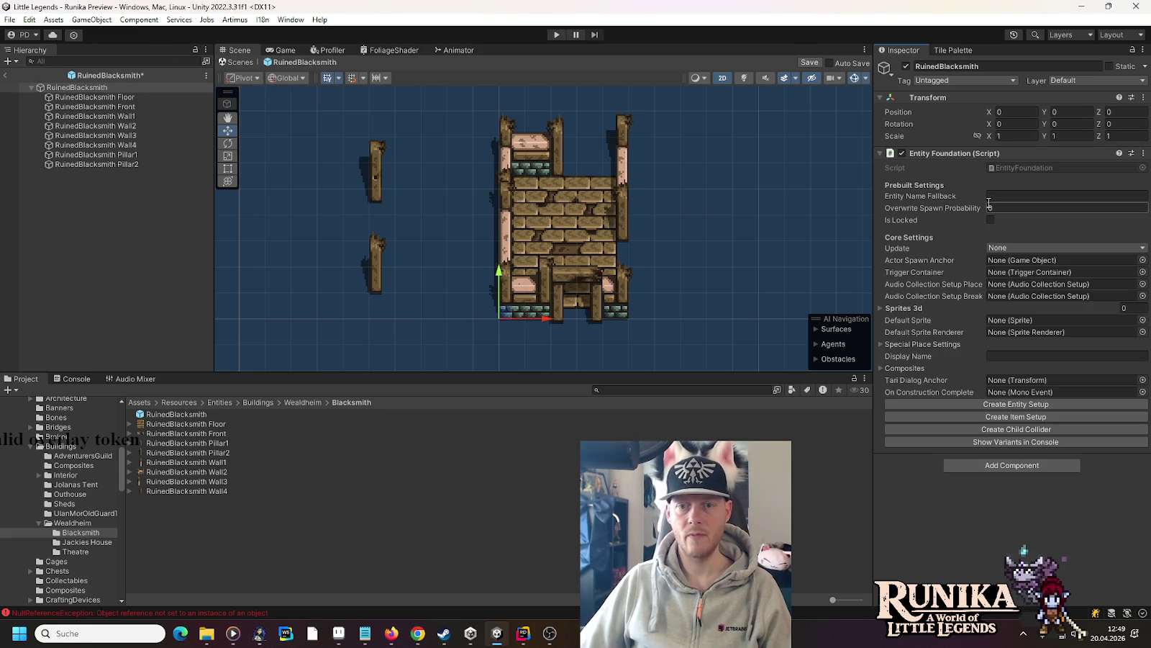
{"action": "left_click", "coordinate": [1009, 431]}
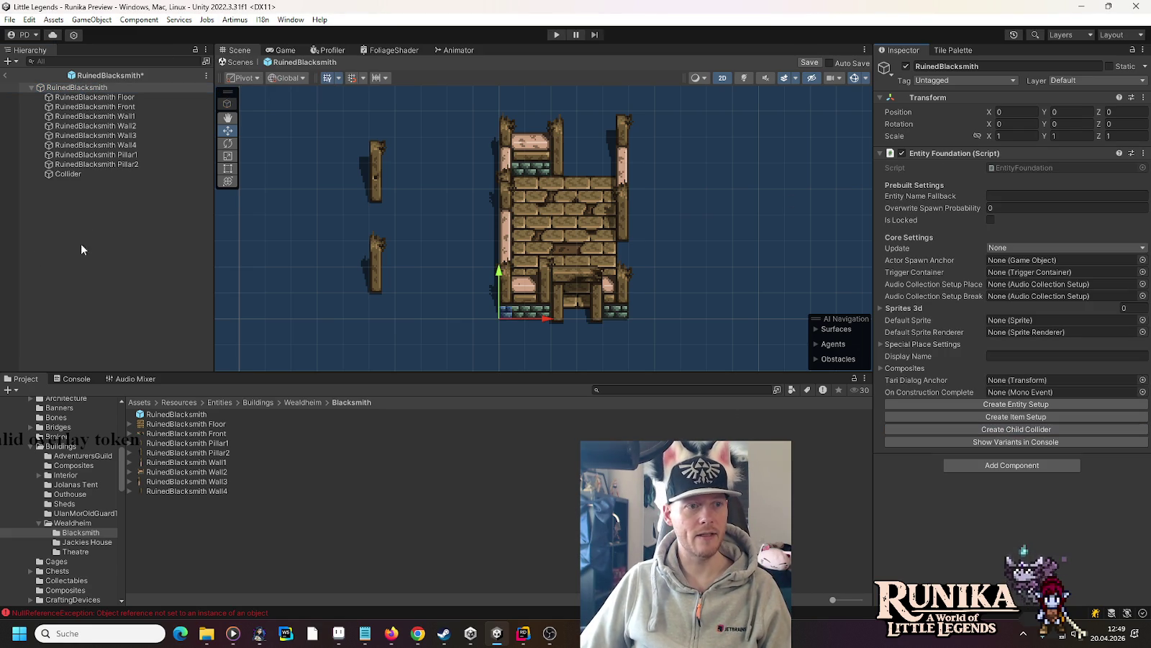
- Size the first collider 0.5 by 0.5 on the lower-left pillar and duplicate it for other pillars
{"action": "left_click", "coordinate": [80, 177]}
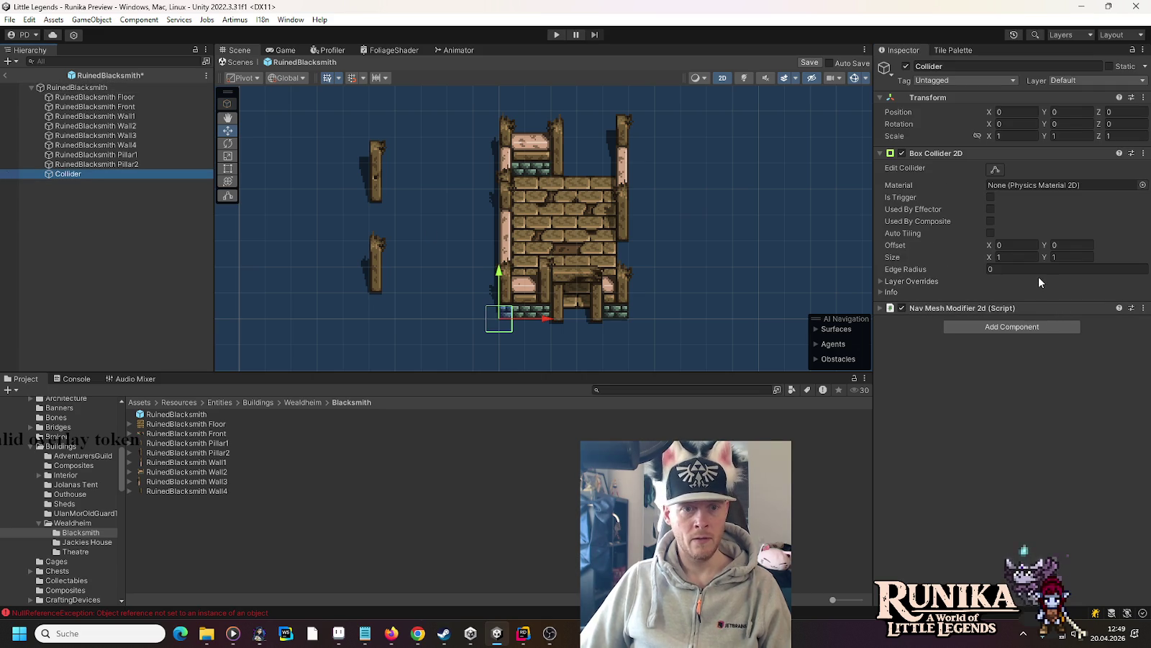
{"action": "left_click", "coordinate": [1037, 257]}
{"action": "type", "text": "0.5"}
{"action": "key", "text": "Tab"}
{"action": "type", "text": "0.5"}
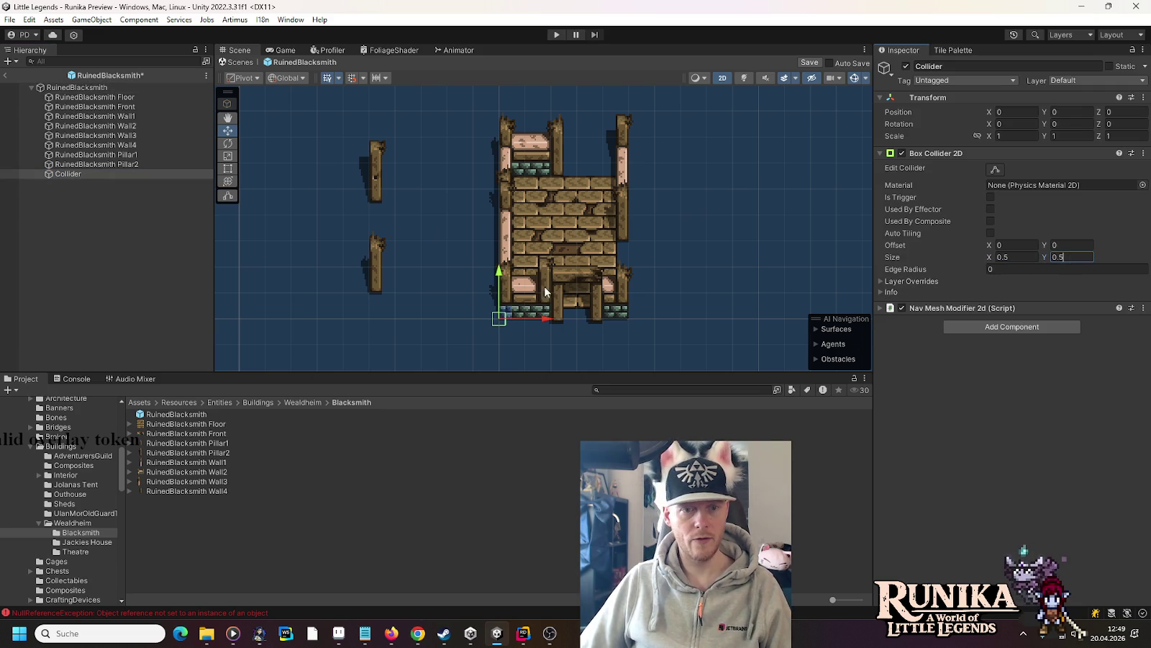
{"action": "mouse_move", "coordinate": [501, 316]}
{"action": "left_mouse_down"}
{"action": "mouse_move", "coordinate": [385, 284]}
{"action": "mouse_move", "coordinate": [376, 149]}
{"action": "left_mouse_up"}
{"action": "key", "text": "ctrl+d"}
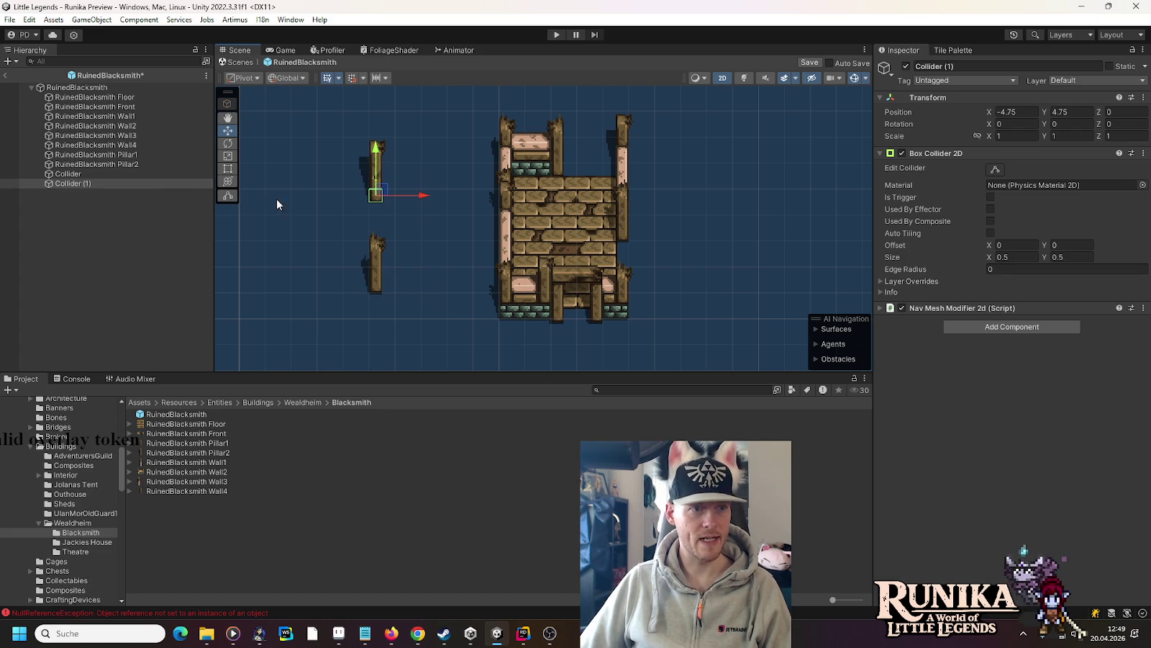
{"action": "key", "text": "ctrl+d"}
{"action": "left_click_drag", "start_coordinate": [375, 194], "coordinate": [596, 311]}
- Widen the bottom-right collider to 1.5 and add a 2.5-wide copy along the front wall
{"action": "left_click", "coordinate": [998, 257]}
{"action": "type", "text": "1"}
{"action": "key", "text": "Delete"}
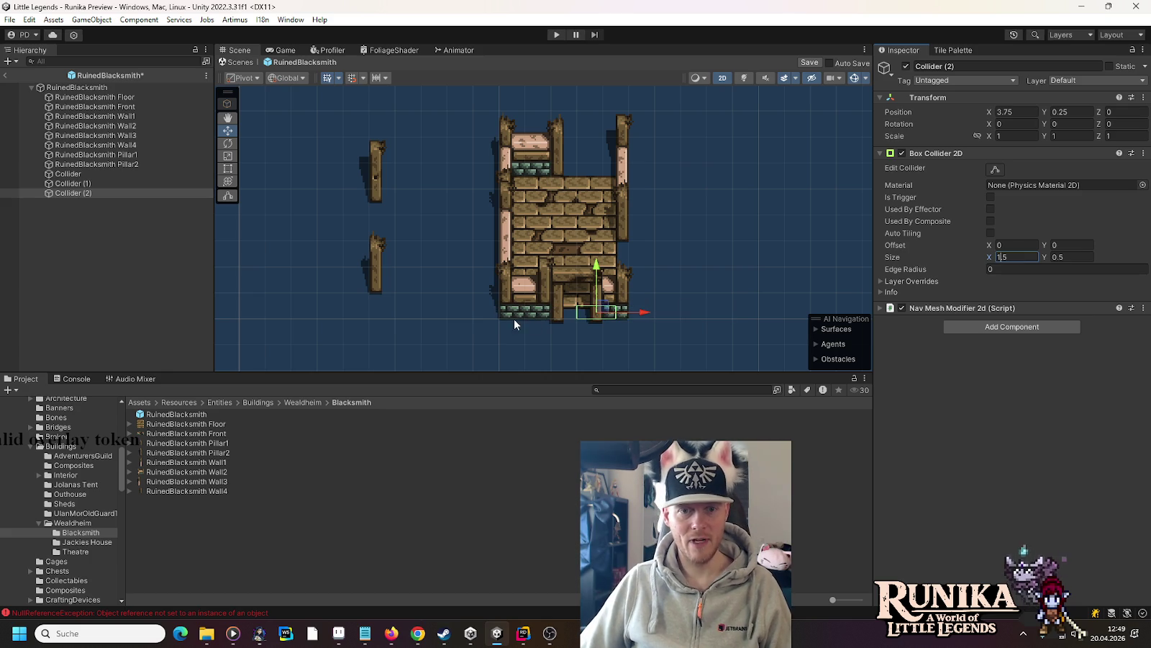
{"action": "mouse_move", "coordinate": [638, 313]}
{"action": "left_mouse_down"}
{"action": "mouse_move", "coordinate": [658, 313]}
{"action": "mouse_move", "coordinate": [561, 314]}
{"action": "left_mouse_up"}
{"action": "key", "text": "ctrl+d"}
{"action": "double_click", "coordinate": [1010, 257]}
{"action": "type", "text": "2.5"}
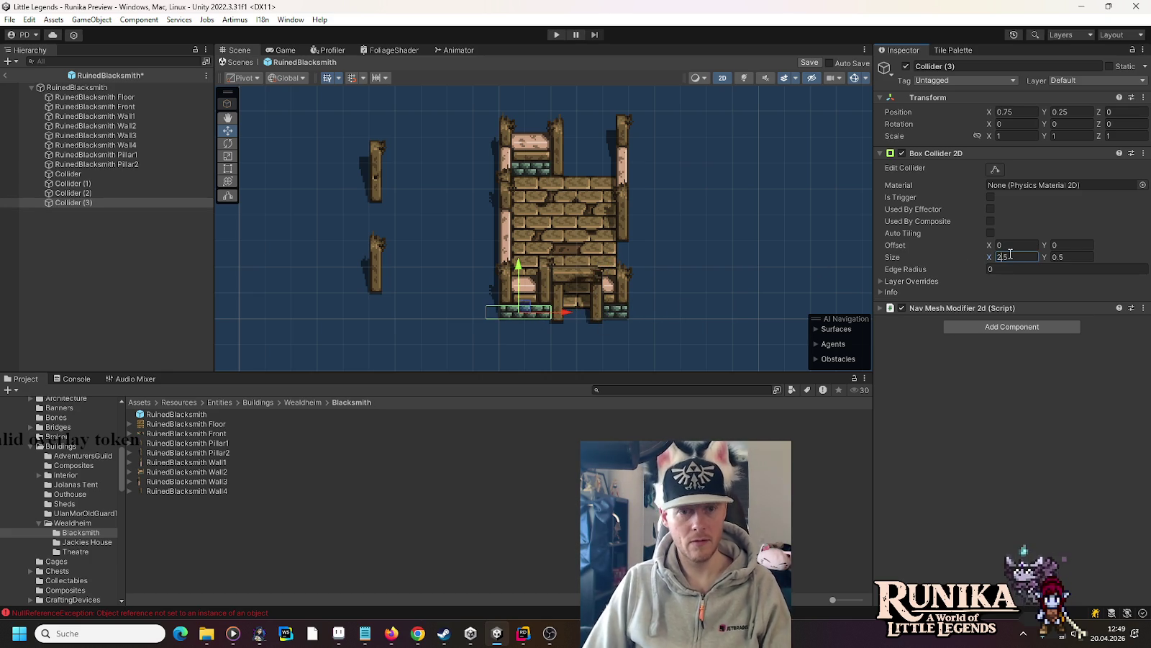
{"action": "mouse_move", "coordinate": [568, 314]}
{"action": "left_mouse_down"}
{"action": "mouse_move", "coordinate": [588, 315]}
{"action": "mouse_move", "coordinate": [537, 296]}
{"action": "mouse_move", "coordinate": [536, 158]}
{"action": "mouse_move", "coordinate": [535, 171]}
{"action": "mouse_move", "coordinate": [655, 170]}
{"action": "left_mouse_up"}
{"action": "key", "text": "ctrl+d"}
{"action": "key", "text": "ctrl+d"}
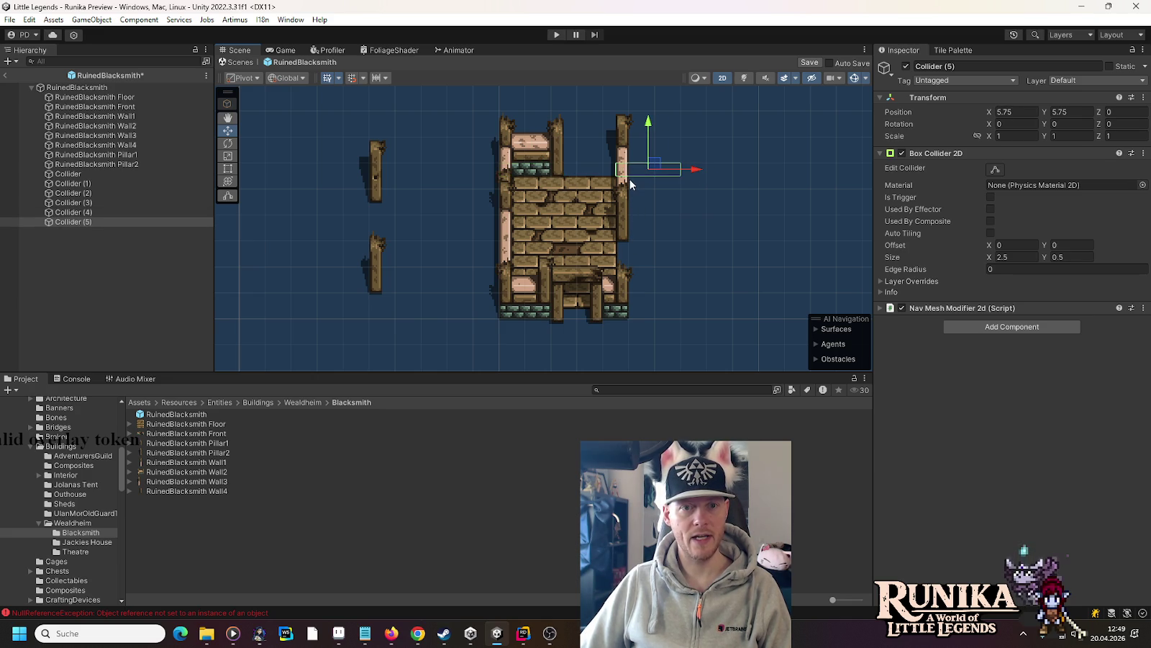
- Add a 0.5 by 3 collider on the right wall and a height-5 copy along the left wall
{"action": "left_click", "coordinate": [1005, 257]}
{"action": "type", "text": "0,"}
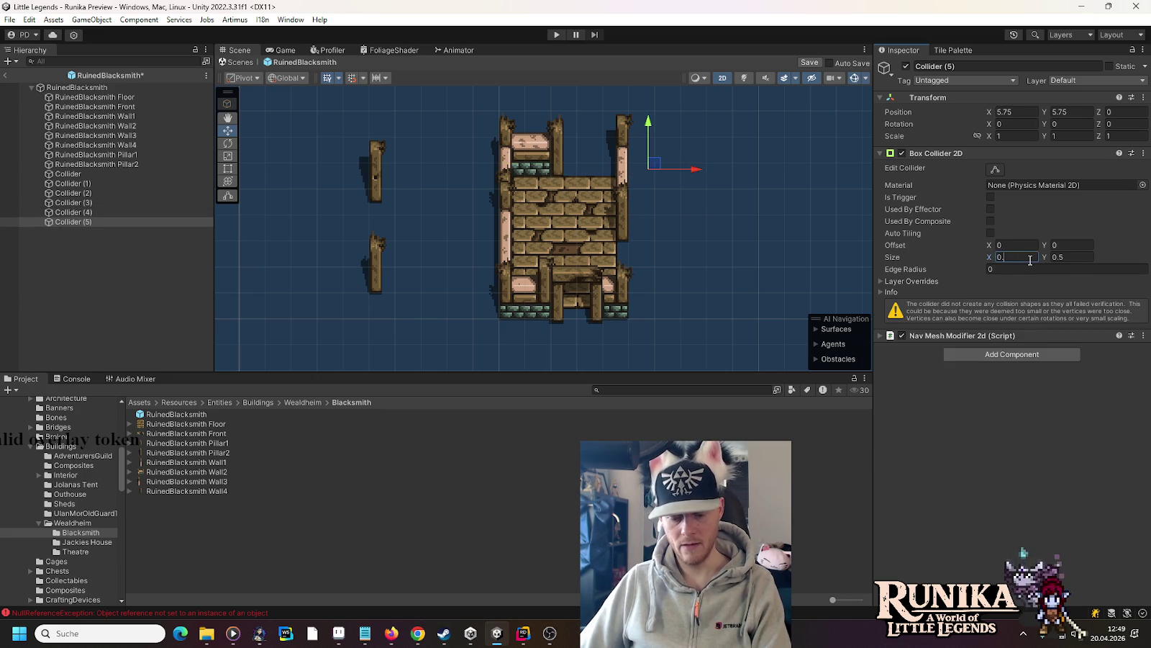
{"action": "type", "text": "5"}
{"action": "left_click", "coordinate": [1078, 258]}
{"action": "type", "text": "3"}
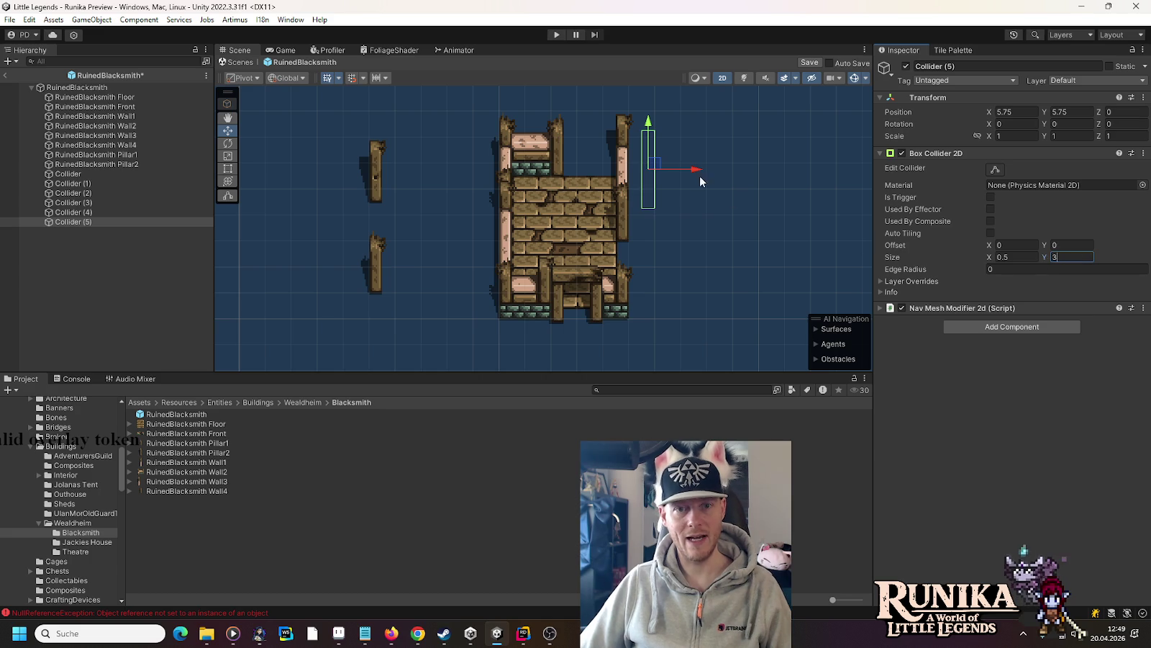
{"action": "mouse_move", "coordinate": [654, 174]}
{"action": "left_mouse_down"}
{"action": "mouse_move", "coordinate": [635, 202]}
{"action": "mouse_move", "coordinate": [515, 213]}
{"action": "left_mouse_up"}
{"action": "key", "text": "ctrl+d"}
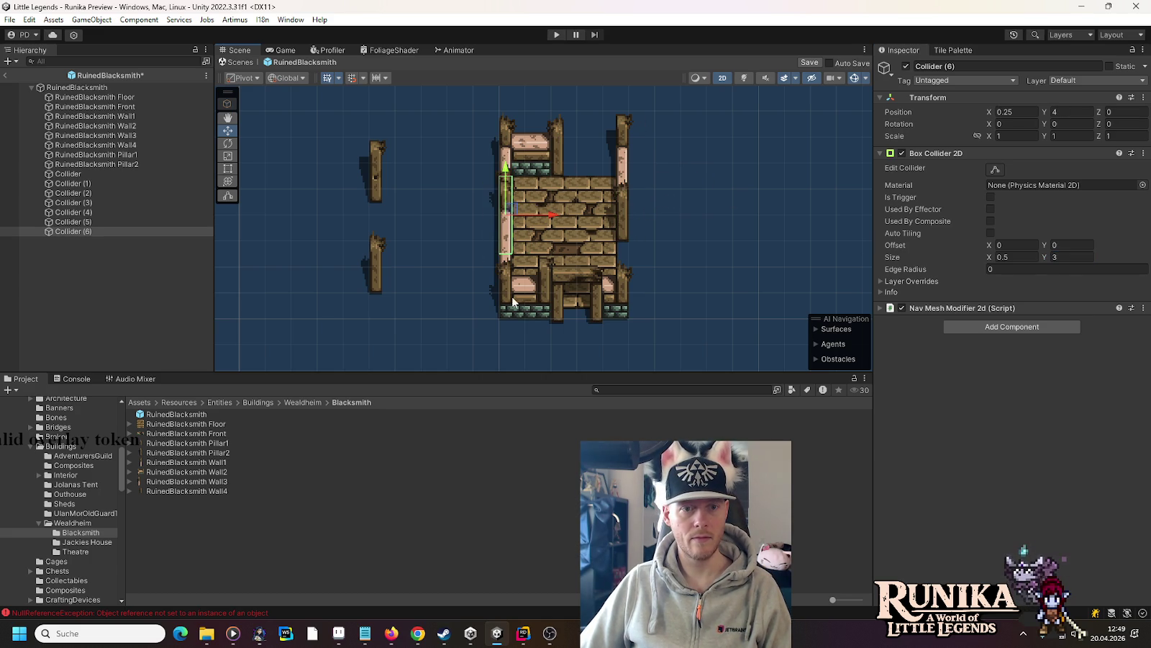
{"action": "left_click", "coordinate": [1081, 258]}
{"action": "type", "text": "5"}
{"action": "left_click_drag", "start_coordinate": [505, 166], "coordinate": [504, 193]}
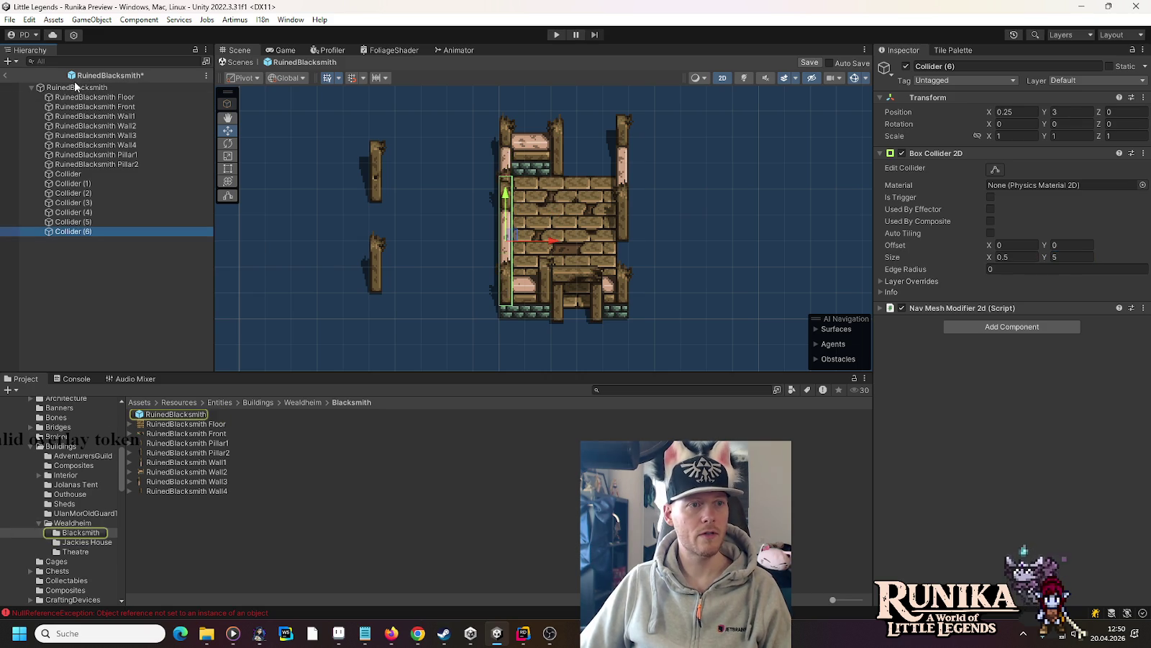
{"action": "left_click", "coordinate": [74, 87]}
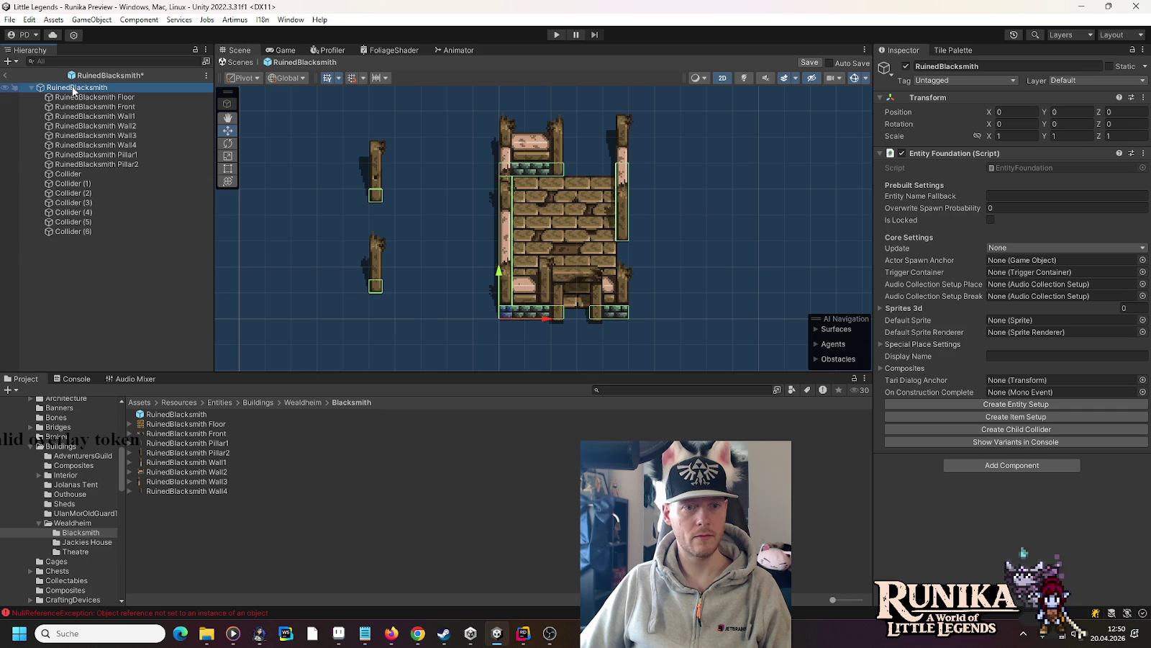
- Save the colliders, enter 'RuinedBlacksmith' as Entity Name Fallback, and save the prefab again
{"action": "key", "text": "ctrl+s"}
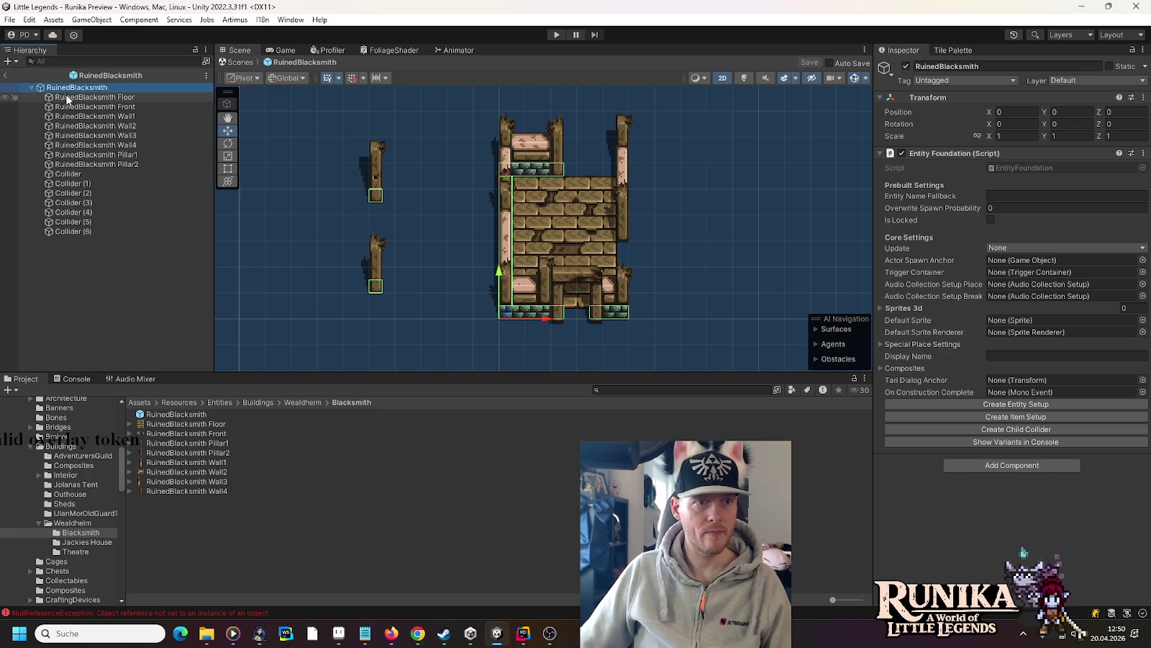
{"action": "left_click", "coordinate": [1013, 195]}
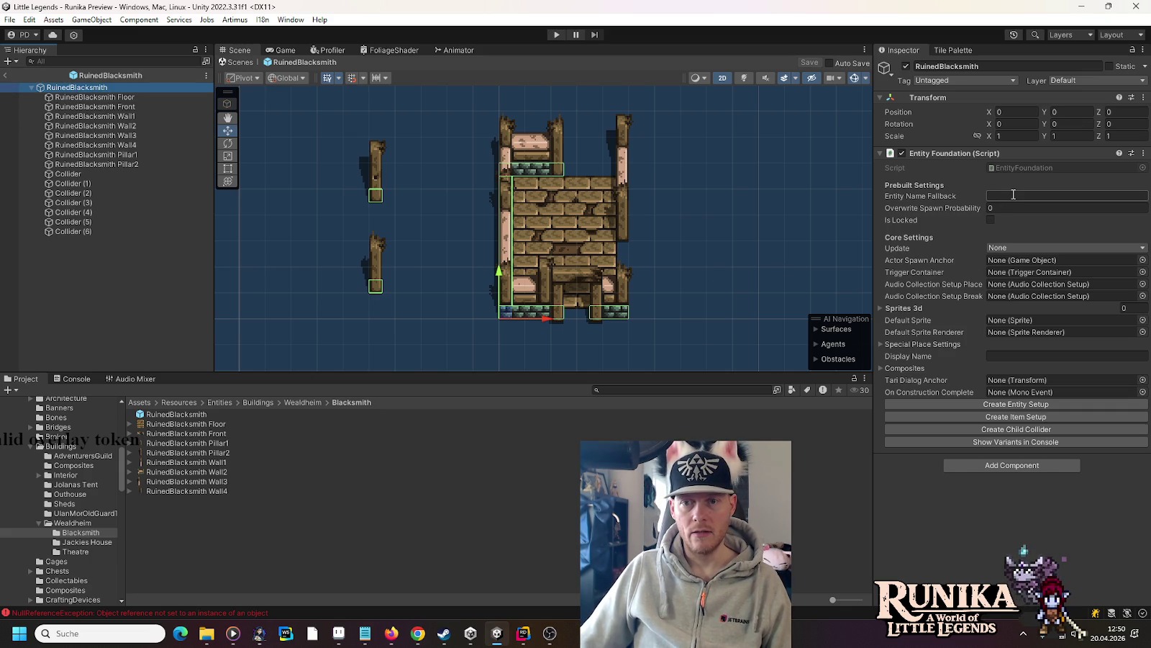
{"action": "type", "text": "RuinedBlacksmith"}
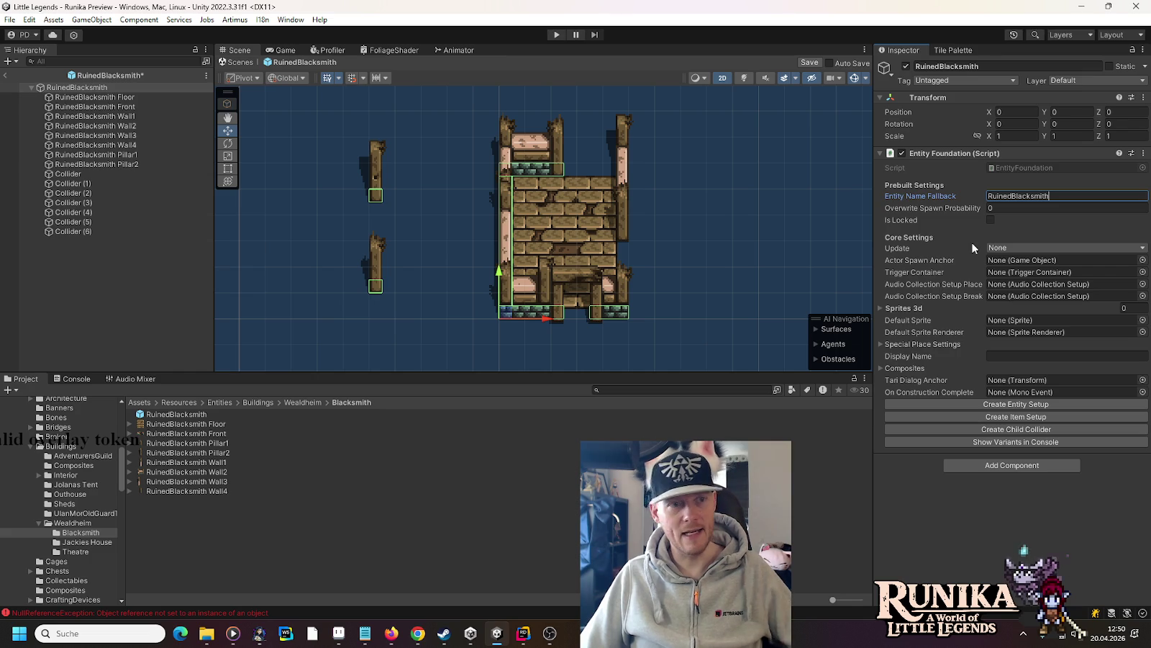
{"action": "key", "text": "ctrl+s"}
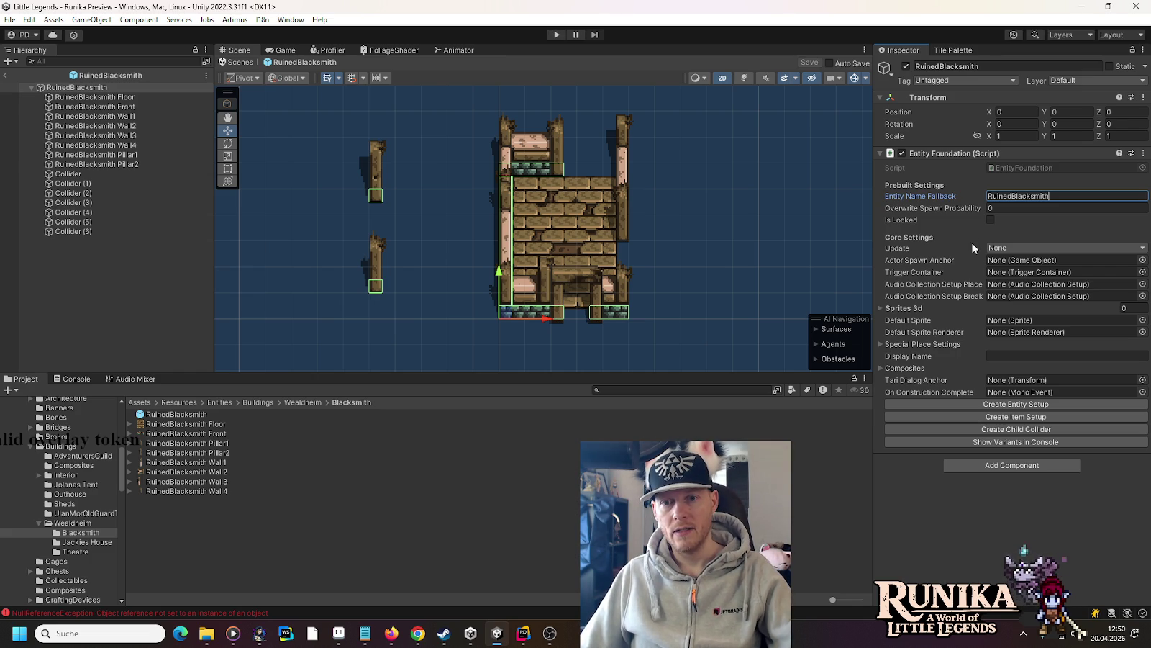
- Add RuinedBlacksmith Front to Sprites 3d, make Floor the default sprite renderer, and save
{"action": "left_click", "coordinate": [879, 310]}
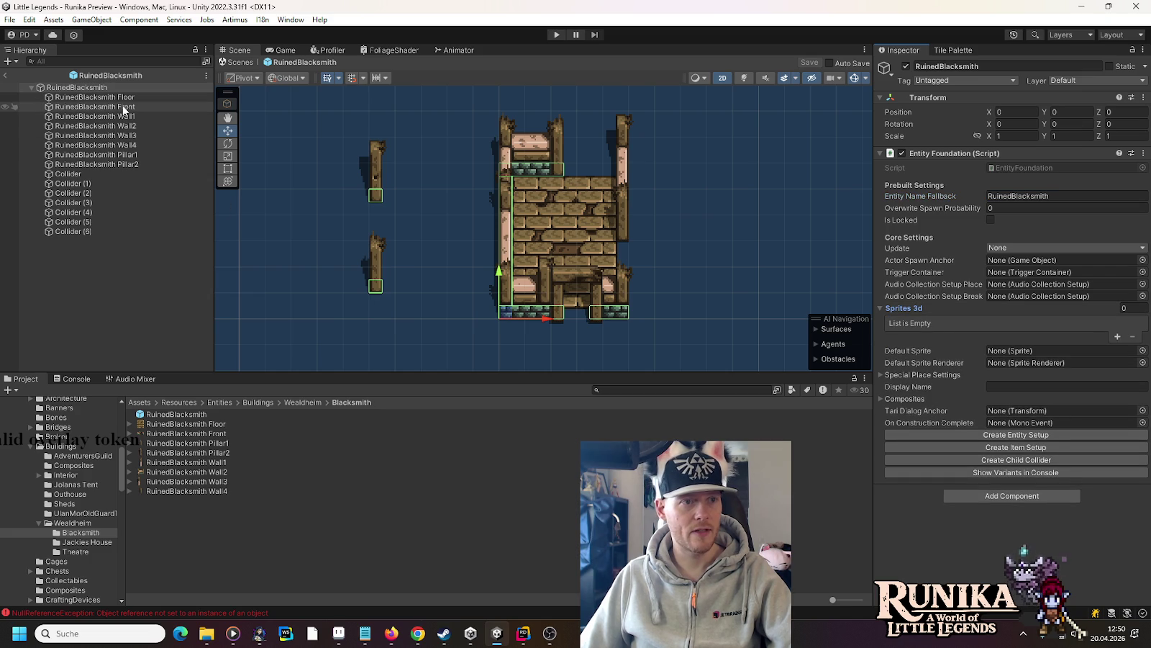
{"action": "mouse_move", "coordinate": [95, 106]}
{"action": "left_mouse_down"}
{"action": "mouse_move", "coordinate": [962, 360]}
{"action": "mouse_move", "coordinate": [1030, 351]}
{"action": "mouse_move", "coordinate": [920, 302]}
{"action": "left_mouse_up"}
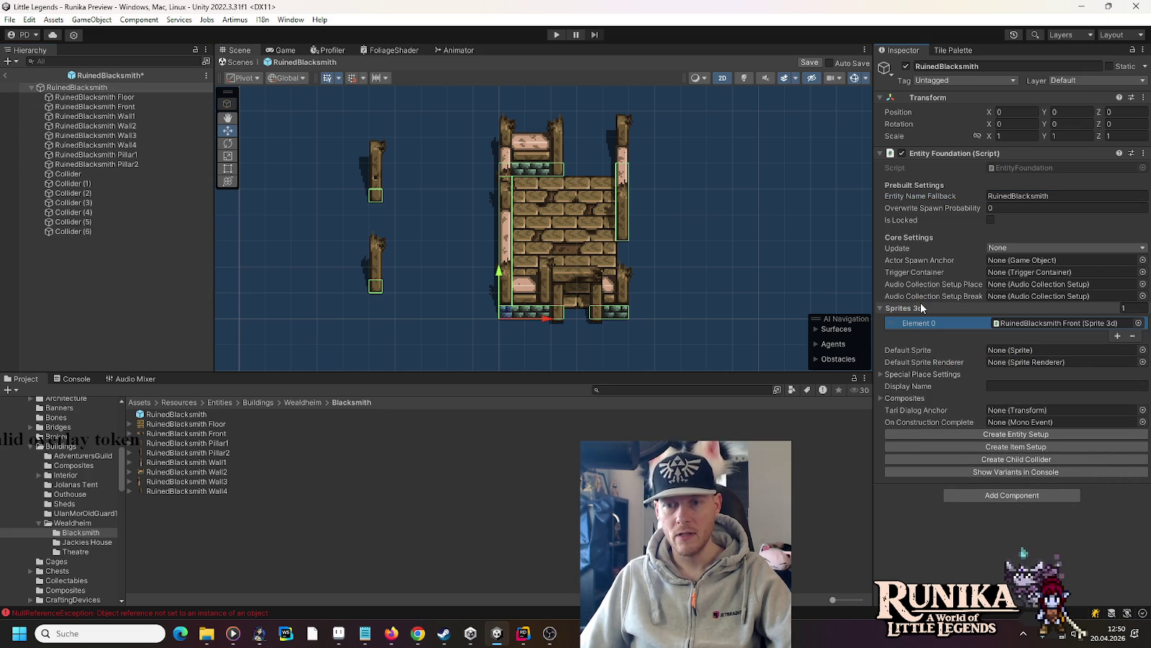
{"action": "mouse_move", "coordinate": [137, 98]}
{"action": "left_mouse_down"}
{"action": "mouse_move", "coordinate": [950, 324]}
{"action": "mouse_move", "coordinate": [913, 355]}
{"action": "mouse_move", "coordinate": [1026, 363]}
{"action": "left_mouse_up"}
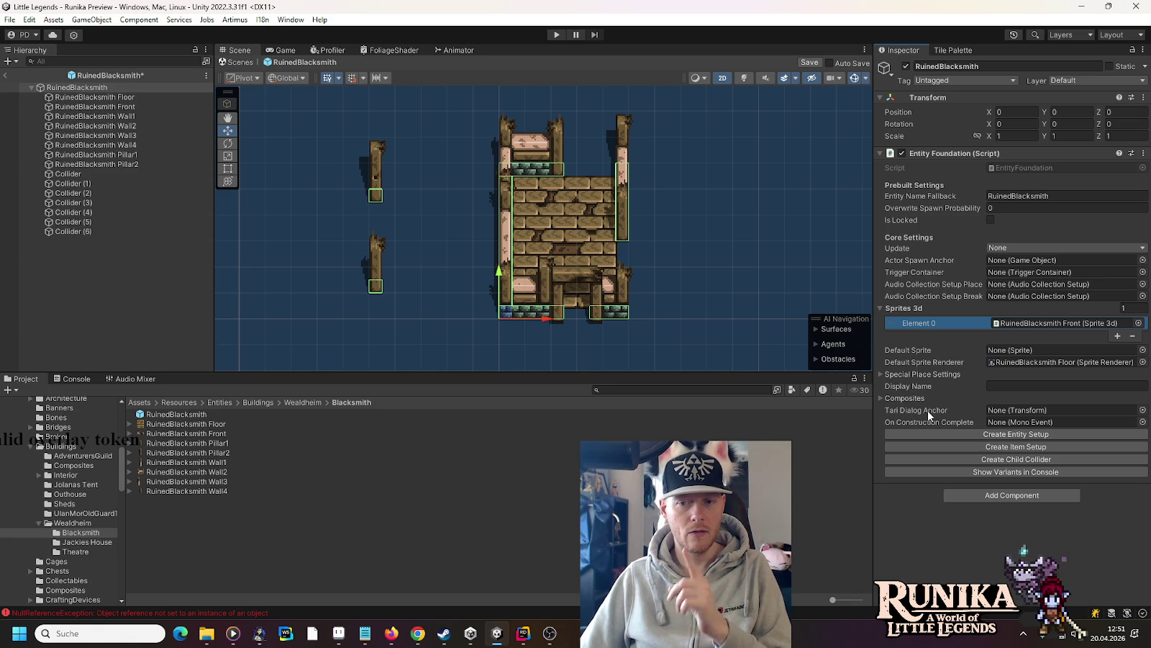
{"action": "key", "text": "ctrl+s"}
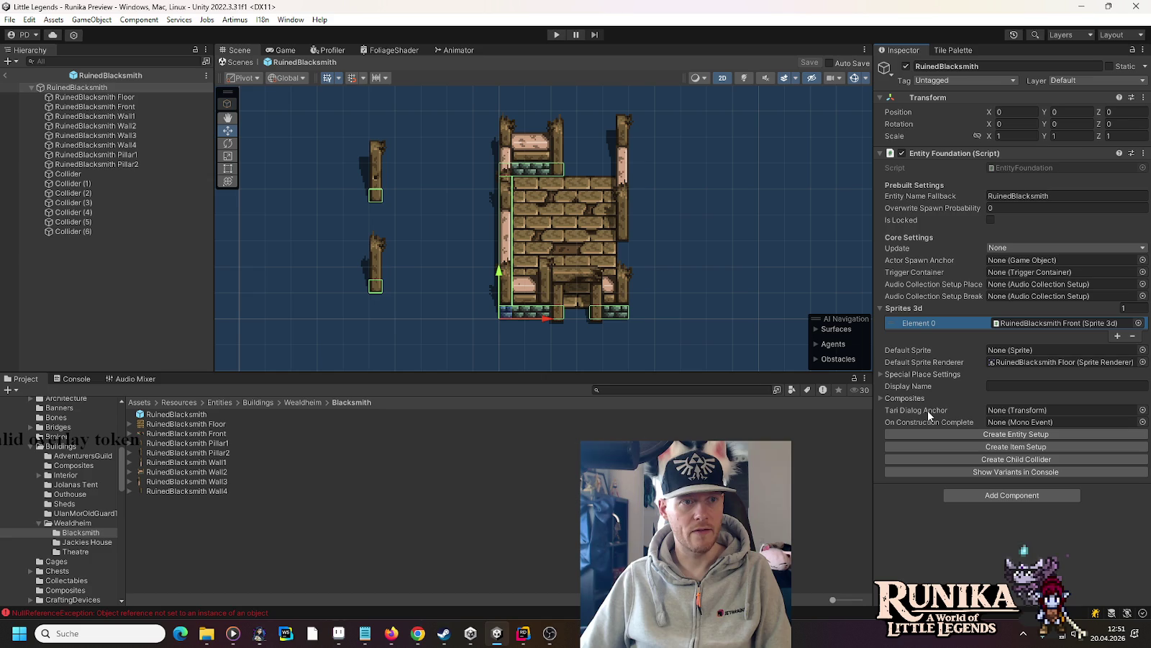
{"action": "scroll", "coordinate": [87, 485], "scroll_direction": "up", "scroll_amount": 5}
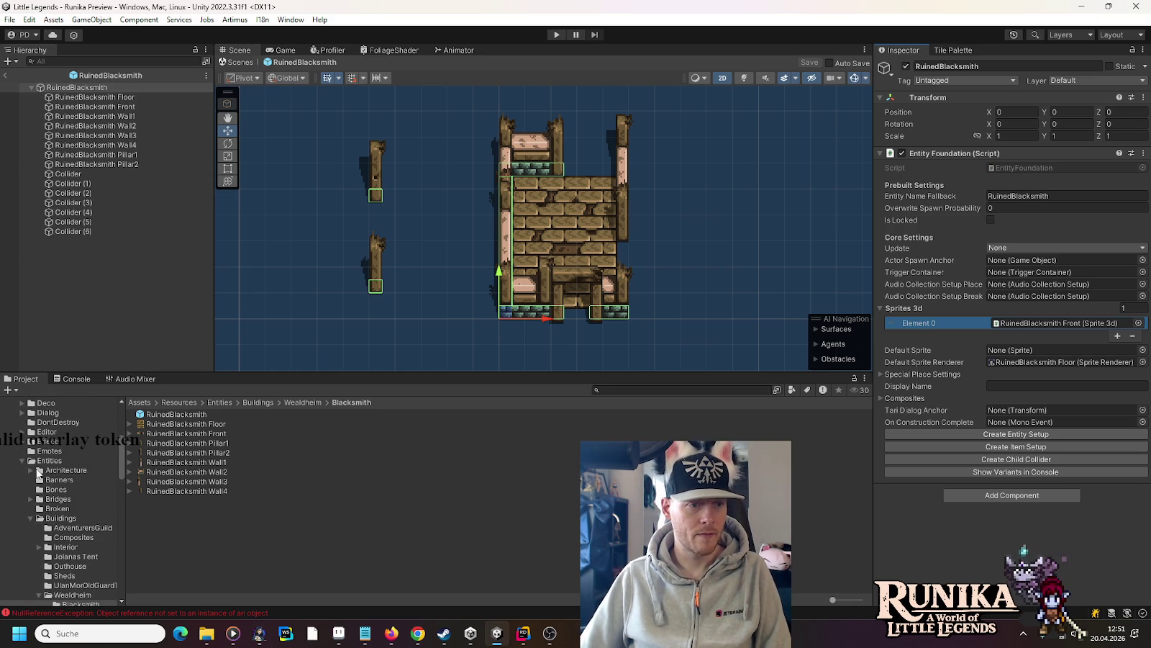
{"action": "left_click", "coordinate": [45, 472]}
- Copy TariDialog Anchor from the FoundationBase prefab and paste it under the RuinedBlacksmith root
{"action": "double_click", "coordinate": [174, 500]}
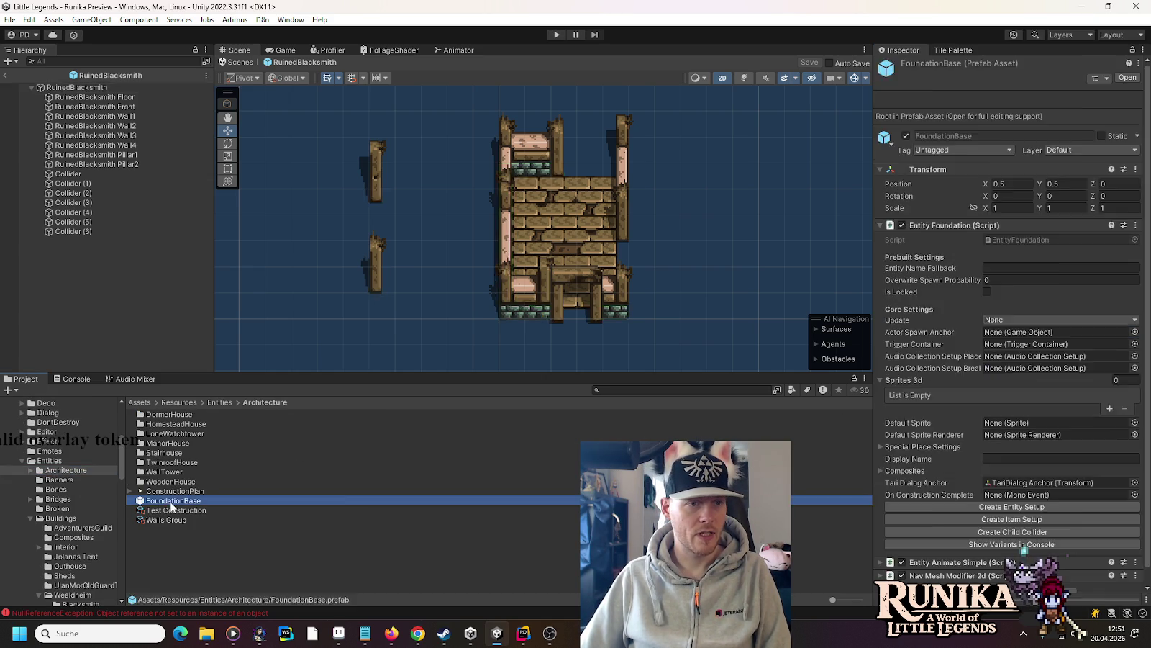
{"action": "right_click", "coordinate": [104, 118]}
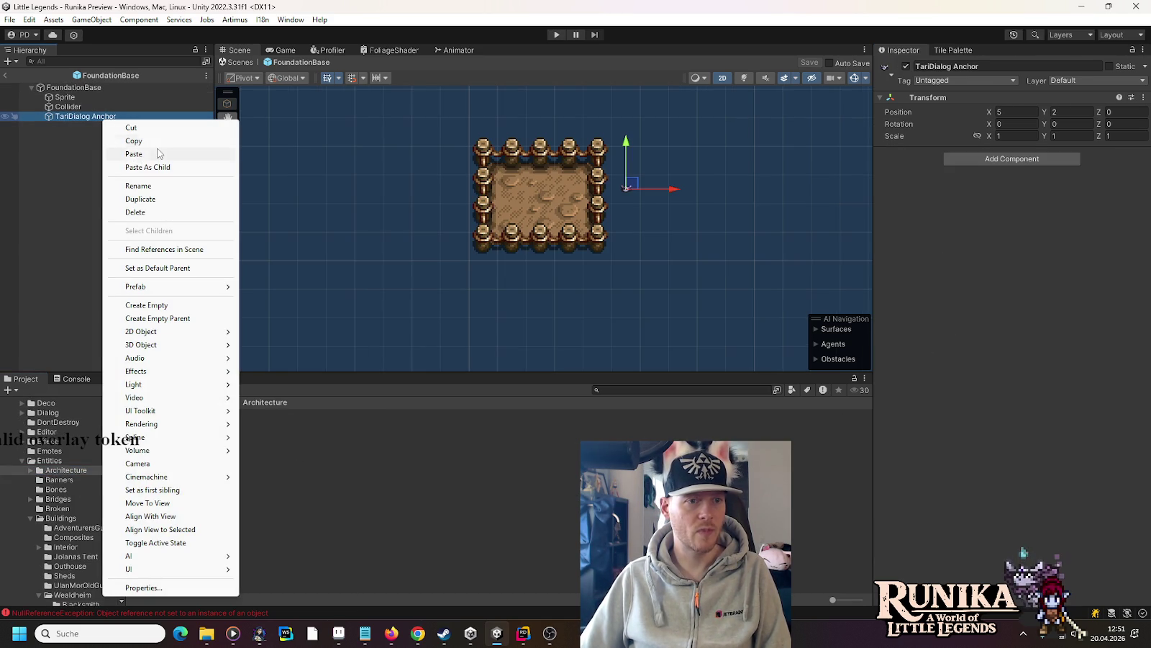
{"action": "left_click", "coordinate": [159, 152]}
{"action": "scroll", "coordinate": [72, 507], "scroll_direction": "down", "scroll_amount": 5}
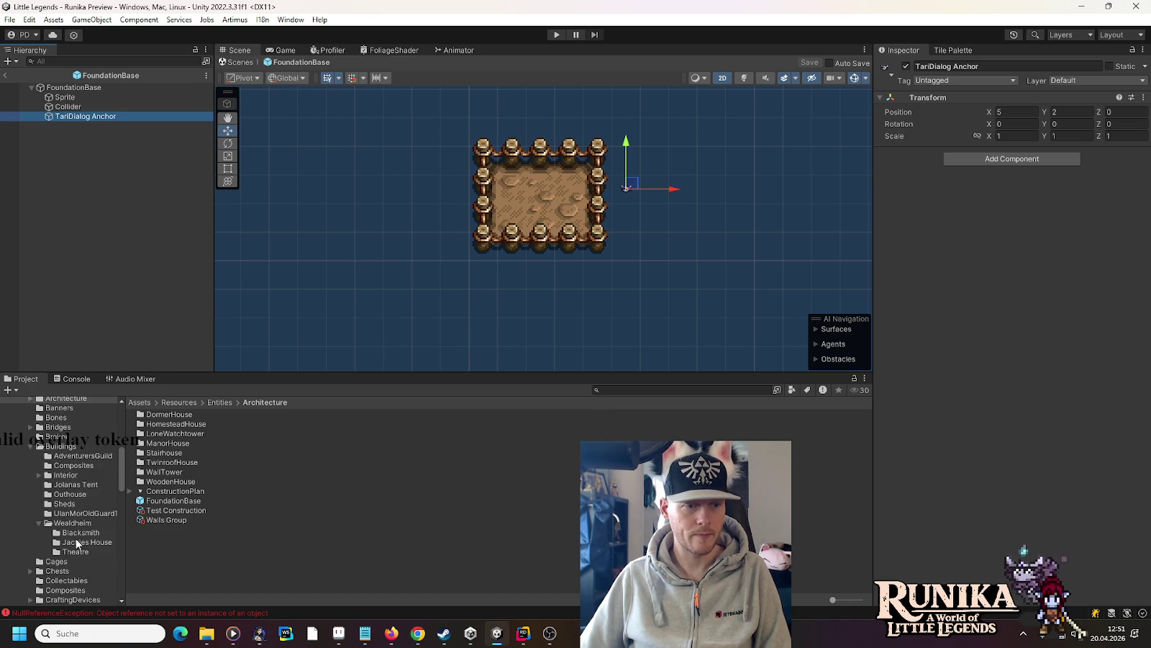
{"action": "left_click", "coordinate": [78, 533]}
{"action": "double_click", "coordinate": [158, 414]}
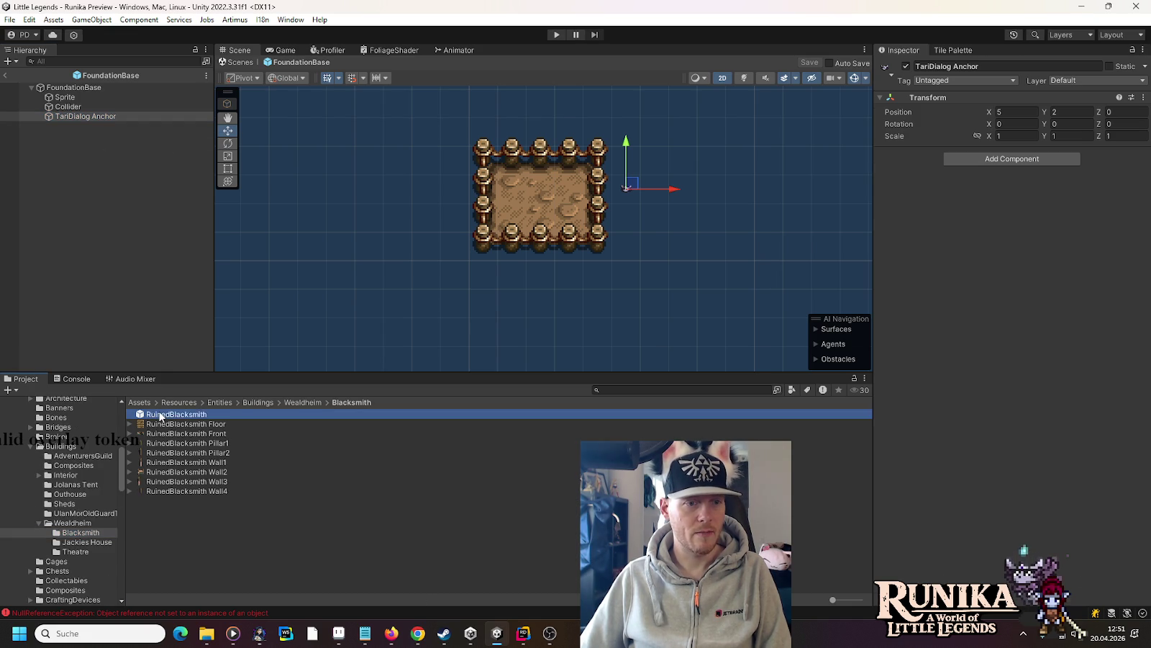
{"action": "right_click", "coordinate": [78, 90]}
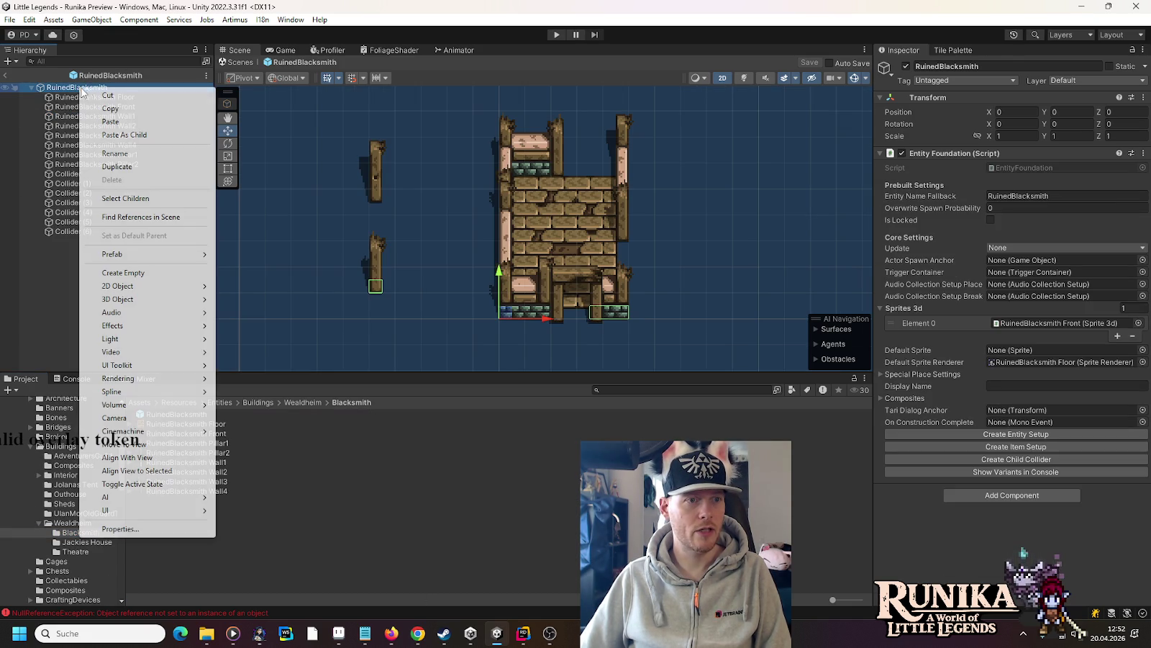
{"action": "left_click", "coordinate": [116, 134]}
- Link TariDialog Anchor as the Tari Dialog Anchor, move it to 5.5, 1.5, and save
{"action": "left_click_drag", "start_coordinate": [79, 242], "coordinate": [379, 300]}
{"action": "left_click_drag", "start_coordinate": [986, 398], "coordinate": [1030, 409]}
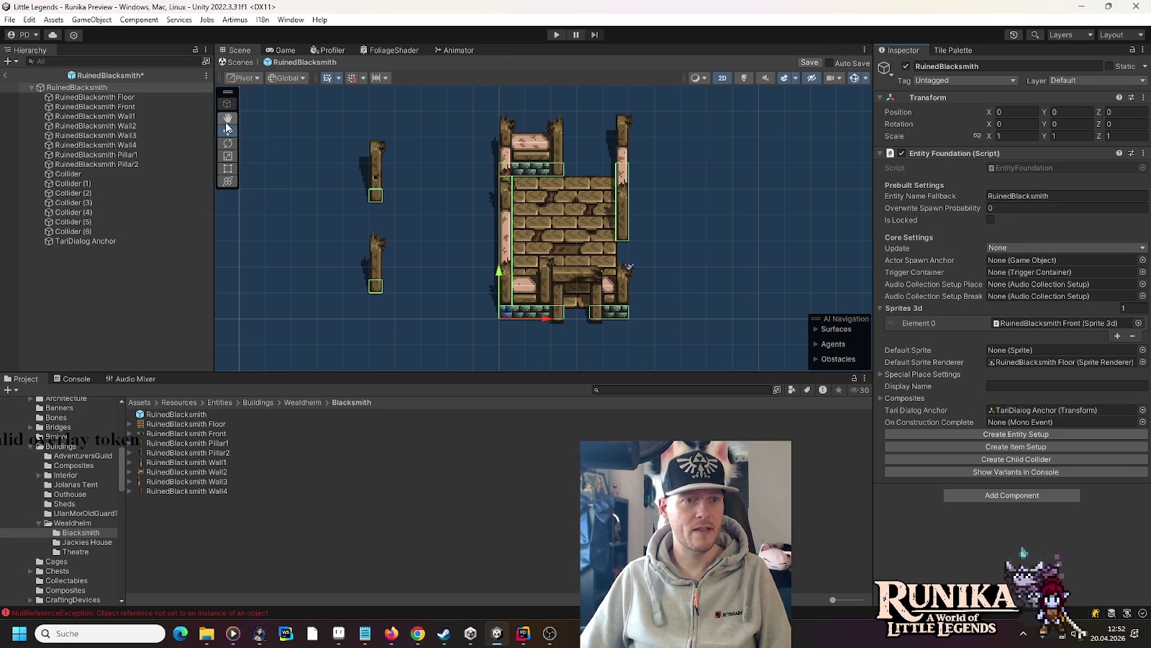
{"action": "left_click", "coordinate": [92, 241]}
{"action": "mouse_move", "coordinate": [635, 264]}
{"action": "left_mouse_down"}
{"action": "mouse_move", "coordinate": [653, 267]}
{"action": "mouse_move", "coordinate": [648, 279]}
{"action": "left_mouse_up"}
{"action": "key", "text": "ctrl+s"}
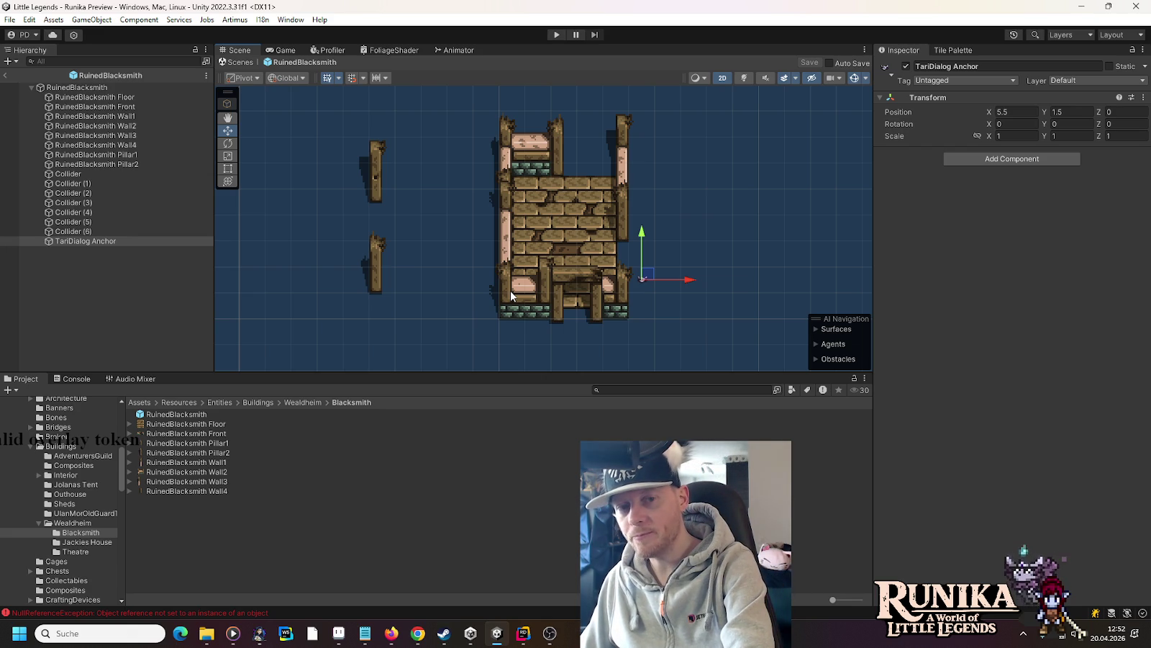
{"action": "left_click", "coordinate": [144, 417]}
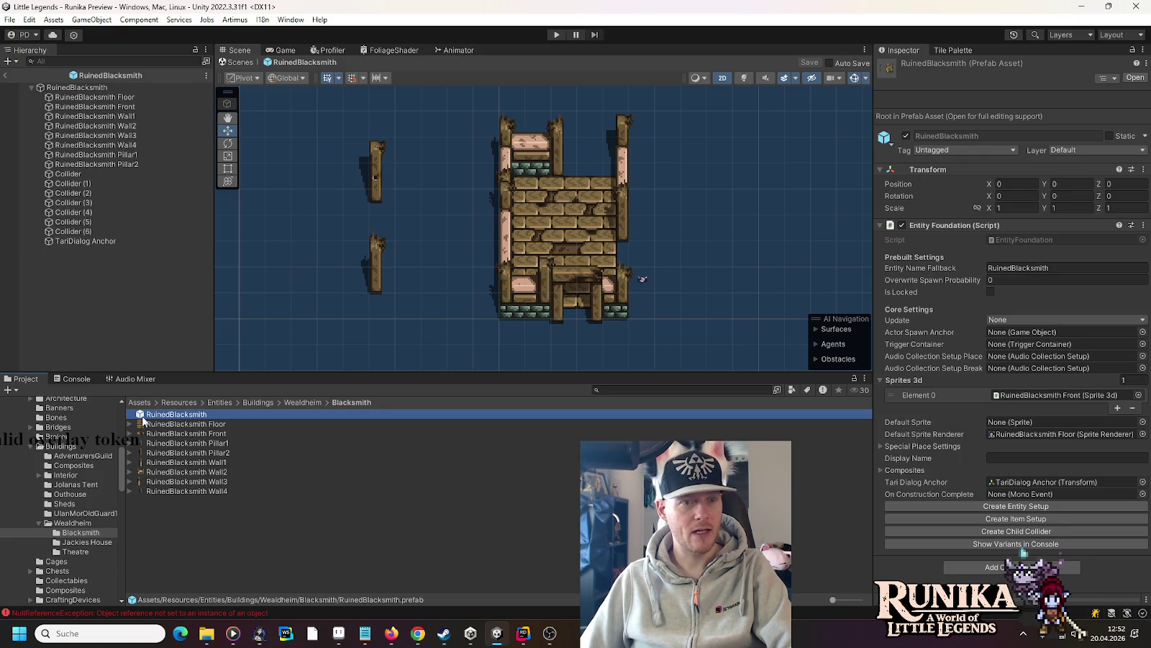
- Create the RuinedBlacksmith Entity Setup asset and set its Size to X 10, Y 6
{"action": "left_click", "coordinate": [1040, 506]}
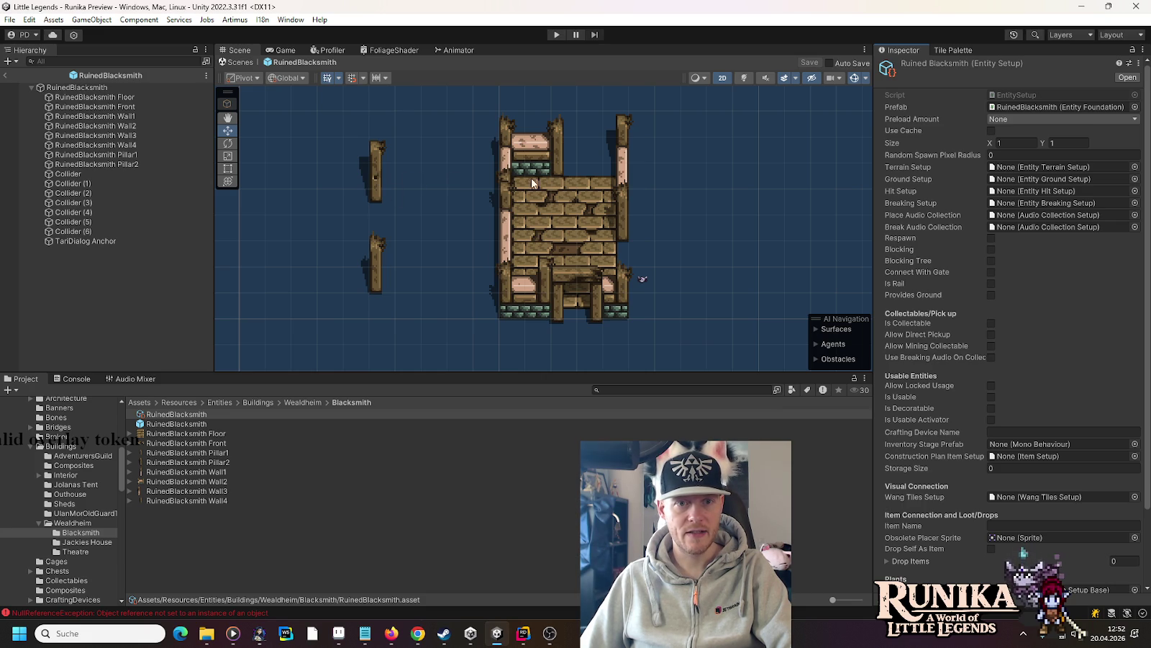
{"action": "left_click", "coordinate": [1007, 144]}
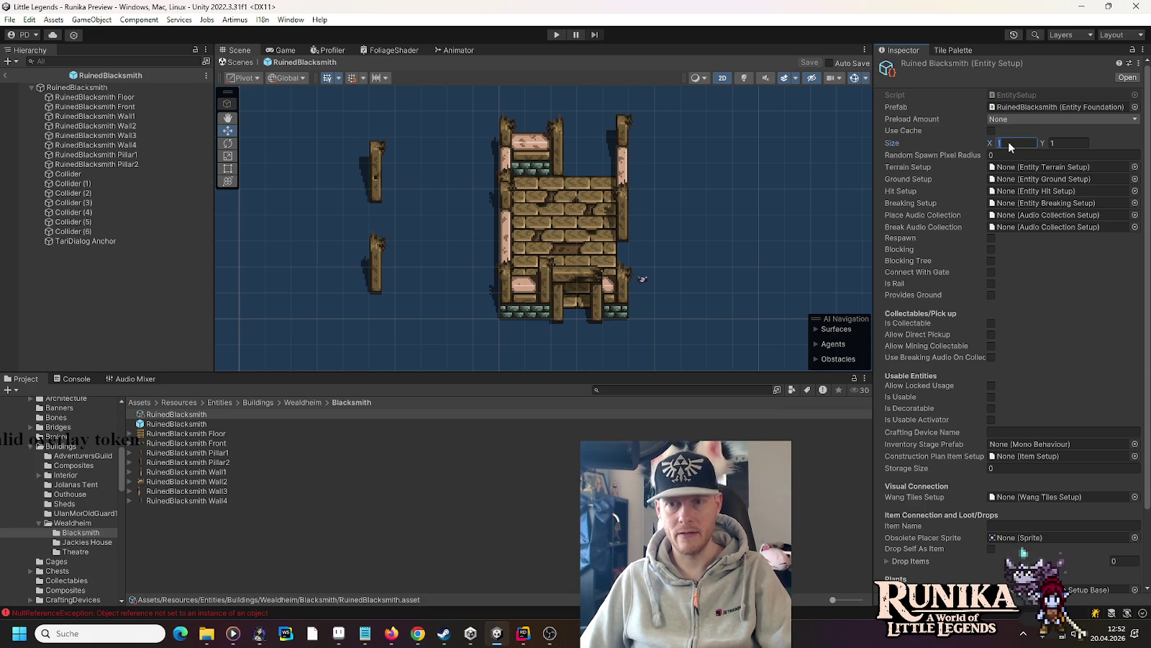
{"action": "type", "text": "10"}
{"action": "key", "text": "Tab"}
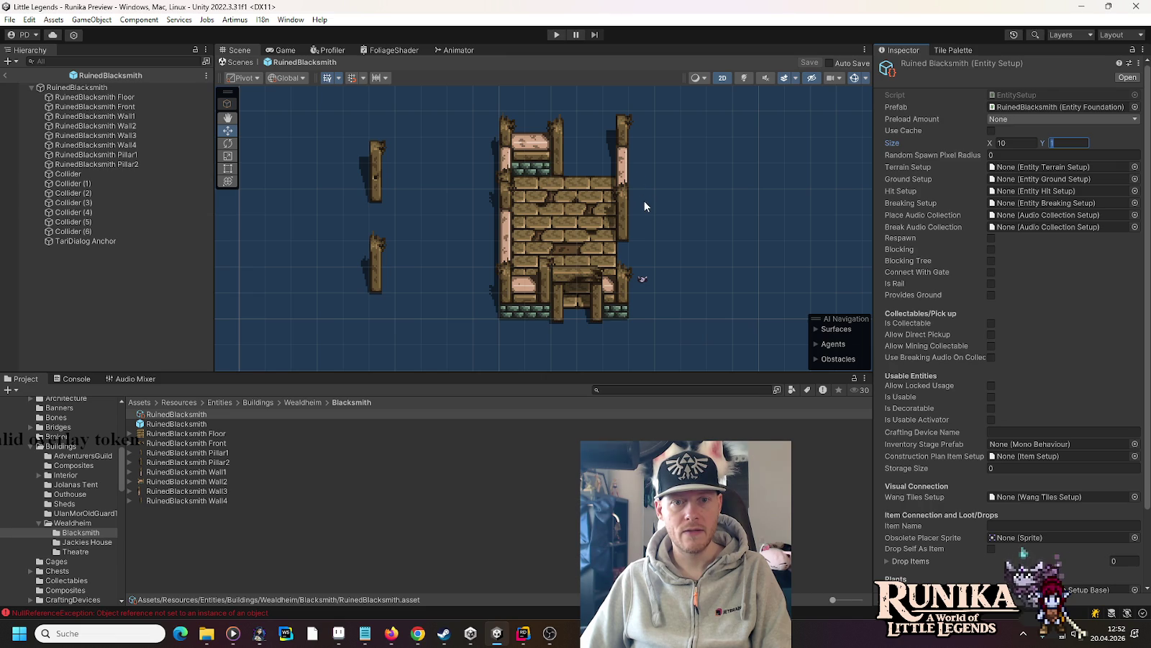
{"action": "type", "text": "6"}
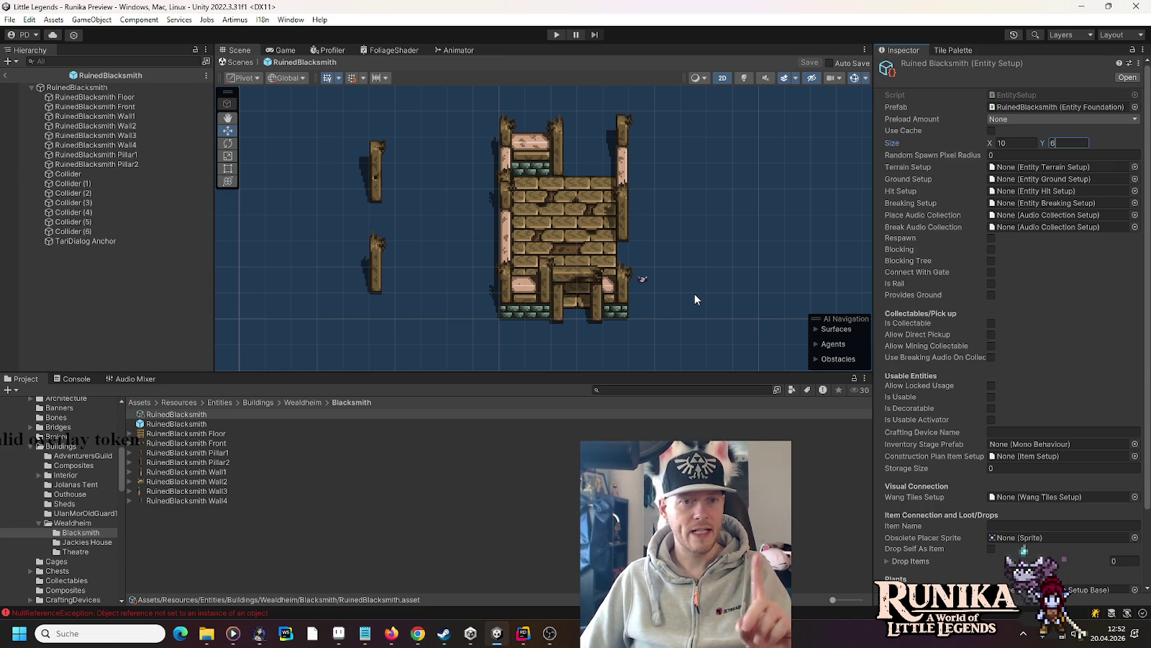
{"action": "left_click", "coordinate": [62, 89]}
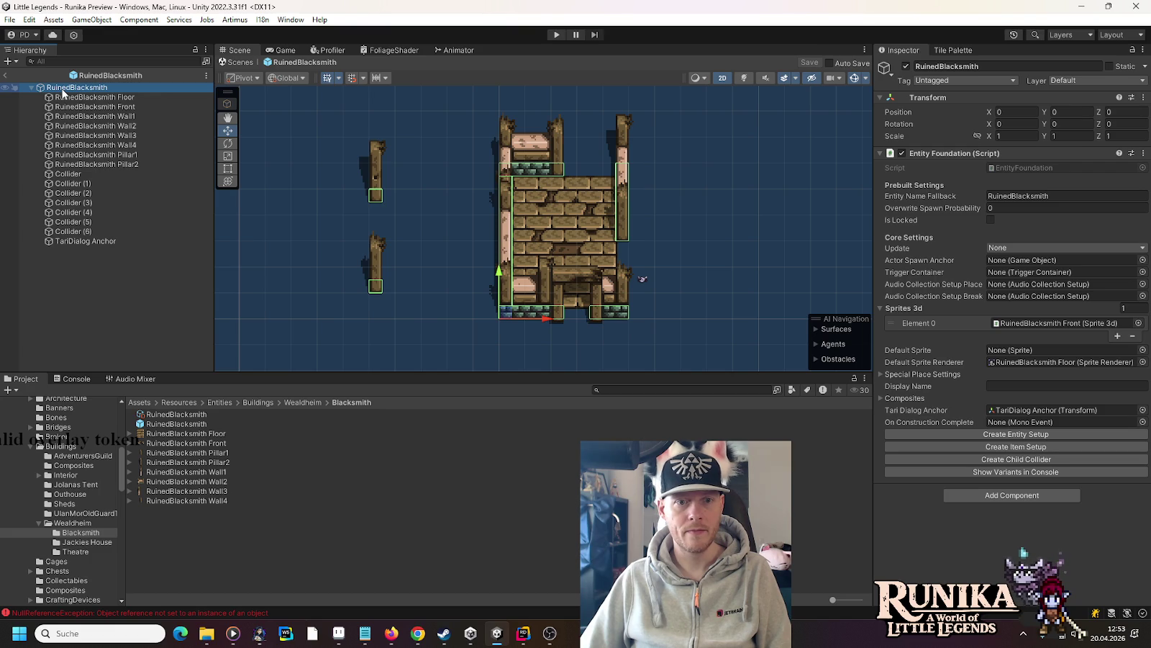
- Set the RuinedBlacksmith root's Transform Position to X 0.5, Y 0.5
{"action": "left_click", "coordinate": [1024, 113]}
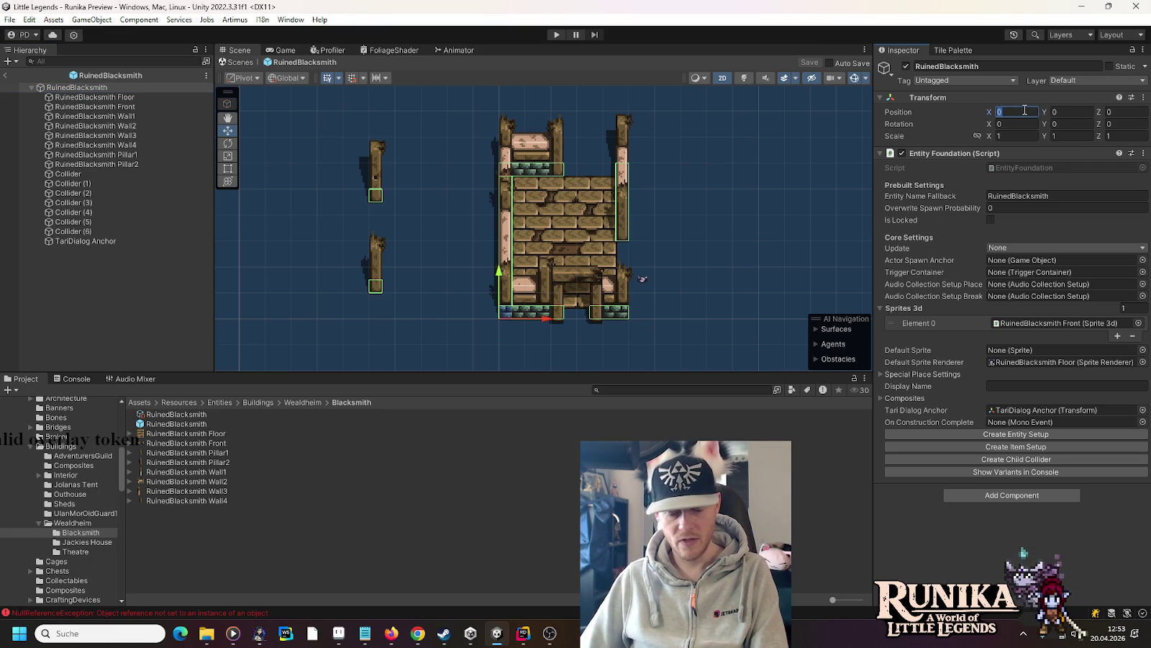
{"action": "type", "text": "0.5"}
{"action": "left_click", "coordinate": [1049, 112]}
{"action": "type", "text": "0.5"}
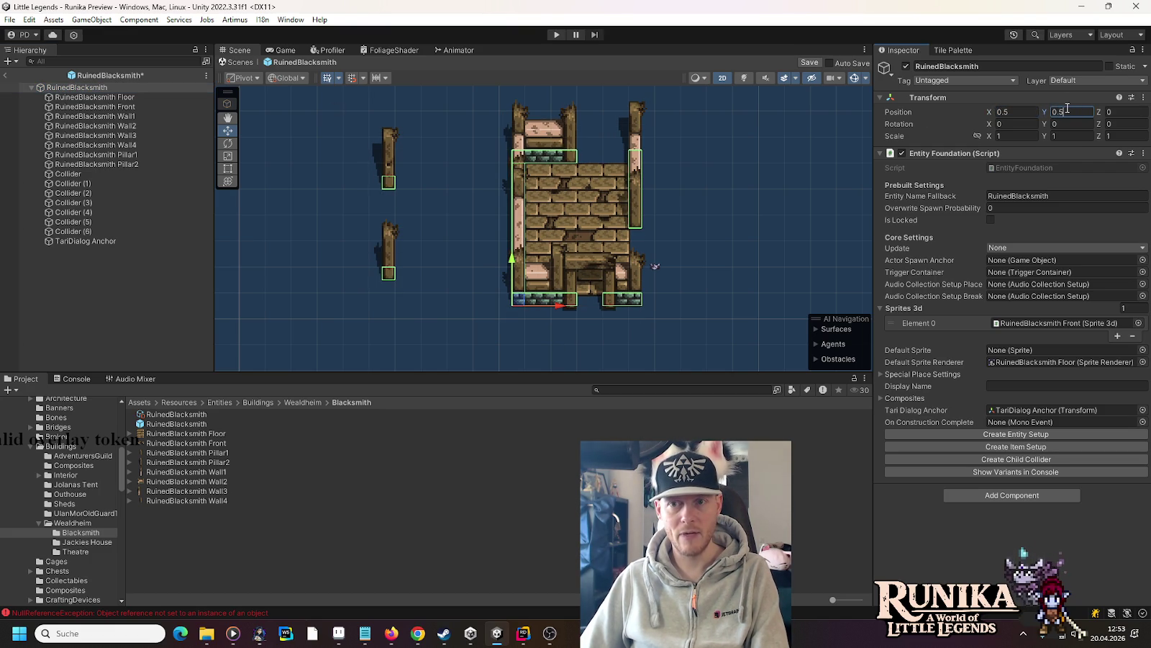
- Shift all child parts, Floor through TariDialog Anchor, to the right and save the prefab
{"action": "left_click", "coordinate": [108, 98]}
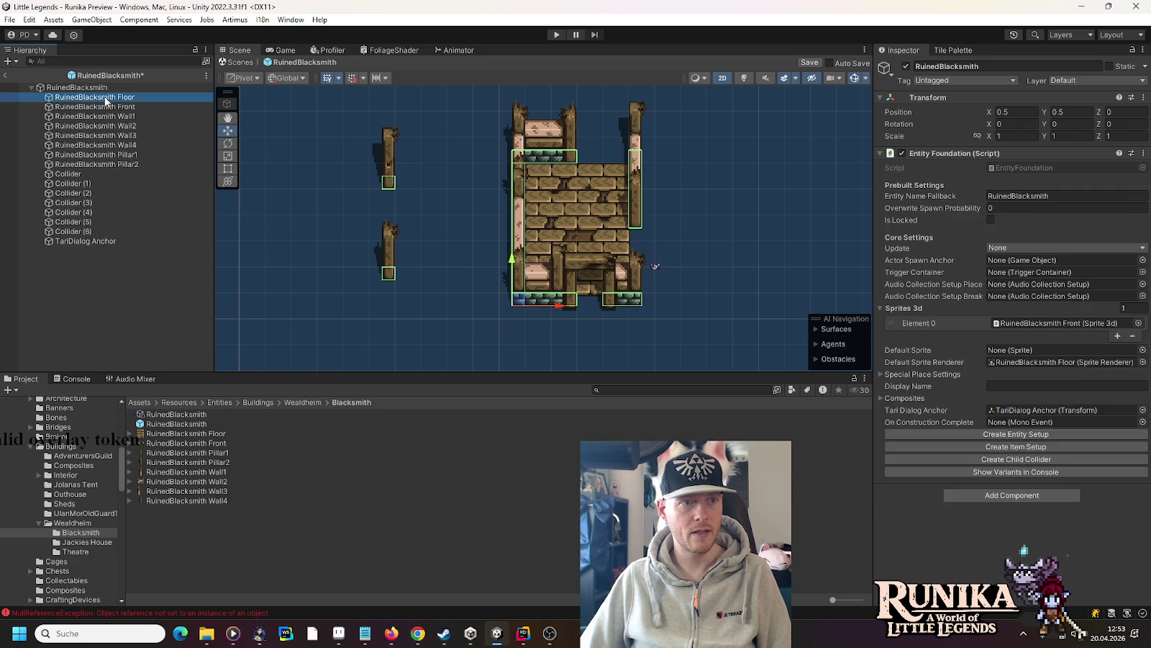
{"action": "left_click", "coordinate": [85, 241], "text": "shift"}
{"action": "left_click_drag", "start_coordinate": [664, 266], "coordinate": [782, 277]}
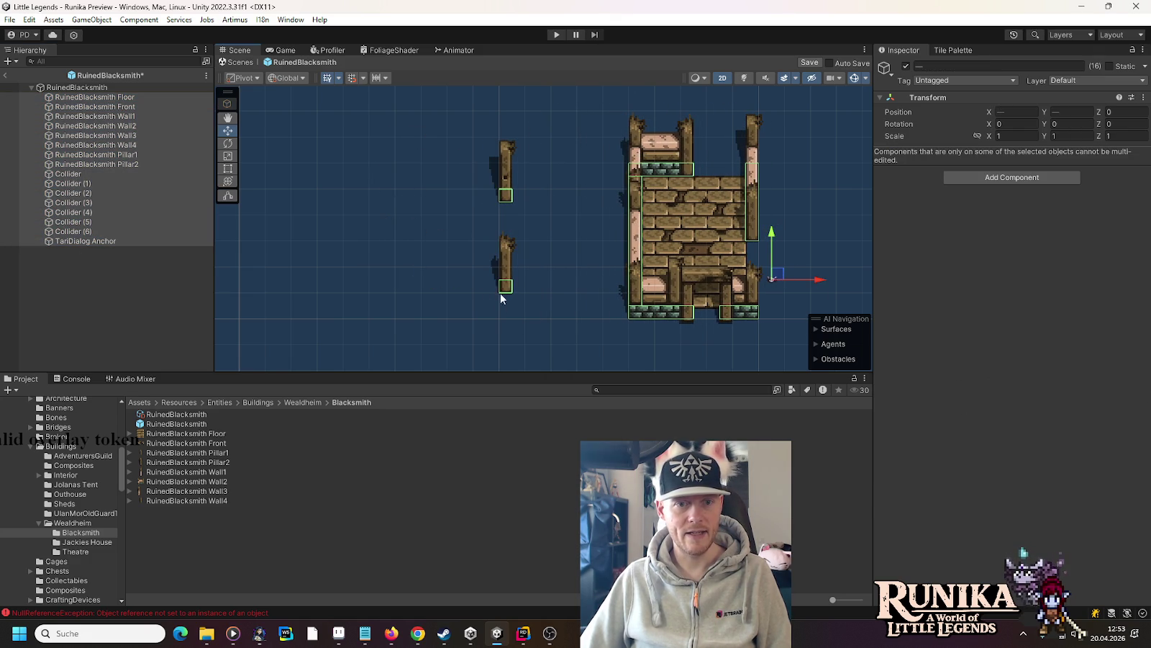
{"action": "left_click", "coordinate": [77, 87]}
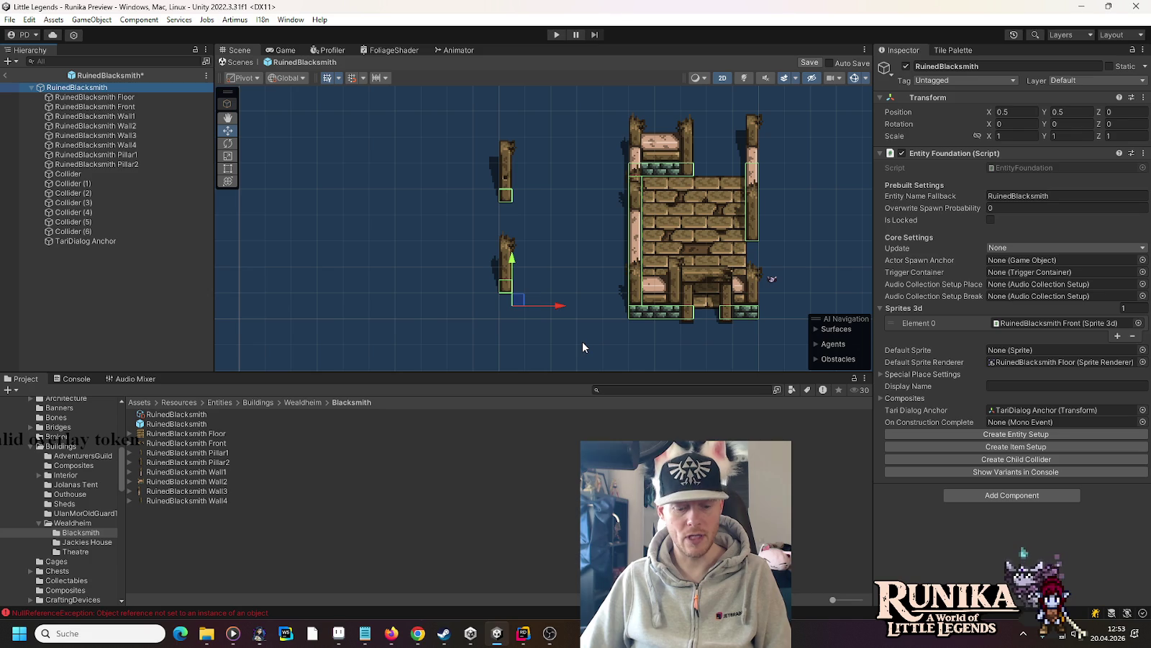
{"action": "key", "text": "ctrl+s"}
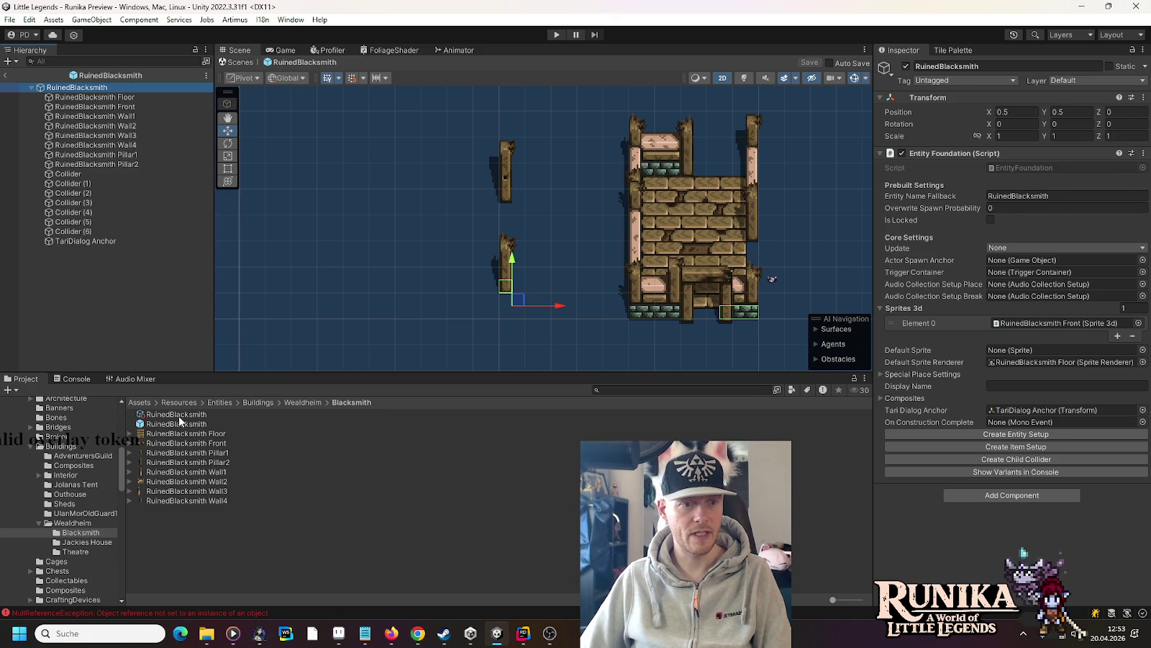
{"action": "left_click", "coordinate": [179, 416]}
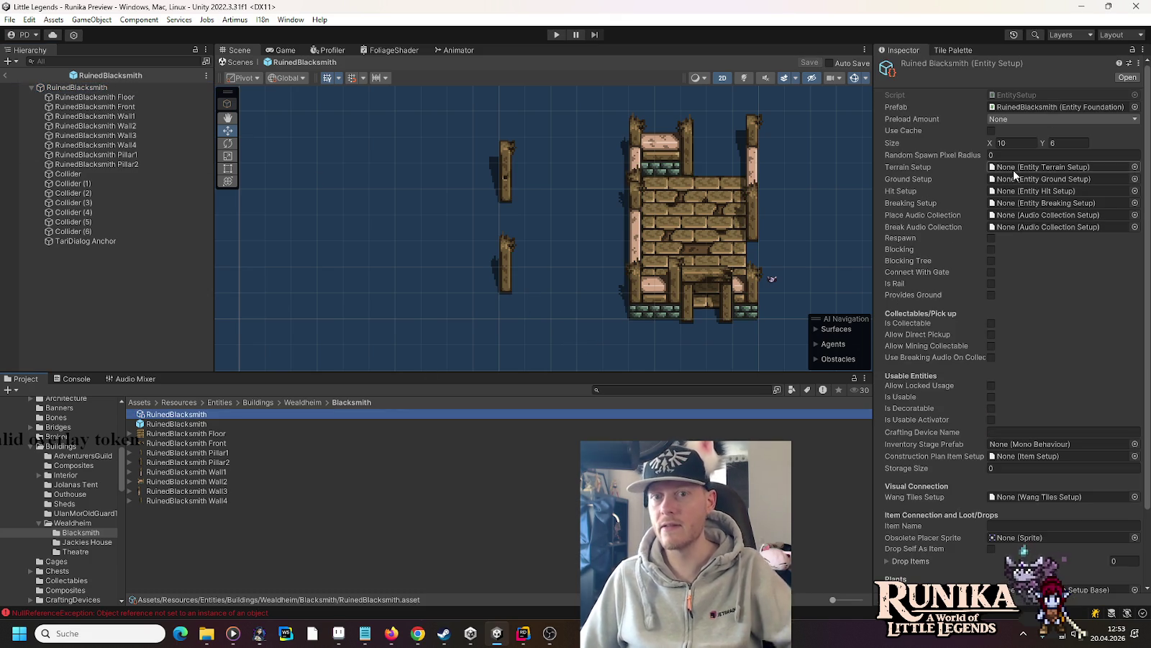
- Set terrain to Construction, ground to PermittedOnDecorationAndFarmland, and breaking to Unbreakable
{"action": "left_click", "coordinate": [1135, 167]}
{"action": "double_click", "coordinate": [599, 214]}
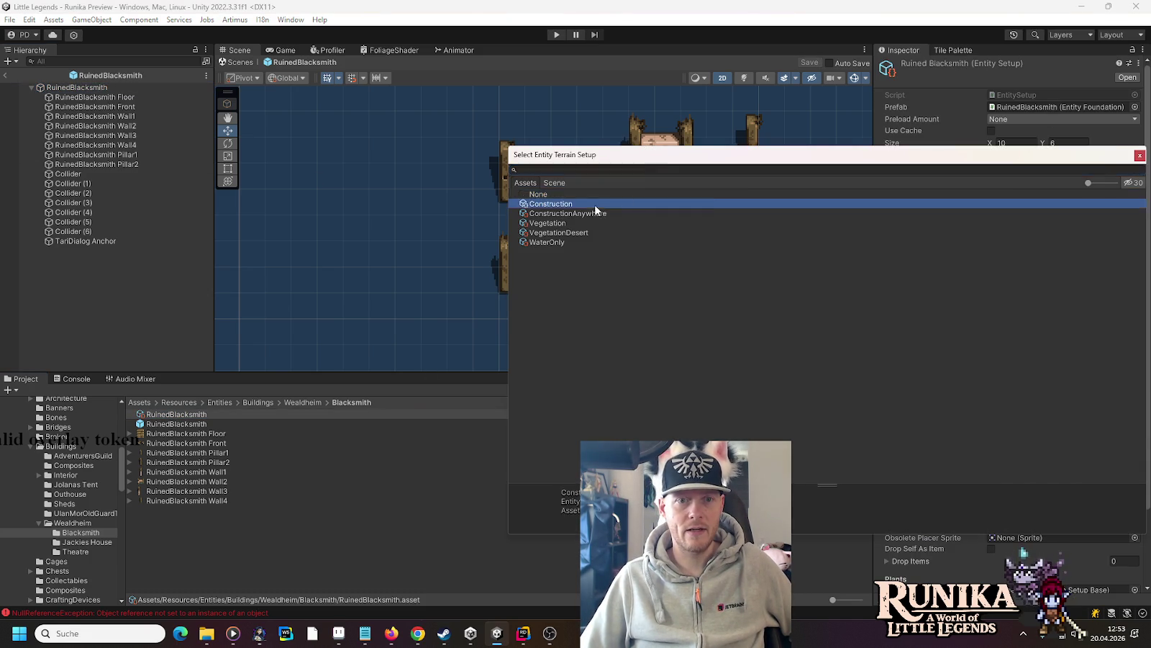
{"action": "left_click", "coordinate": [1139, 185]}
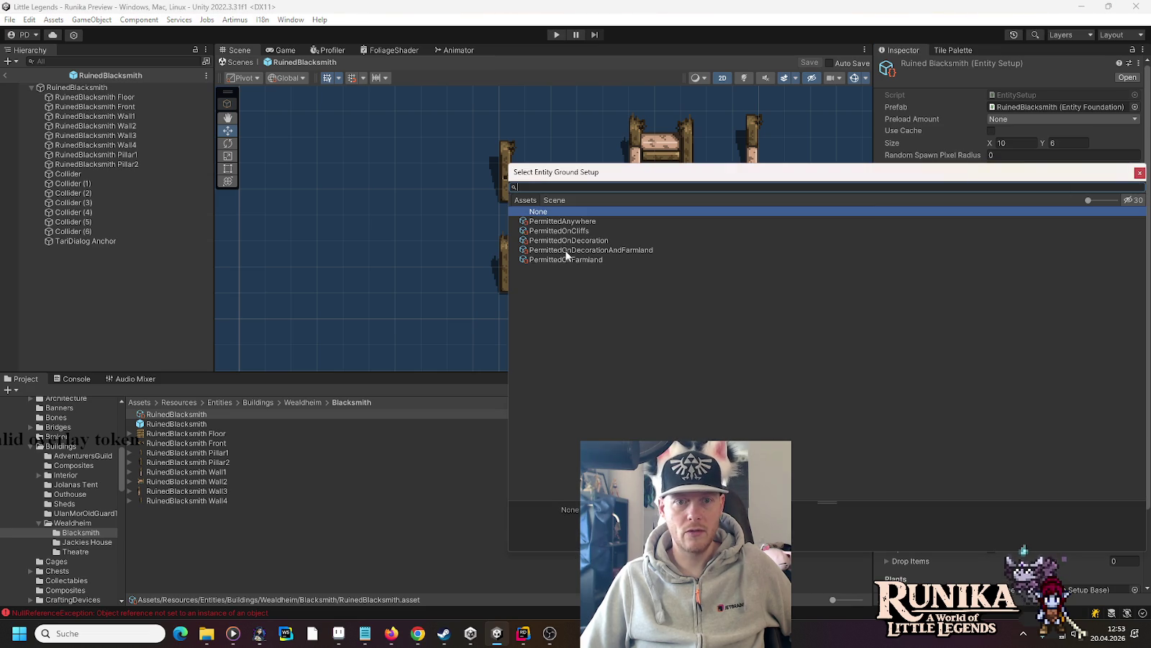
{"action": "double_click", "coordinate": [587, 251]}
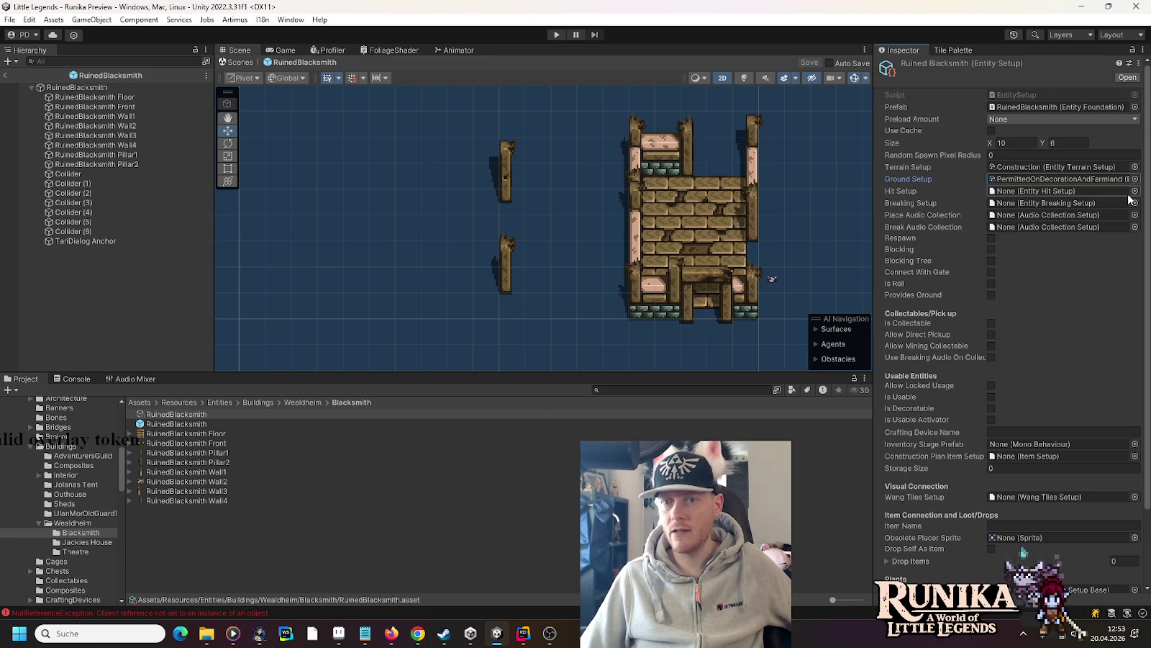
{"action": "left_click", "coordinate": [1135, 205]}
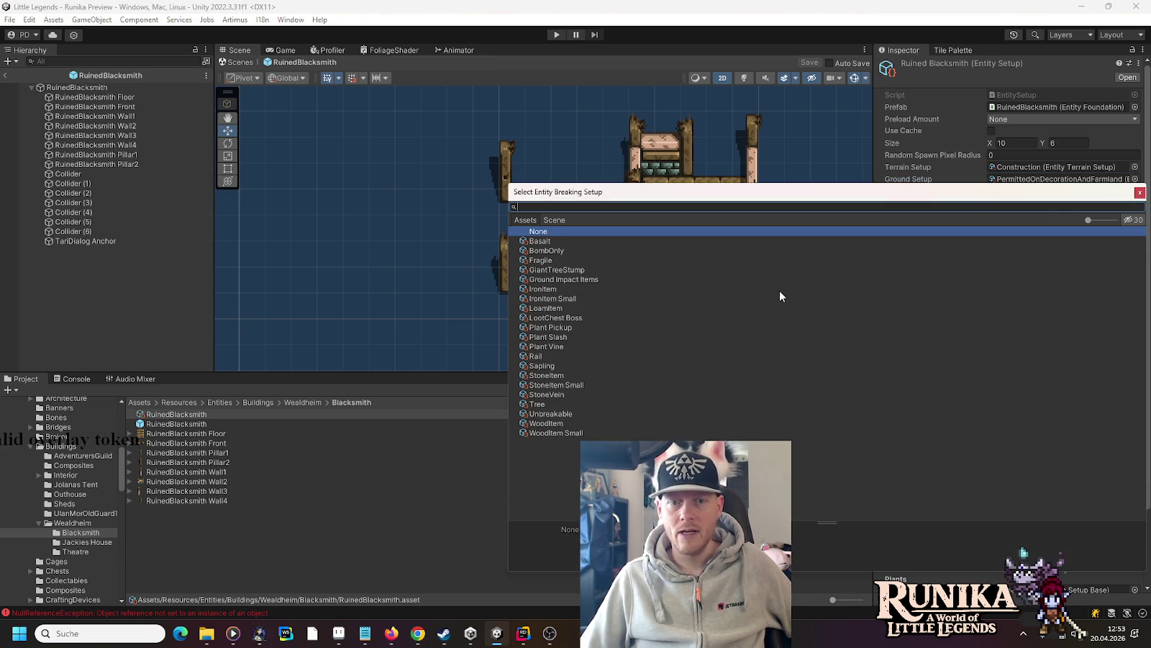
{"action": "double_click", "coordinate": [544, 413]}
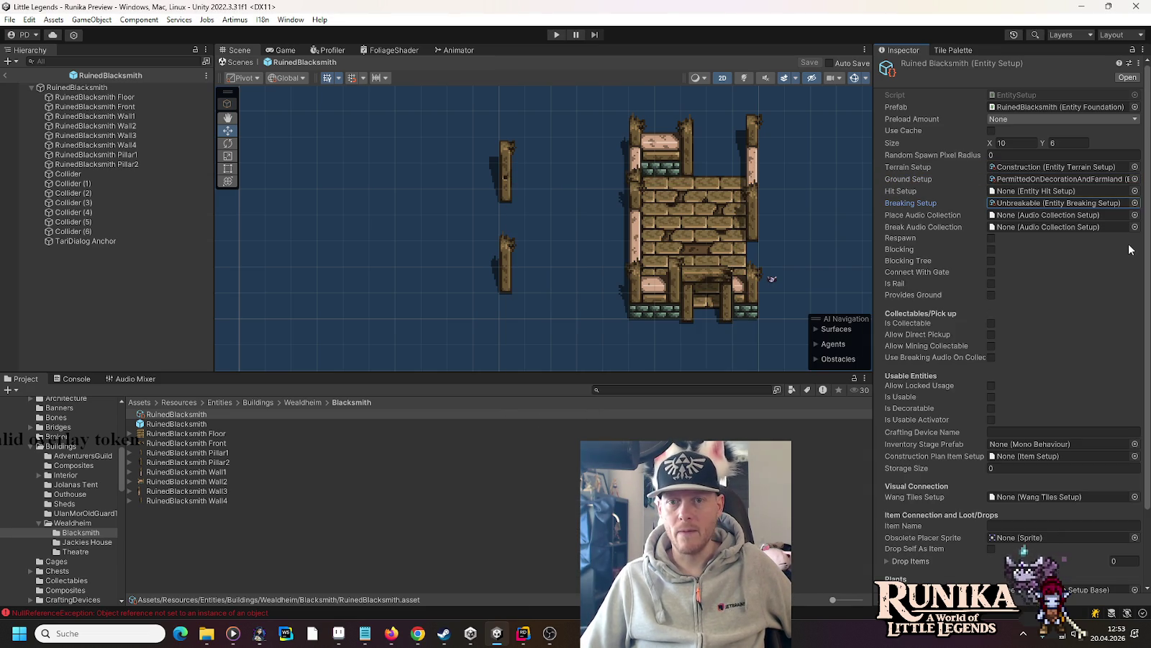
- Assign AudioCollectionStonePick as Break Audio Collection and enable Blocking
{"action": "left_click", "coordinate": [1135, 227]}
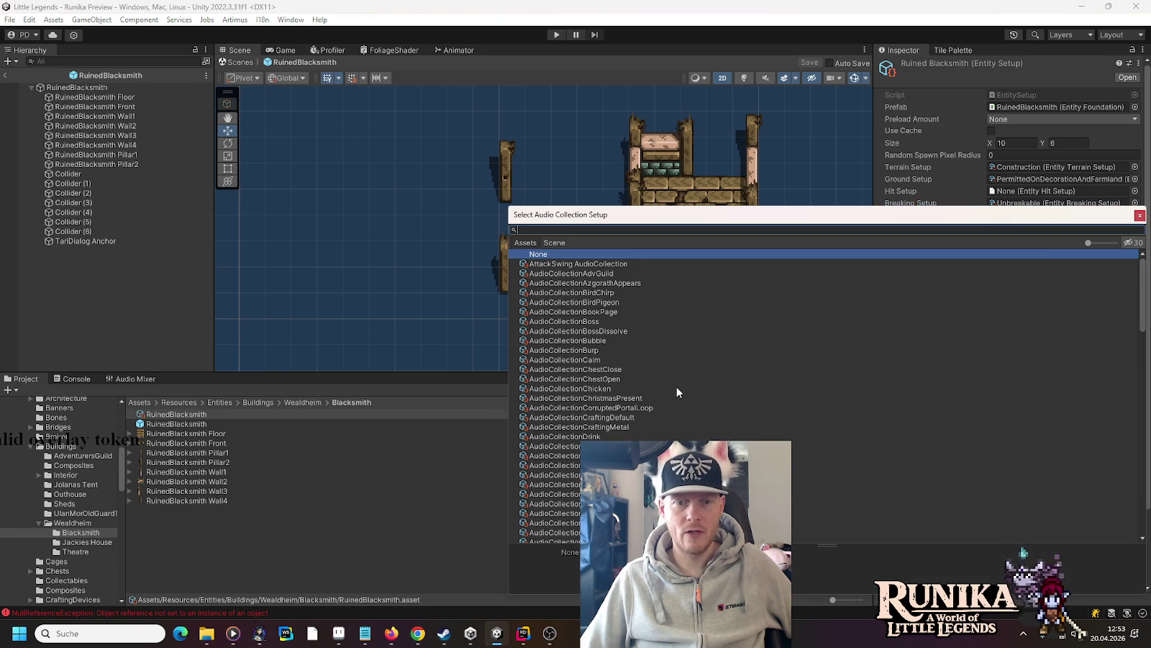
{"action": "type", "text": "sto"}
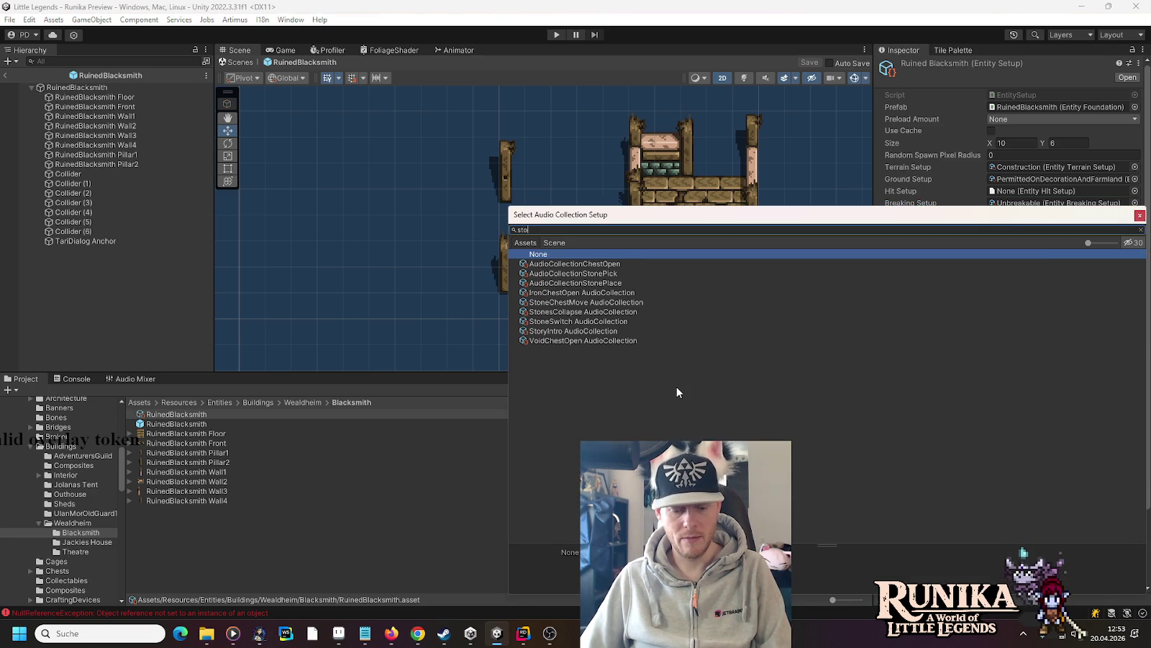
{"action": "type", "text": "ne"}
{"action": "double_click", "coordinate": [607, 263]}
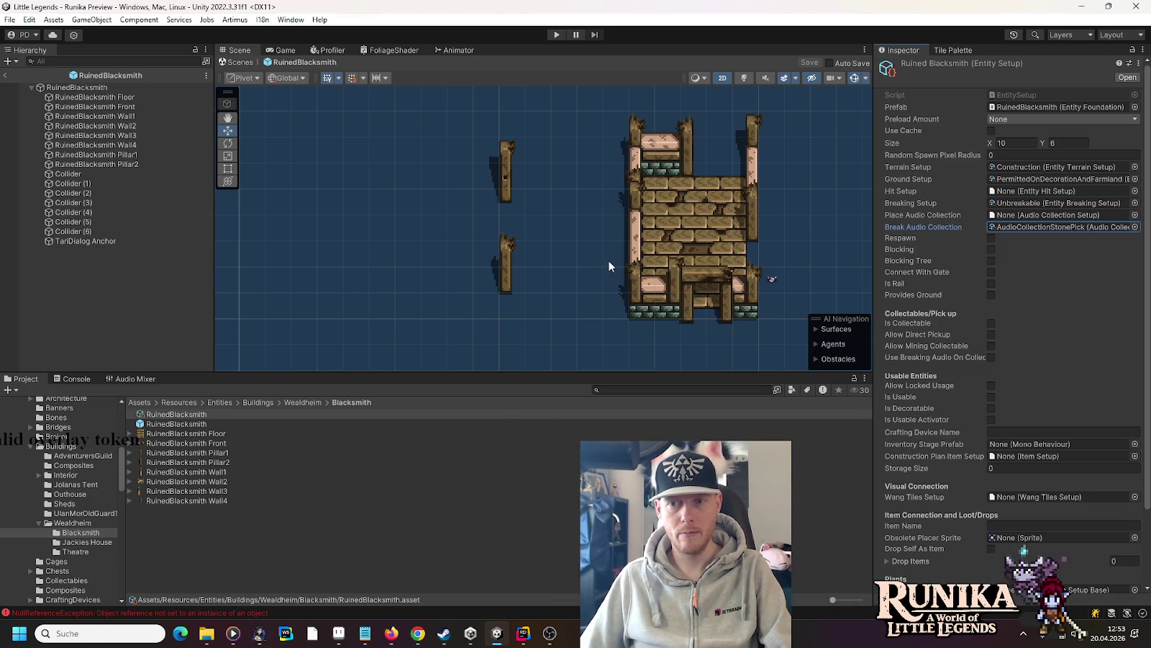
{"action": "left_click", "coordinate": [993, 249]}
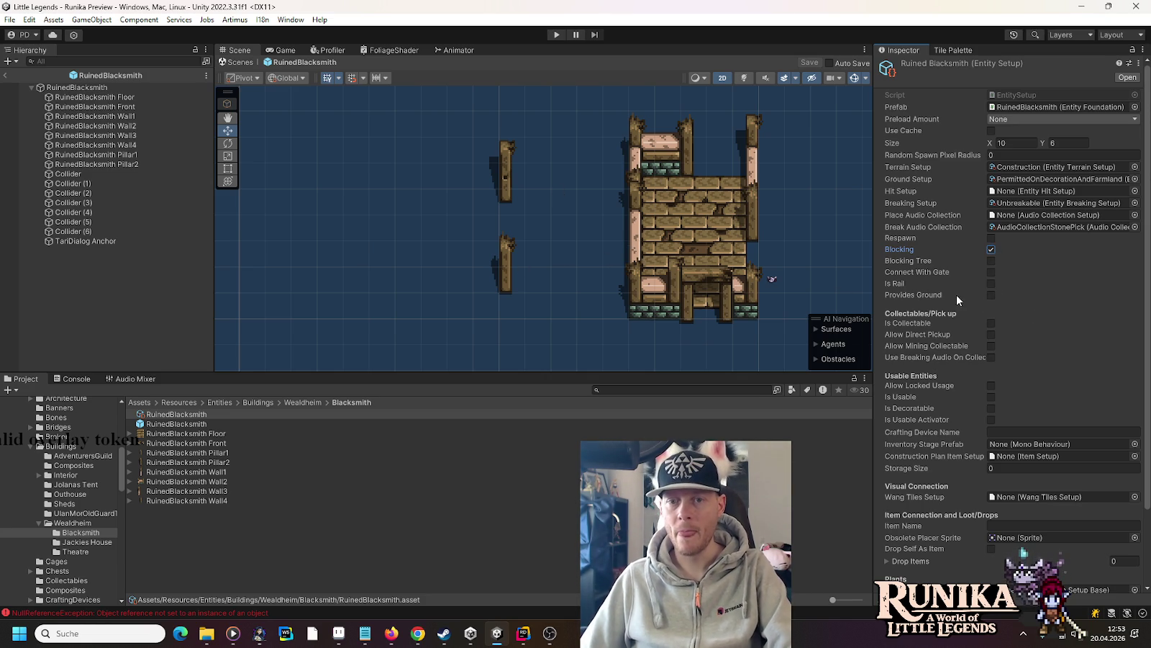
- Enable Is Usable and set ComponentConstructionBook from UserInterface/Components/Architecture as Inventory Stage Prefab
{"action": "left_click", "coordinate": [990, 397]}
{"action": "left_click", "coordinate": [990, 397]}
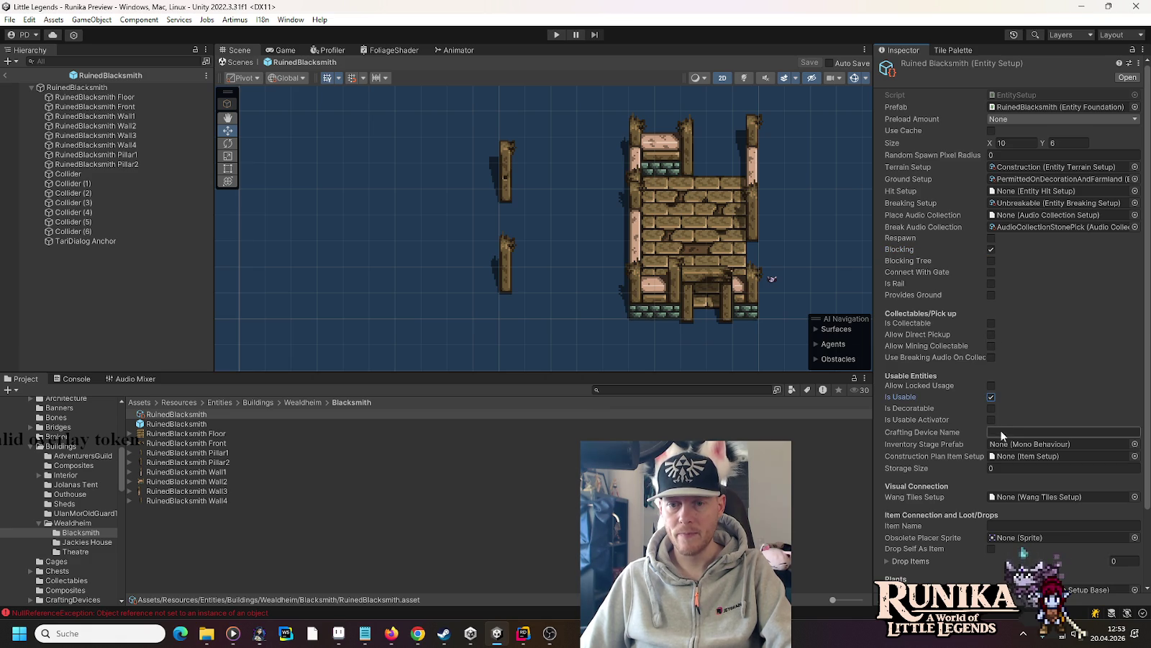
{"action": "scroll", "coordinate": [65, 495], "scroll_direction": "down", "scroll_amount": 15}
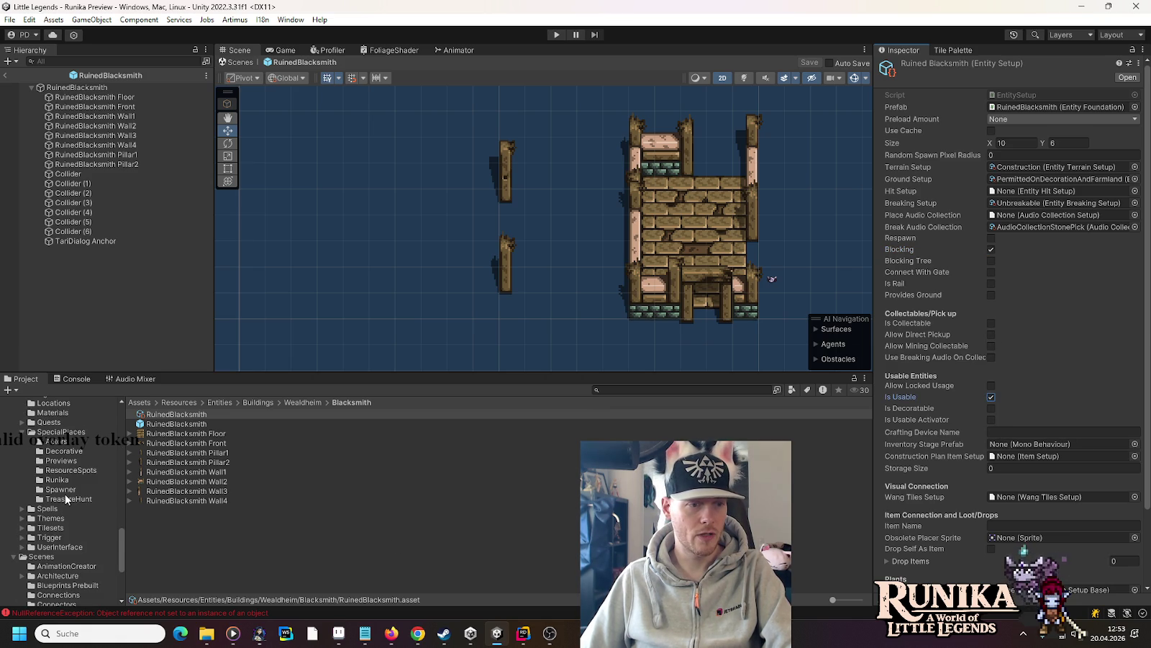
{"action": "left_click", "coordinate": [21, 547]}
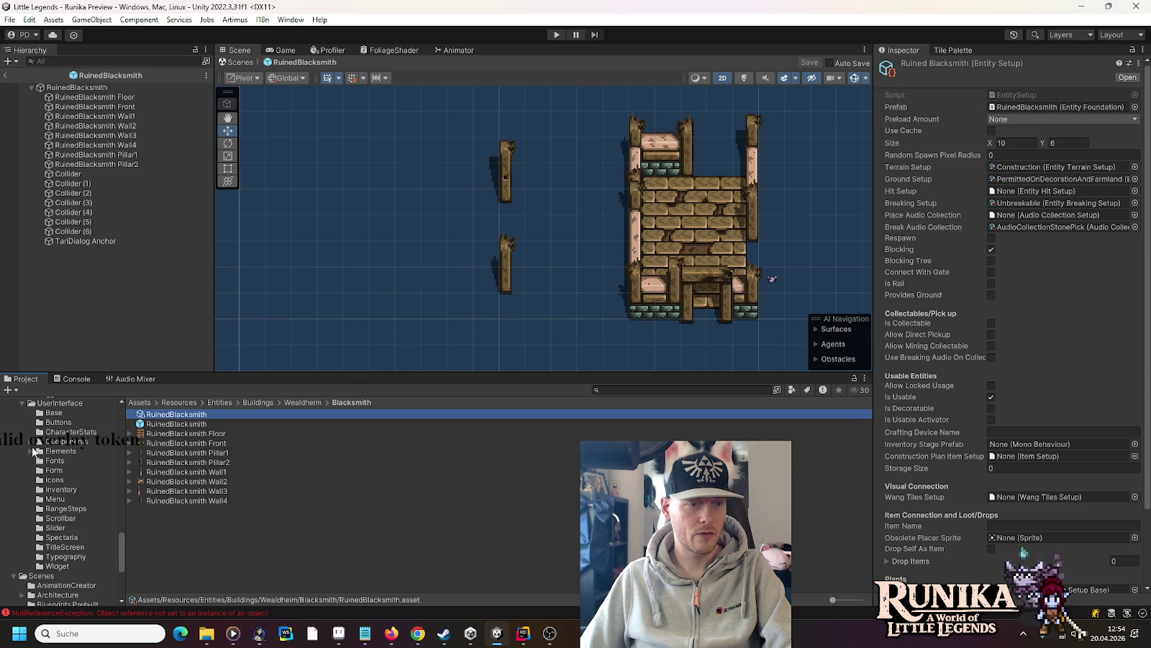
{"action": "left_click", "coordinate": [31, 442]}
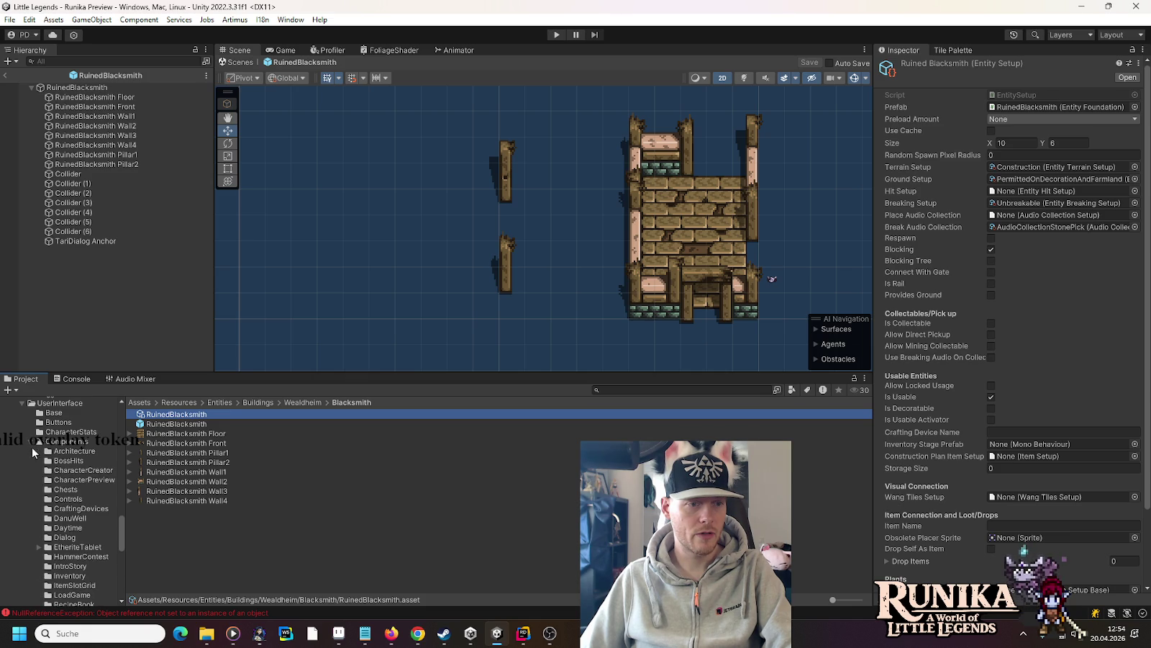
{"action": "left_click", "coordinate": [68, 452]}
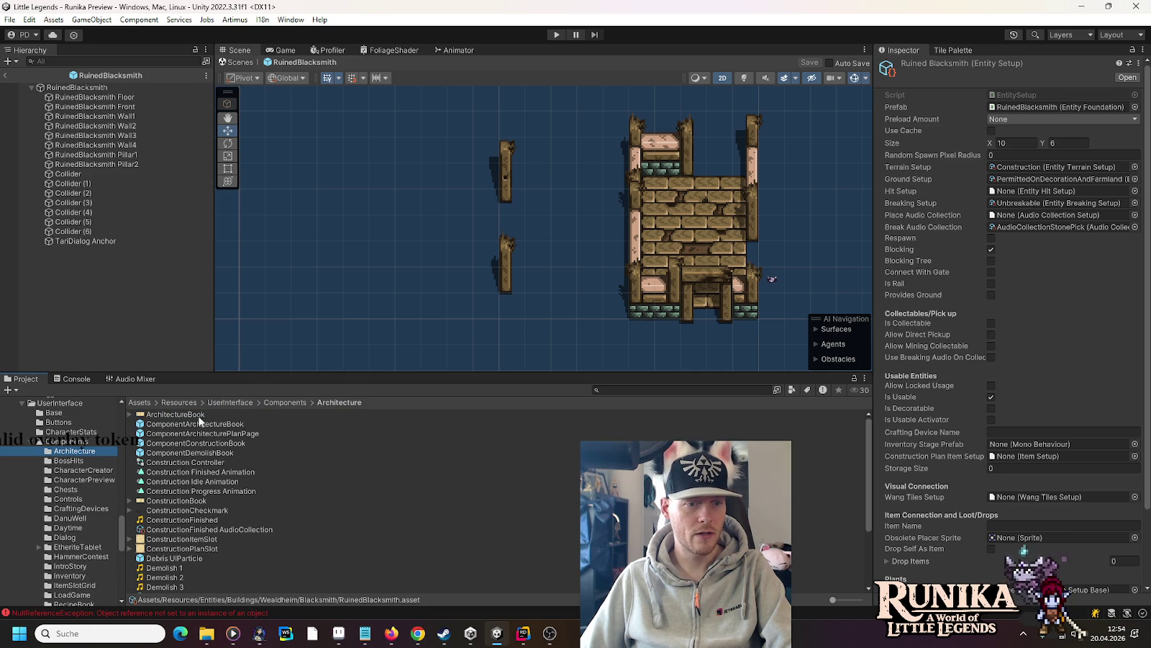
{"action": "mouse_move", "coordinate": [196, 447]}
{"action": "left_mouse_down"}
{"action": "mouse_move", "coordinate": [1008, 432]}
{"action": "mouse_move", "coordinate": [1006, 447]}
{"action": "left_mouse_up"}
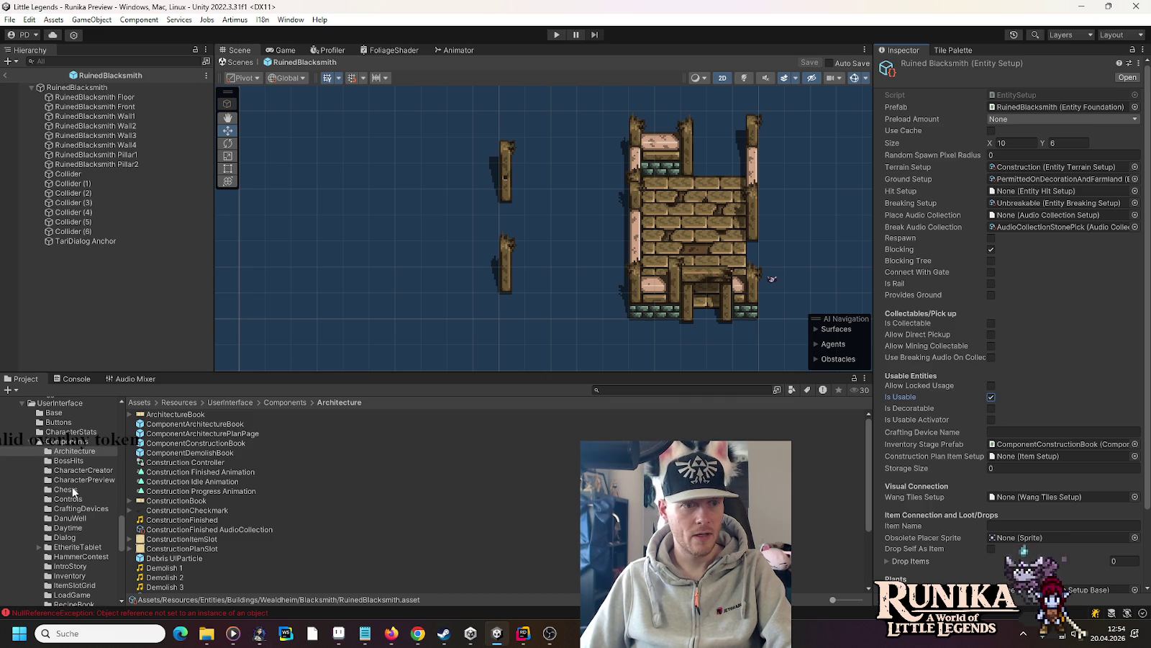
- Return to the Blacksmith asset folder and bring up its asset context menu
{"action": "scroll", "coordinate": [72, 491], "scroll_direction": "up", "scroll_amount": 10}
{"action": "scroll", "coordinate": [72, 487], "scroll_direction": "up", "scroll_amount": 8}
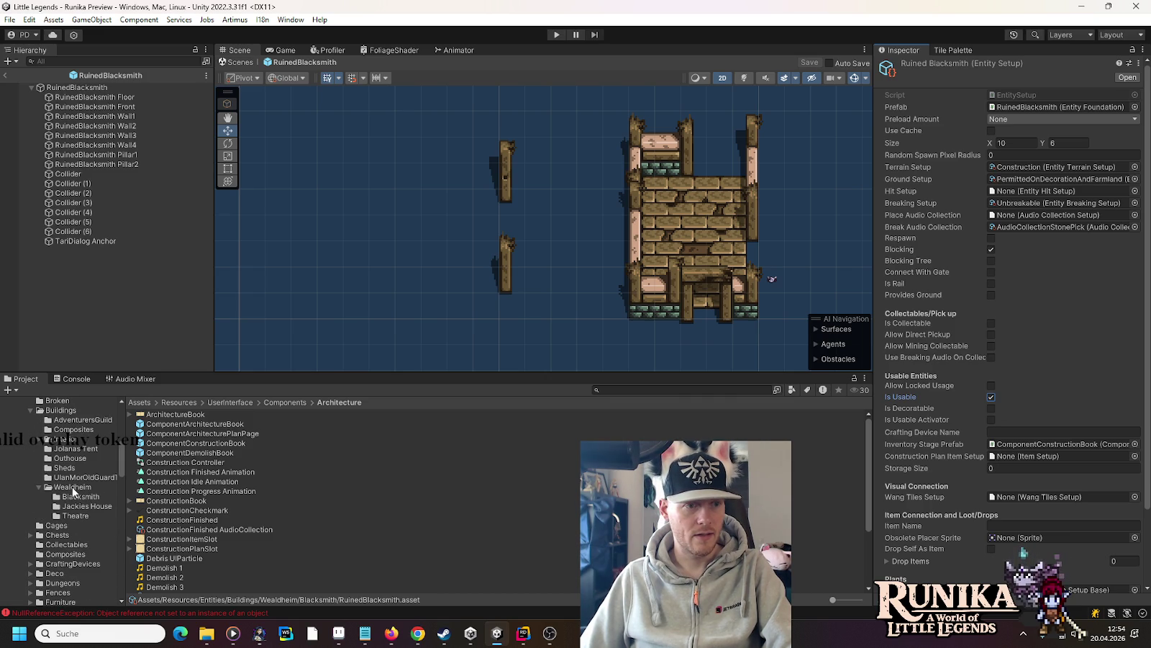
{"action": "left_click", "coordinate": [85, 496]}
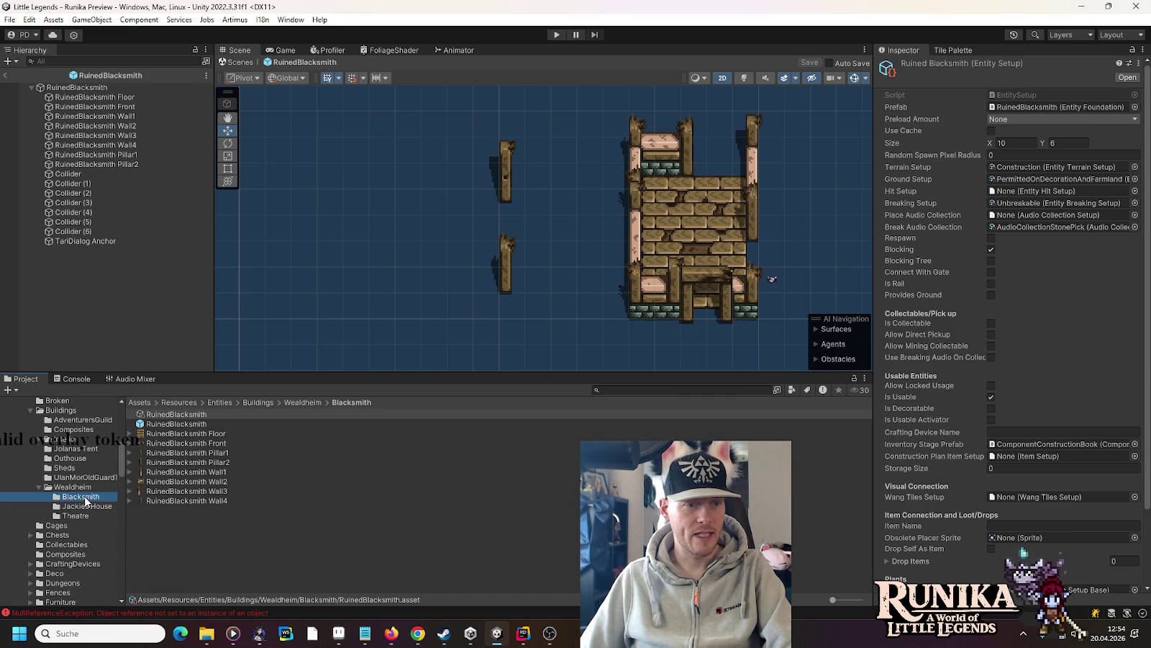
{"action": "right_click", "coordinate": [205, 531]}
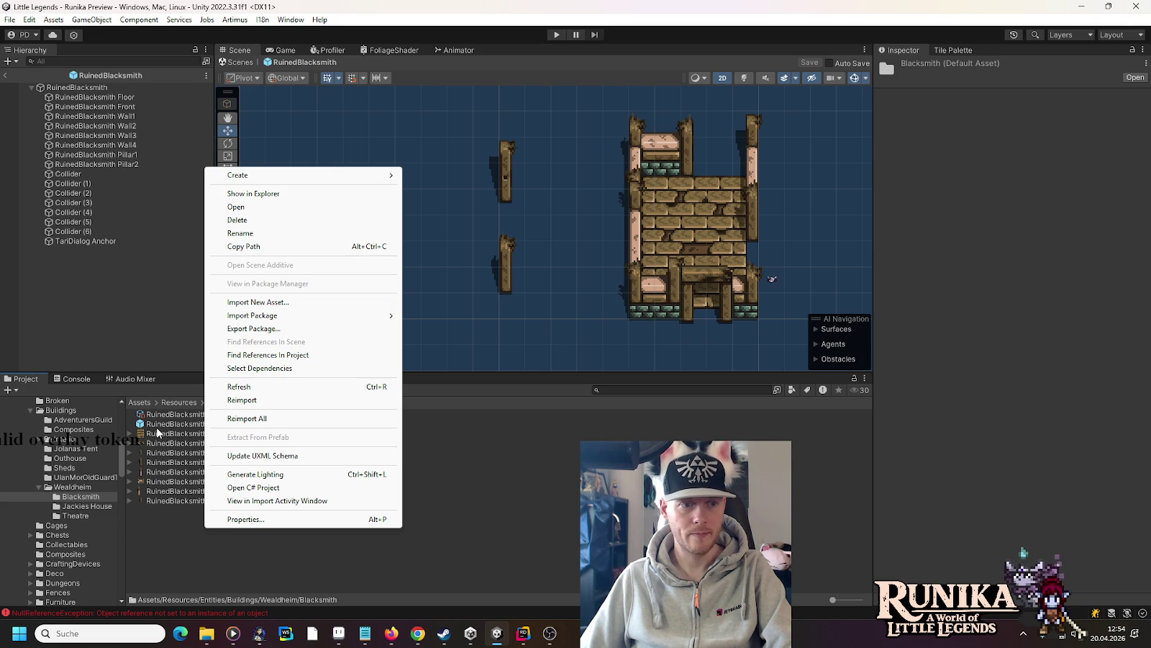
- Create a Little Legends Item Setup asset in the Blacksmith folder named HiddenRuinedBlacksmithPlan
{"action": "mouse_move", "coordinate": [243, 177]}
{"action": "mouse_move", "coordinate": [461, 28]}
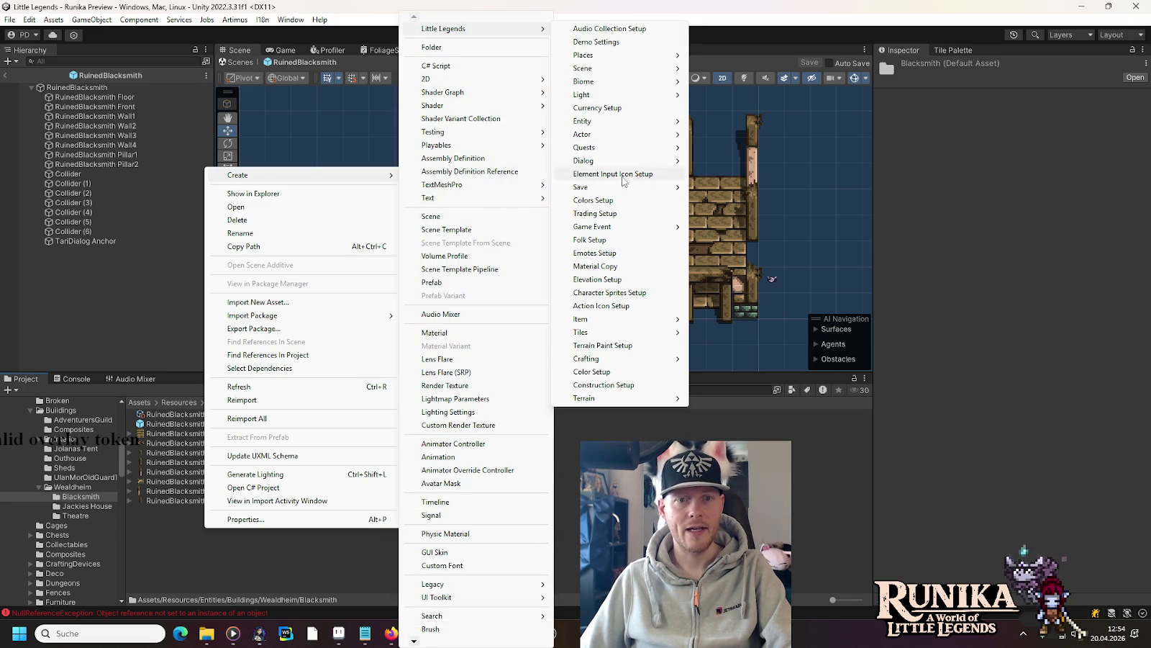
{"action": "mouse_move", "coordinate": [648, 319]}
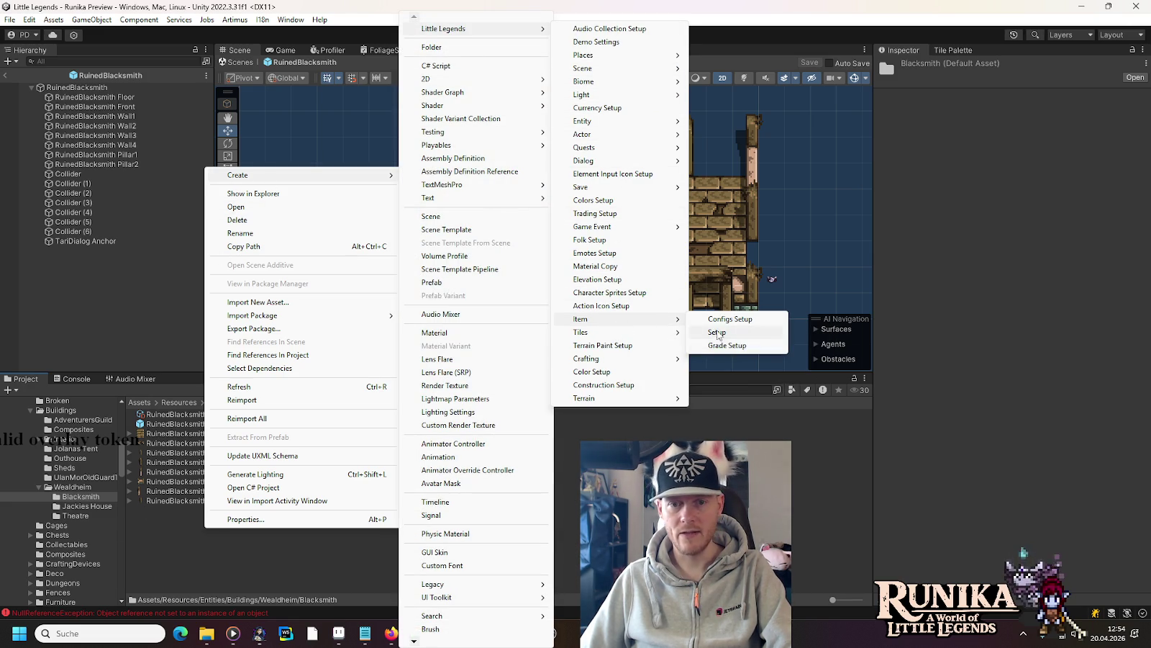
{"action": "left_click", "coordinate": [726, 335]}
{"action": "type", "text": "HiddenRuinedBlacksmithPlan"}
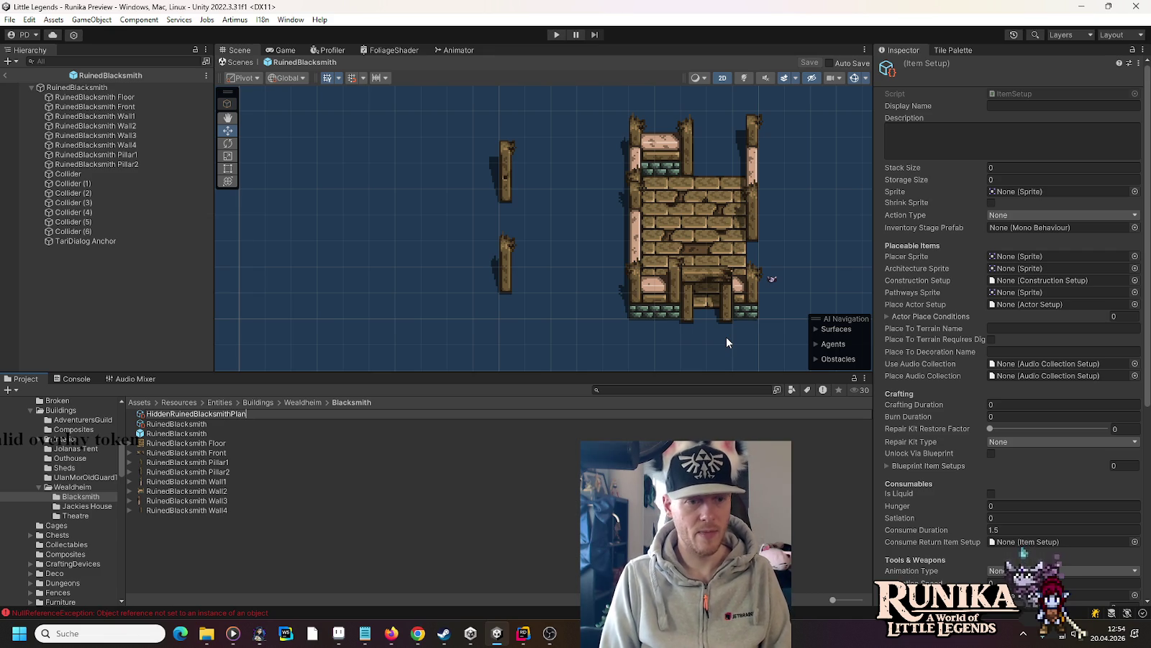
{"action": "key", "text": "Return"}
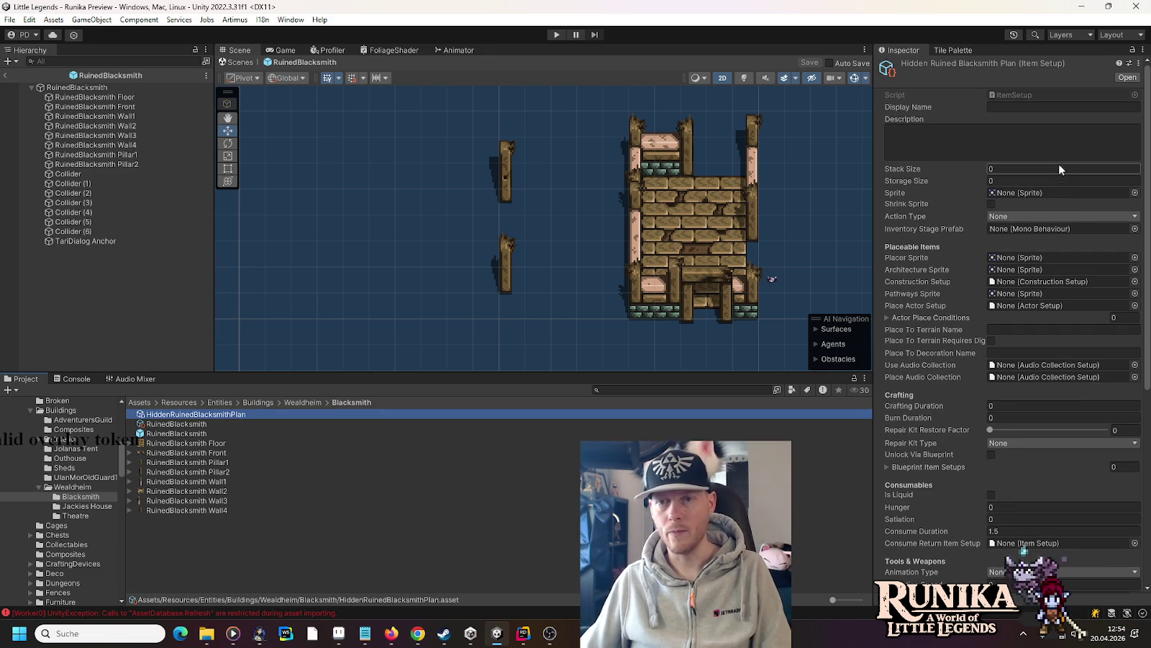
- Give HiddenRuinedBlacksmithPlan stack size 99, the ConstructionPlan sprite and action type Place
{"action": "left_click", "coordinate": [1015, 171]}
{"action": "type", "text": "99"}
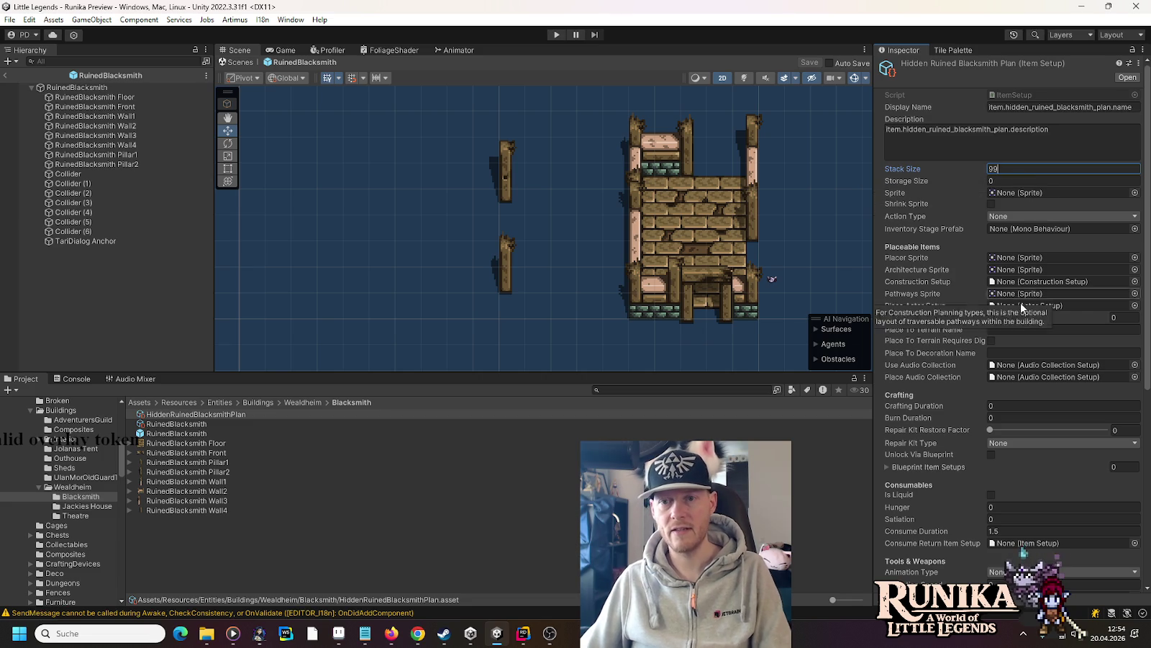
{"action": "key", "text": "Return"}
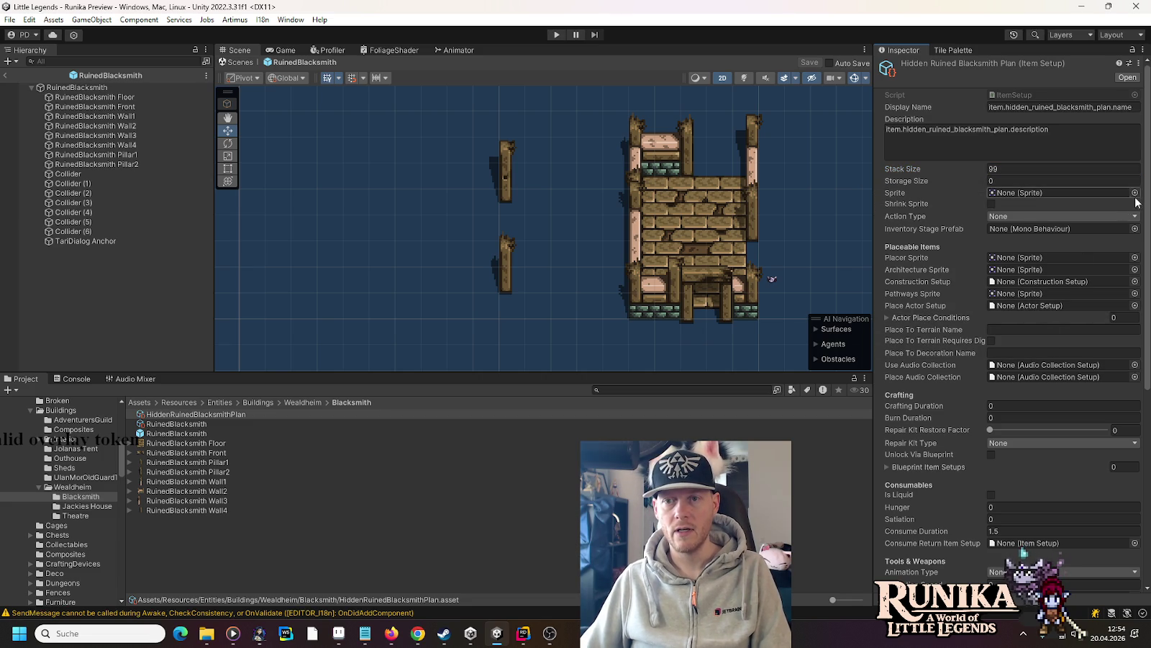
{"action": "scroll", "coordinate": [71, 419], "scroll_direction": "up", "scroll_amount": 5}
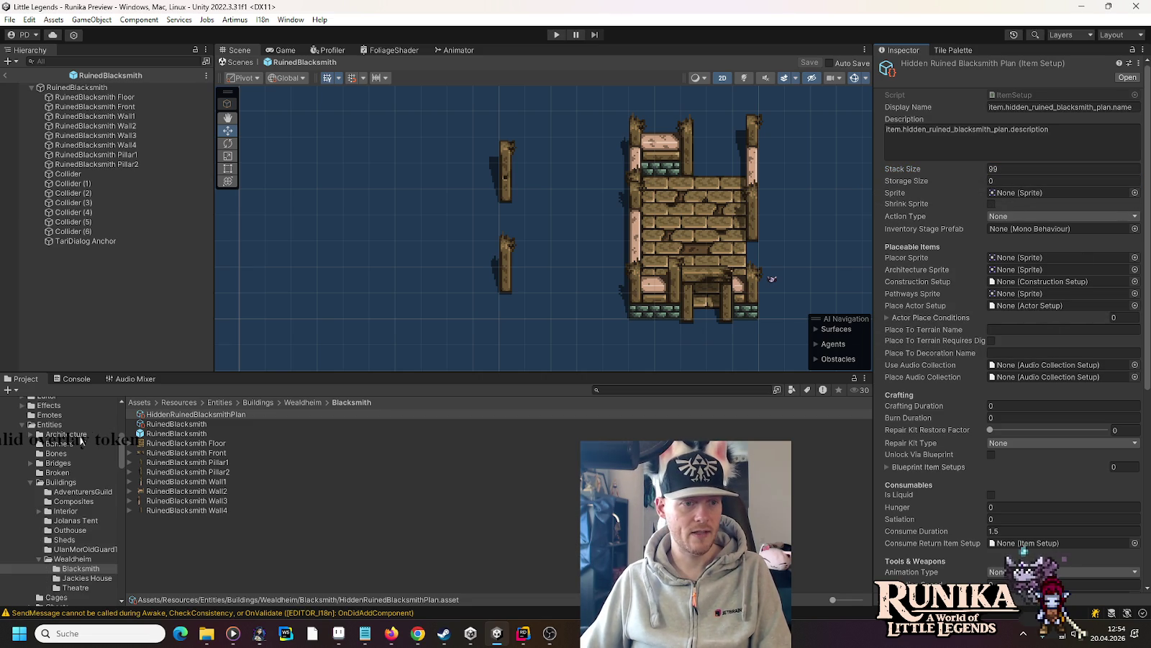
{"action": "left_click", "coordinate": [72, 435]}
{"action": "left_click_drag", "start_coordinate": [167, 493], "coordinate": [1042, 191]}
{"action": "left_click", "coordinate": [1016, 216]}
{"action": "left_click", "coordinate": [1017, 243]}
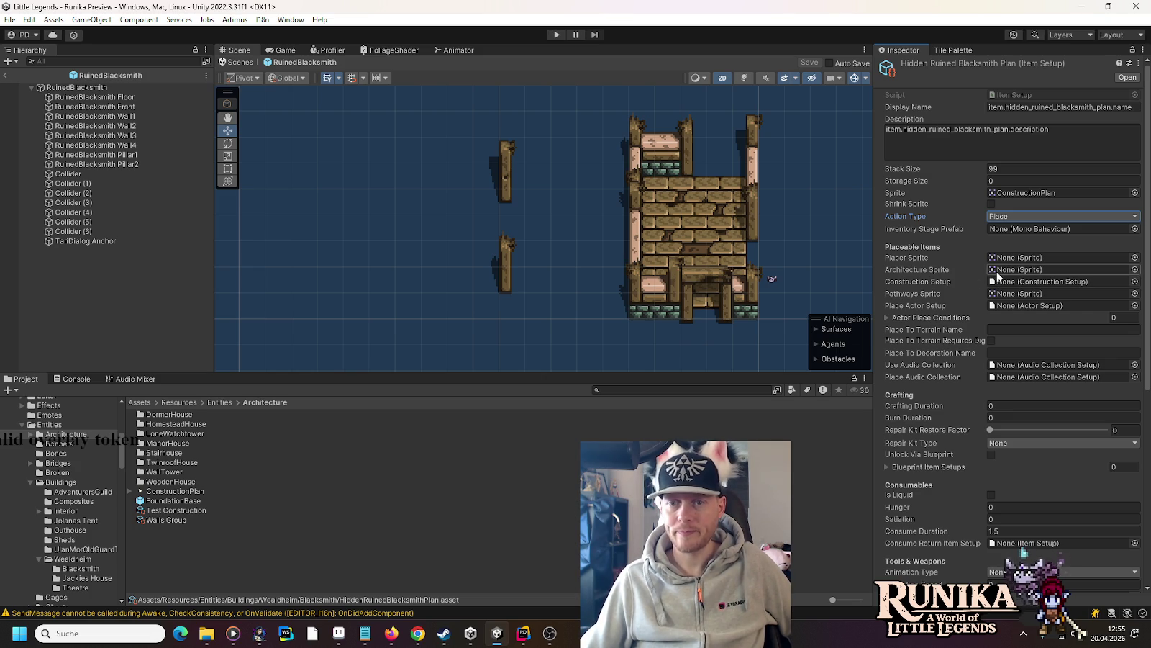
- Assign HiddenRuinedBlacksmithPlan to the ItemConfigs master collection
{"action": "mouse_move", "coordinate": [976, 274]}
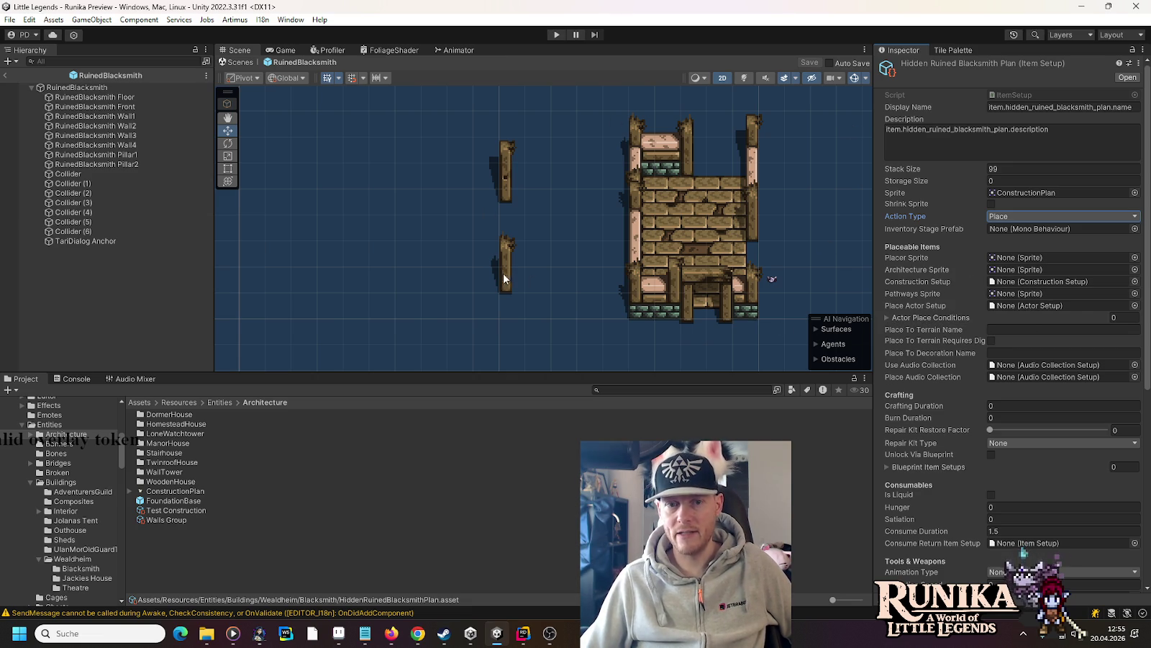
{"action": "mouse_move", "coordinate": [1027, 297]}
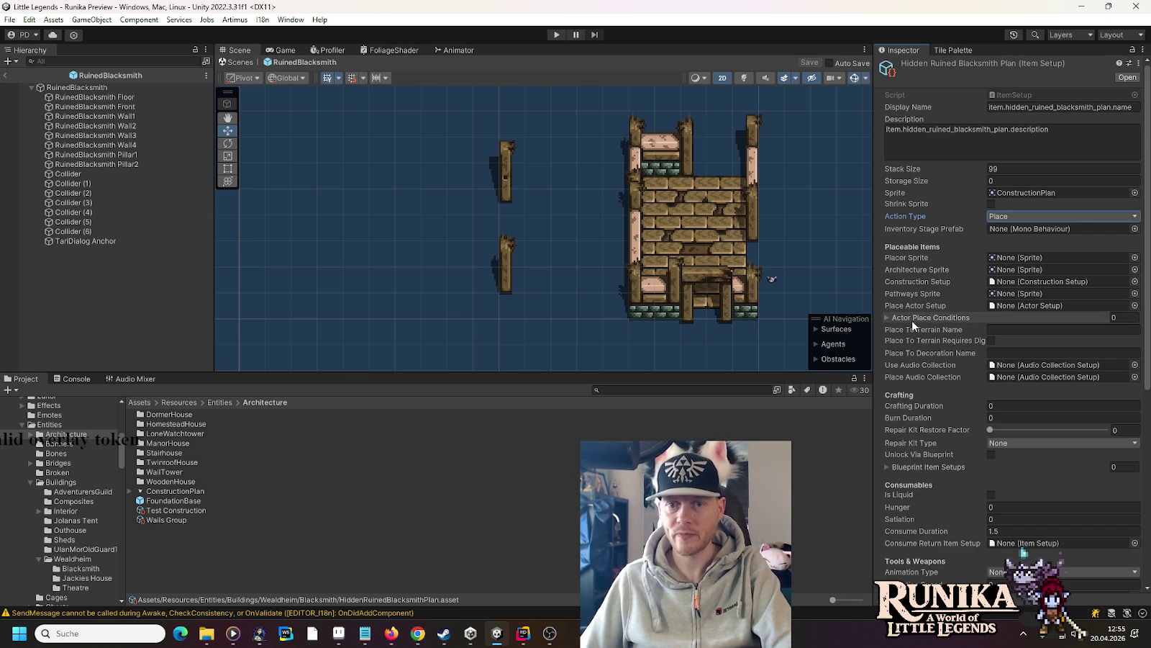
{"action": "mouse_move", "coordinate": [929, 308]}
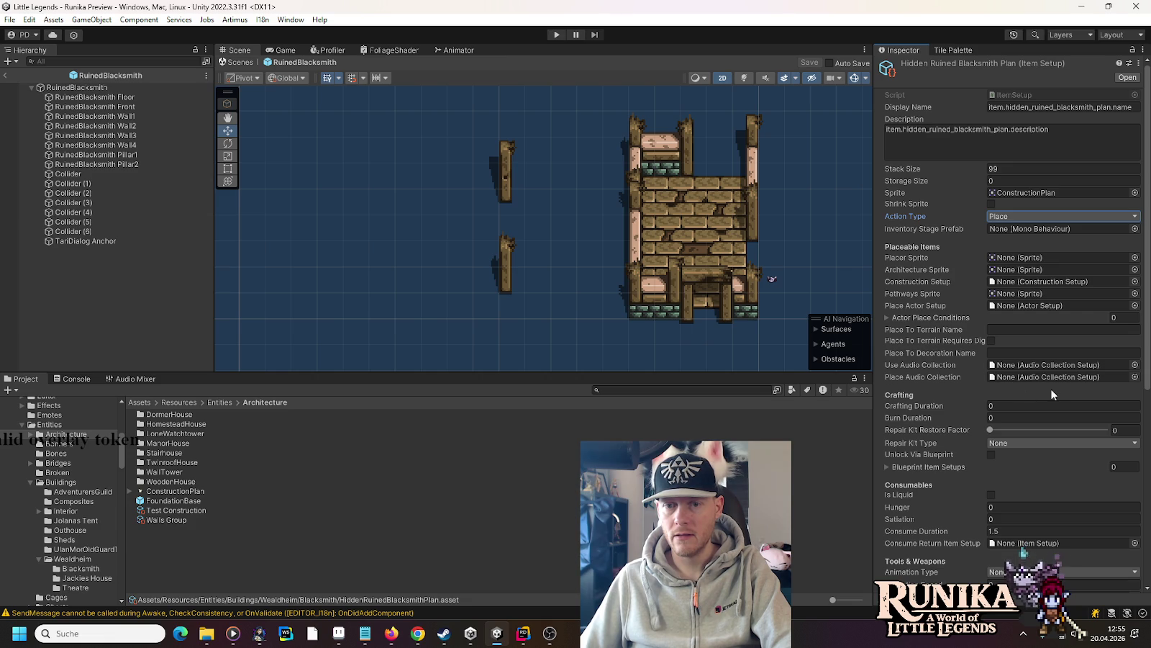
{"action": "scroll", "coordinate": [926, 385], "scroll_direction": "down", "scroll_amount": 1}
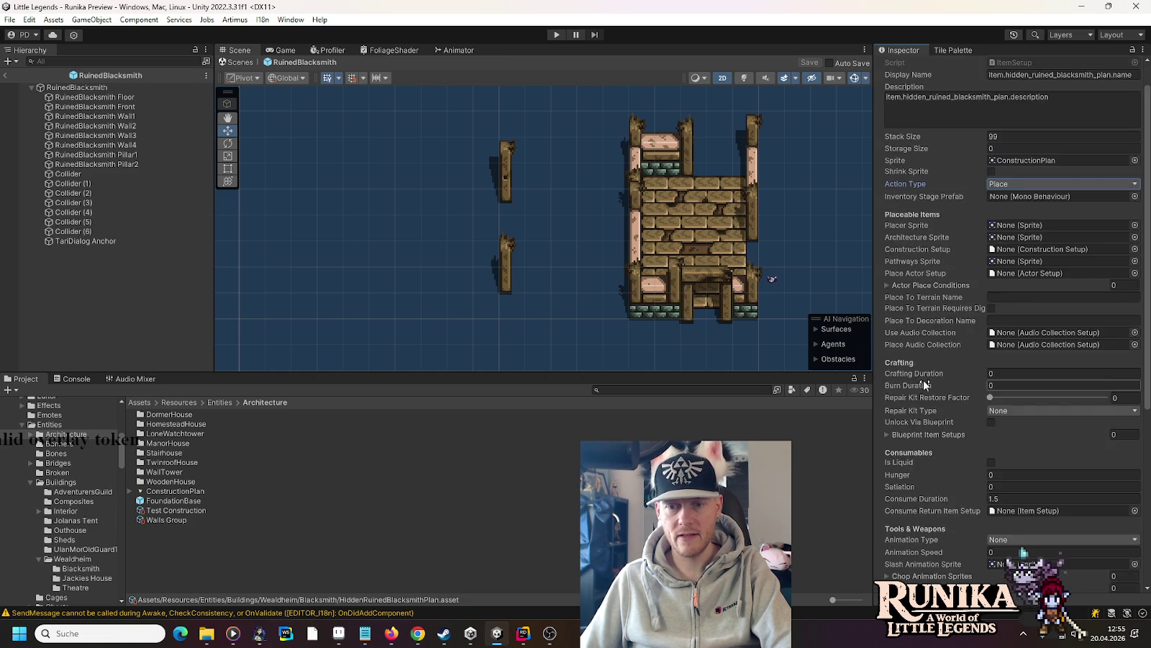
{"action": "scroll", "coordinate": [924, 384], "scroll_direction": "down", "scroll_amount": 8}
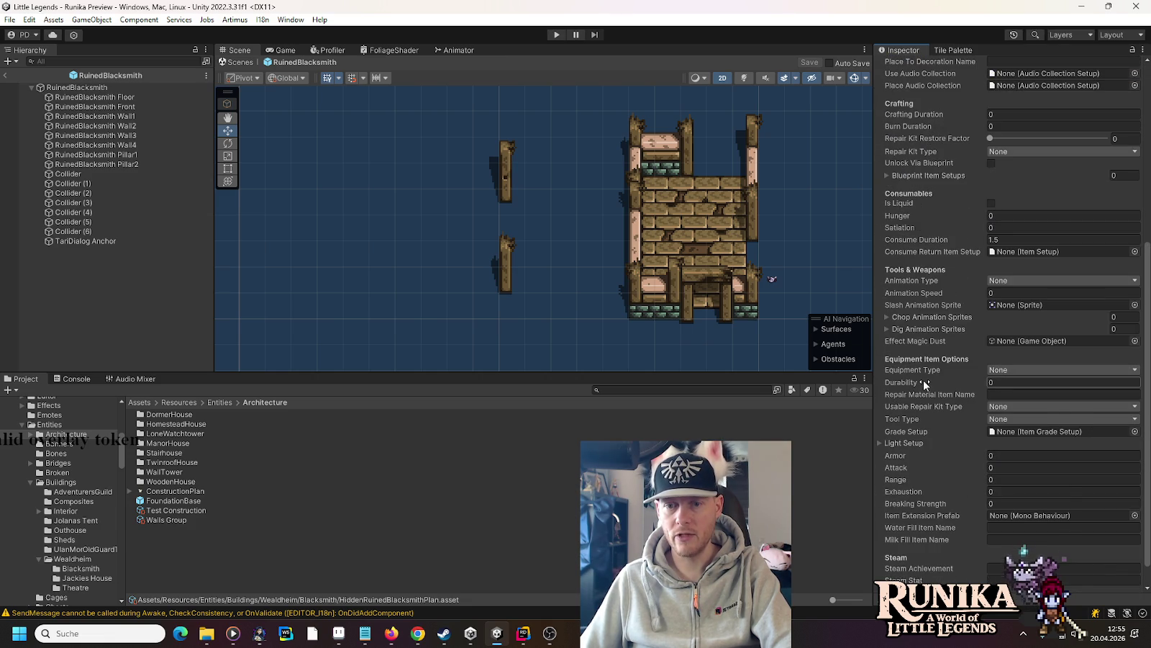
{"action": "scroll", "coordinate": [924, 384], "scroll_direction": "down", "scroll_amount": 1}
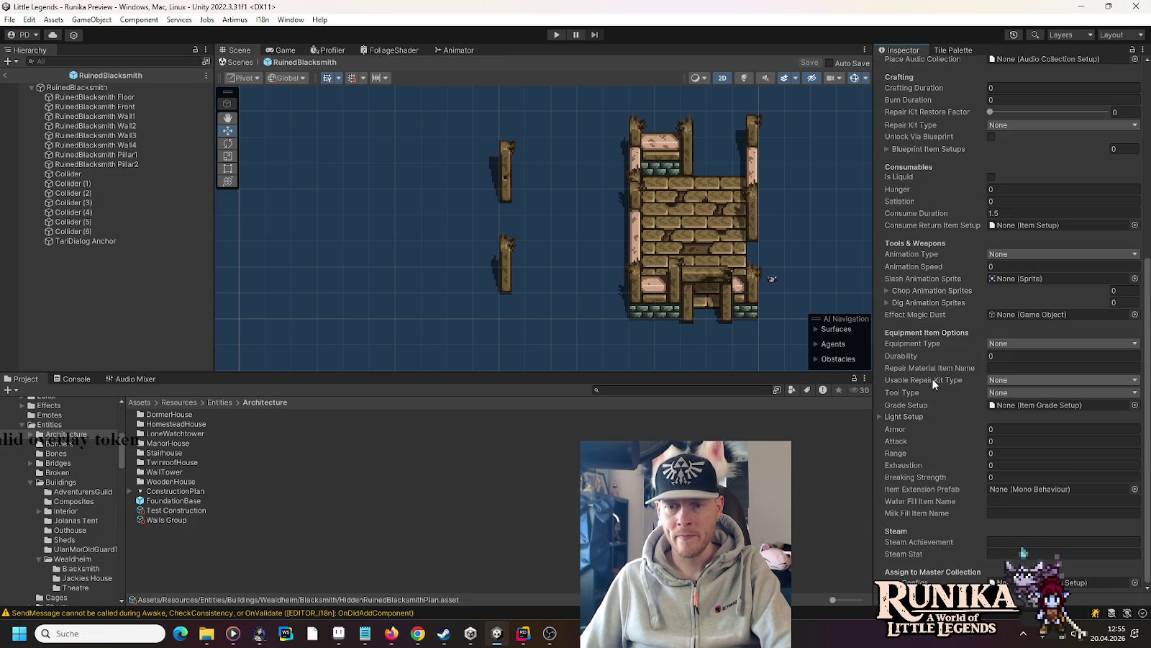
{"action": "left_click", "coordinate": [1135, 582]}
{"action": "double_click", "coordinate": [549, 283]}
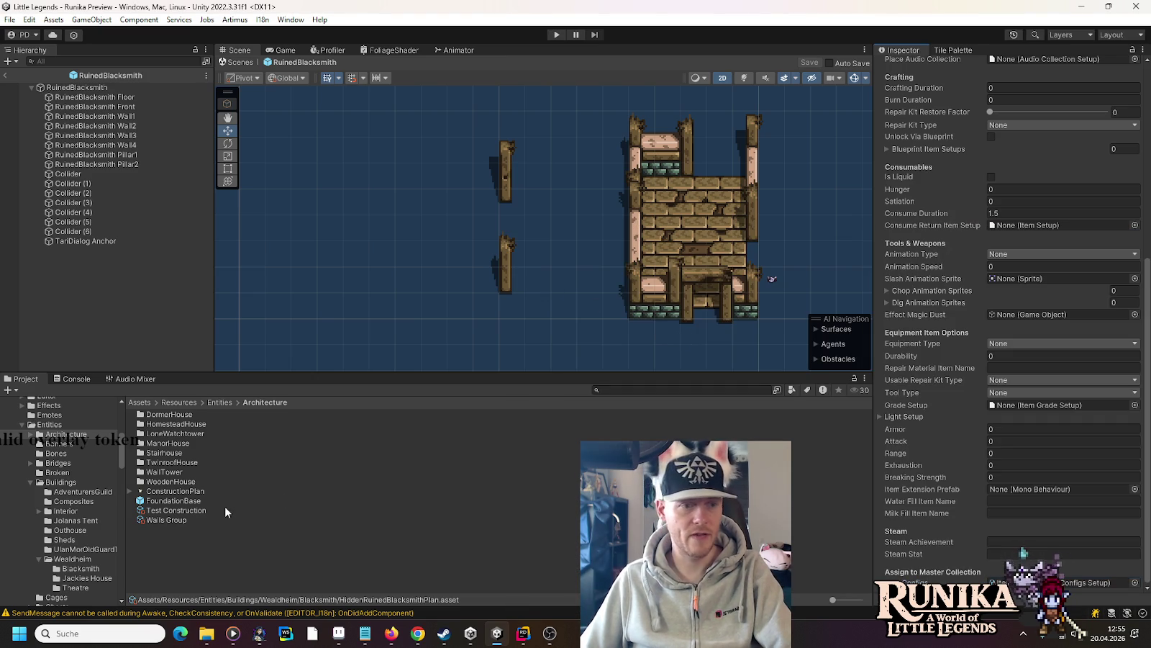
- Create a Construction Setup asset named RuinedBlacksmith Construction in the Architecture folder
{"action": "right_click", "coordinate": [189, 540]}
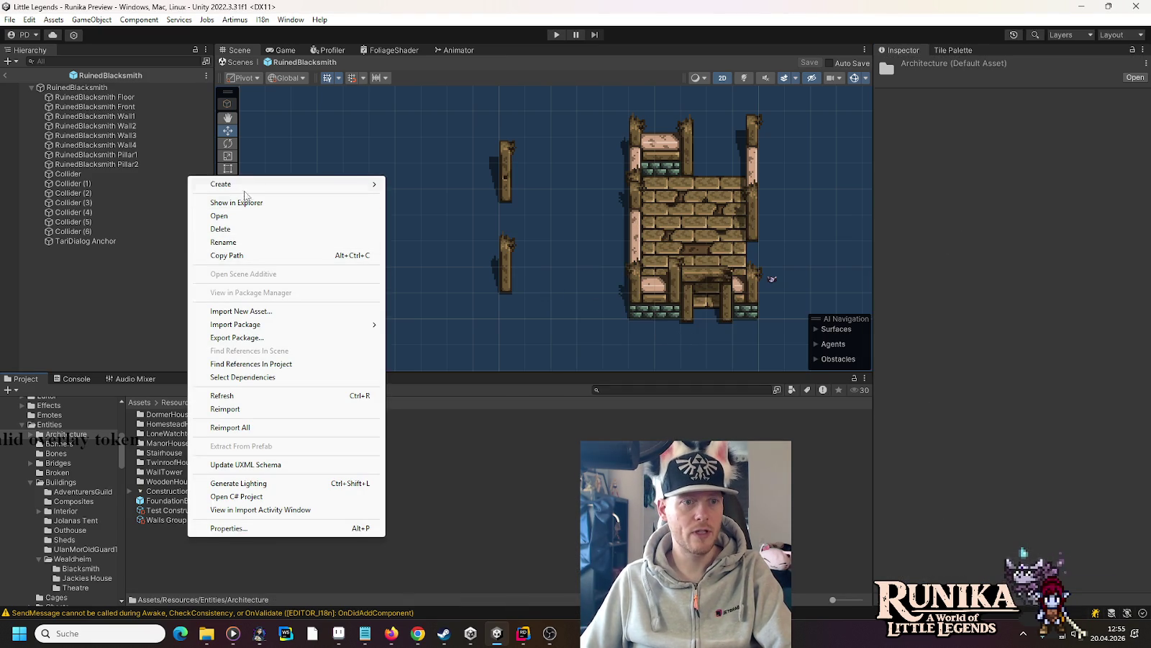
{"action": "mouse_move", "coordinate": [250, 185]}
{"action": "mouse_move", "coordinate": [429, 28]}
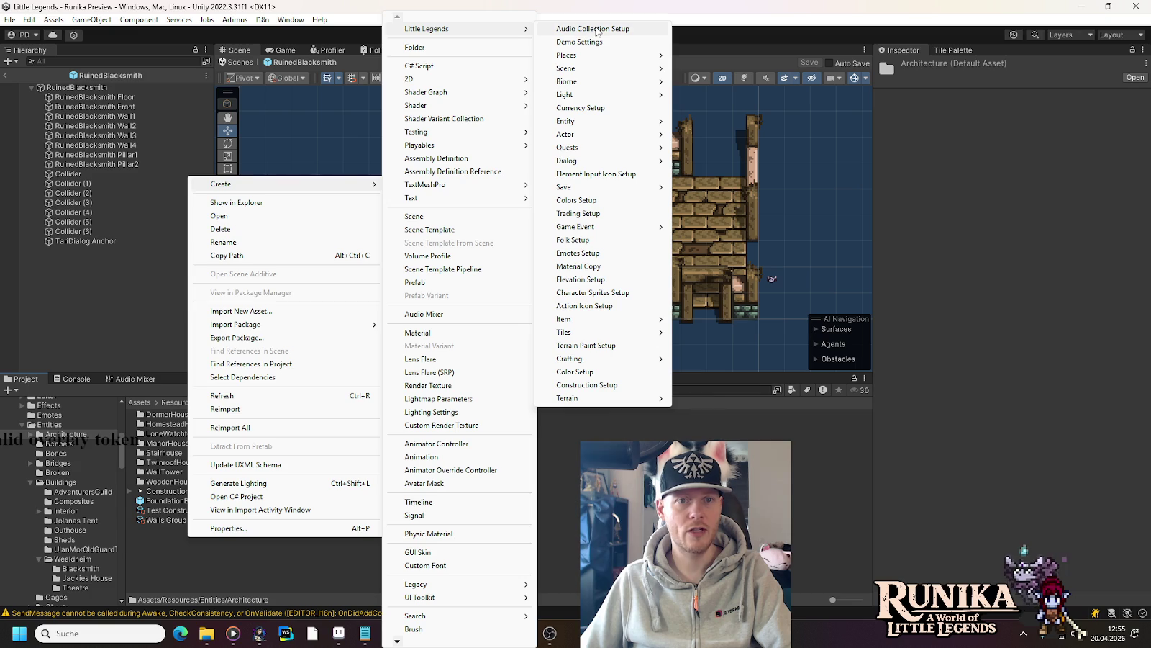
{"action": "mouse_move", "coordinate": [630, 150]}
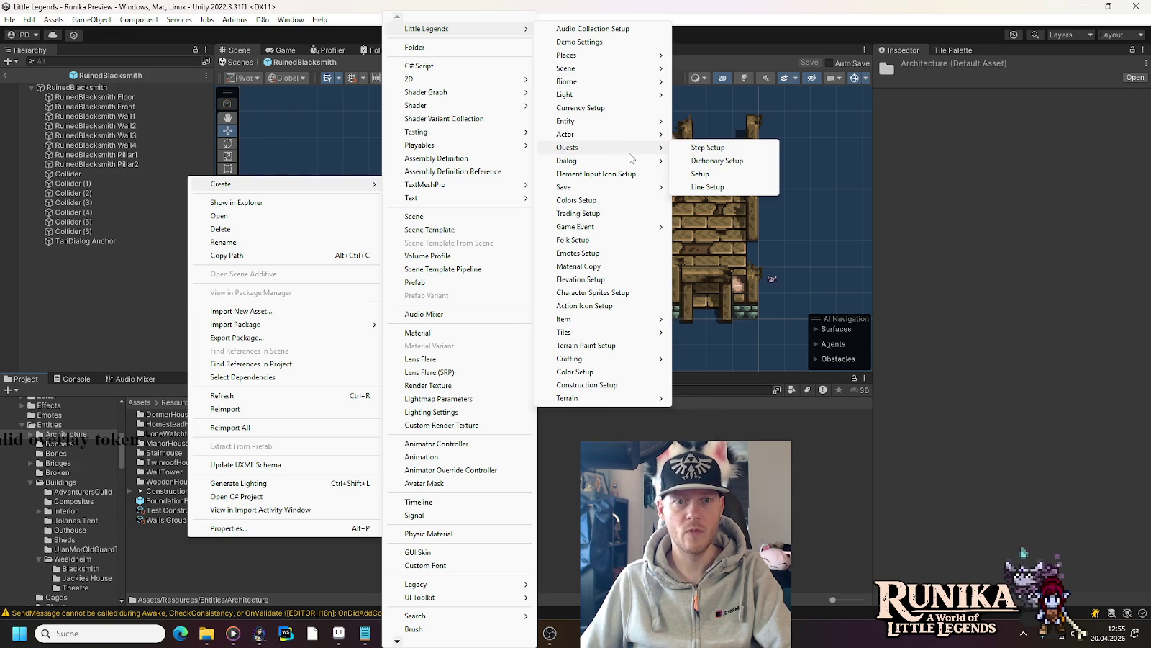
{"action": "left_click", "coordinate": [603, 383]}
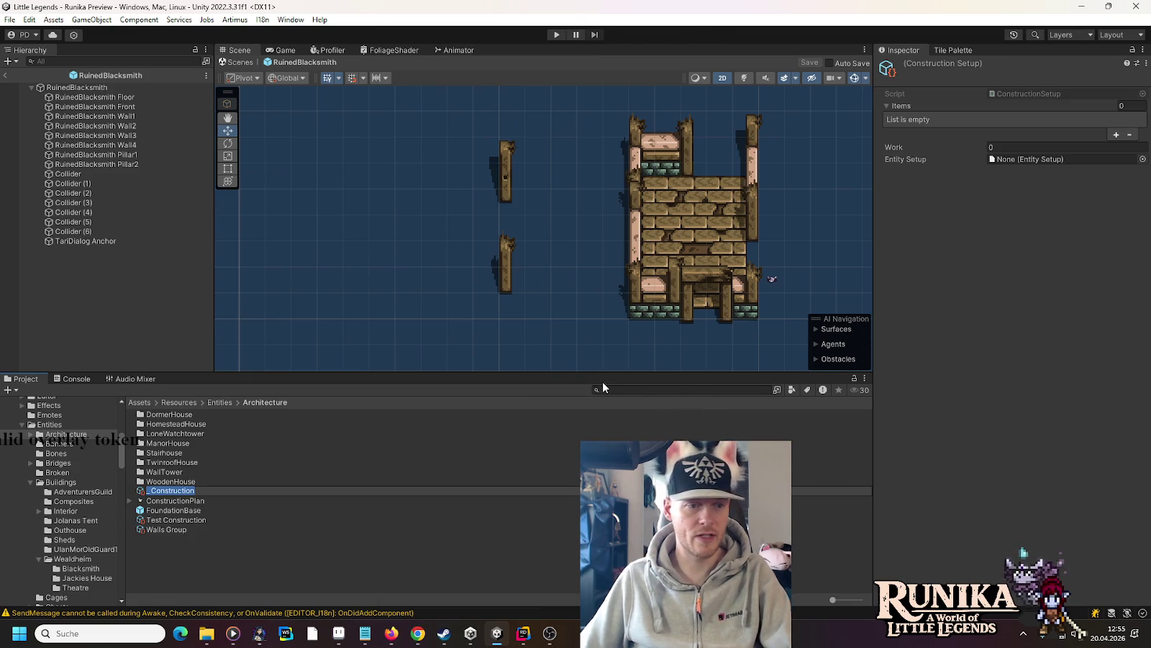
{"action": "key", "text": "Home"}
{"action": "key", "text": "Delete"}
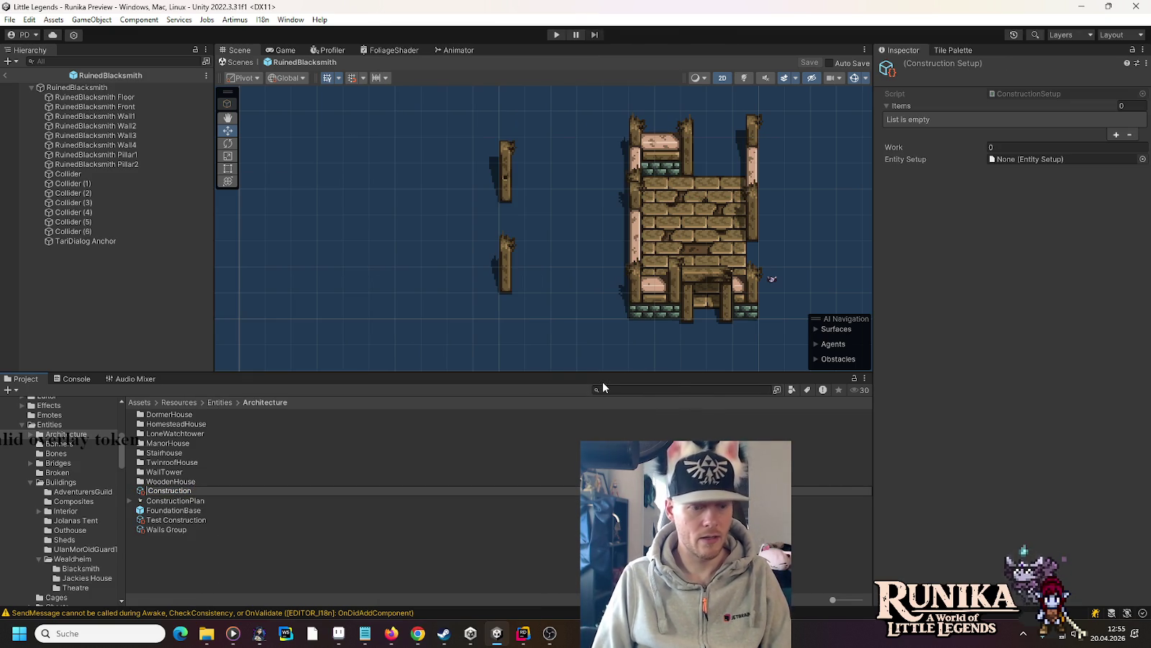
{"action": "type", "text": "Ruined "}
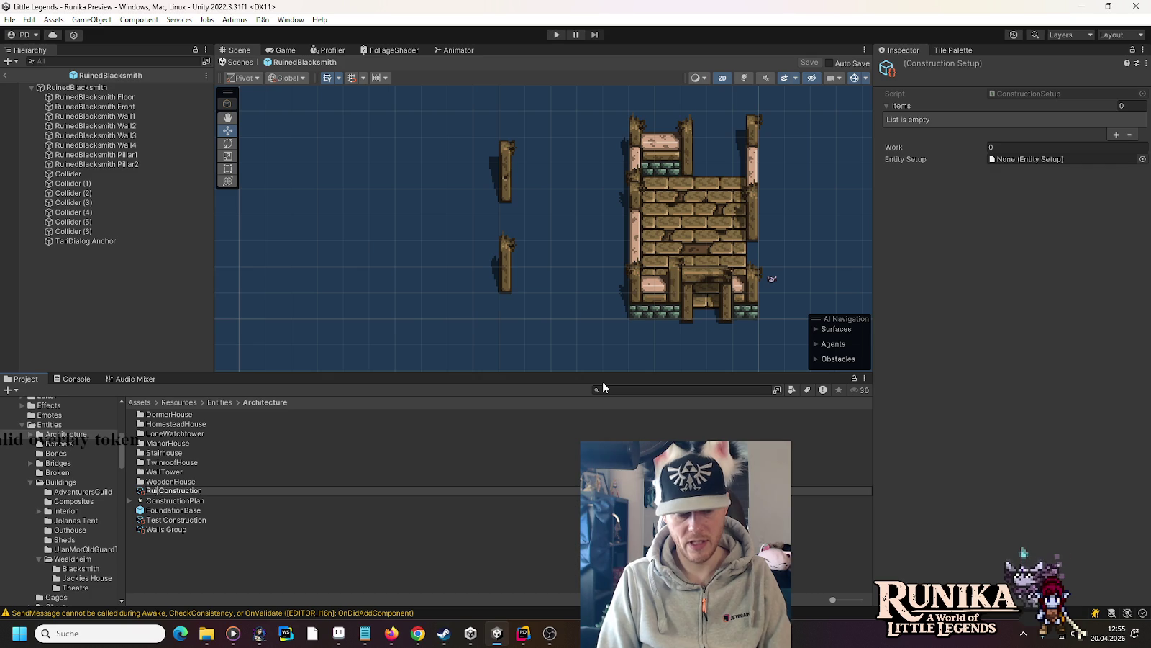
{"action": "type", "text": "Blacksmith"}
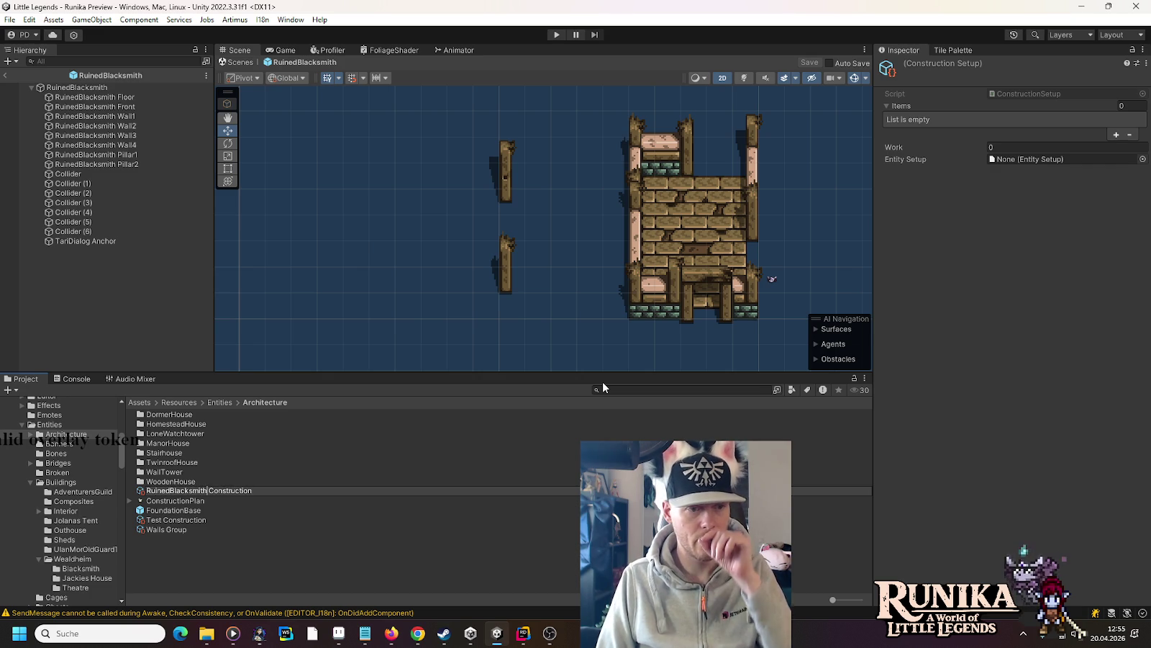
{"action": "key", "text": "Return"}
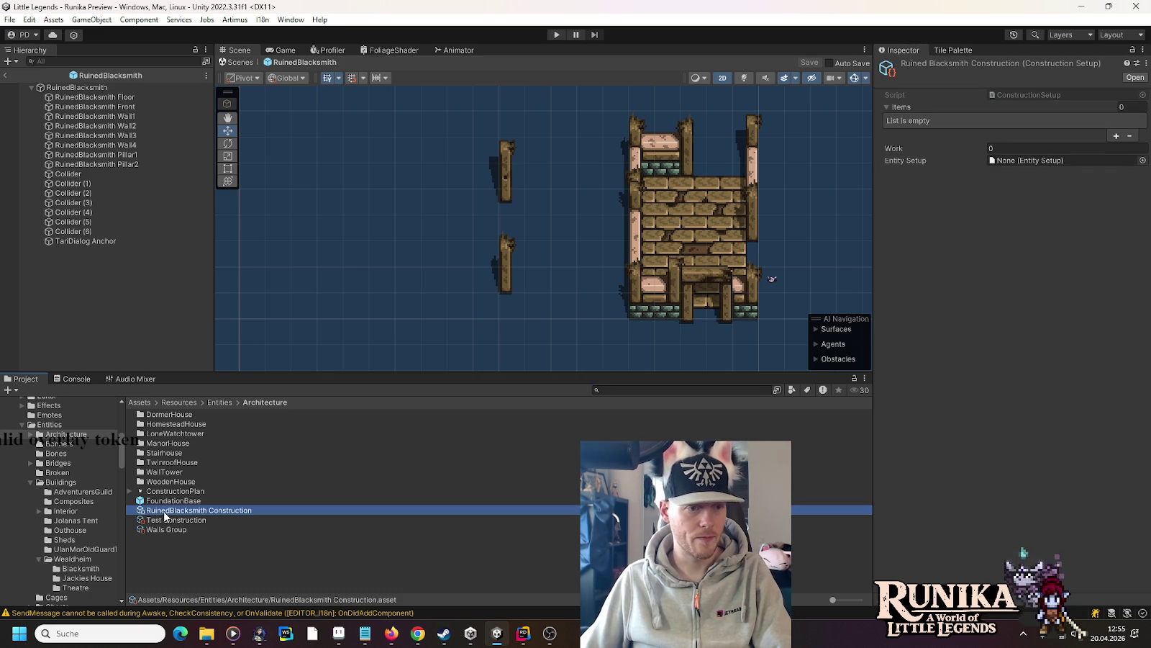
- Move RuinedBlacksmith Construction into the Wealdheim Blacksmith folder
{"action": "mouse_move", "coordinate": [146, 520]}
{"action": "left_mouse_down"}
{"action": "mouse_move", "coordinate": [72, 560]}
{"action": "mouse_move", "coordinate": [95, 569]}
{"action": "left_mouse_up"}
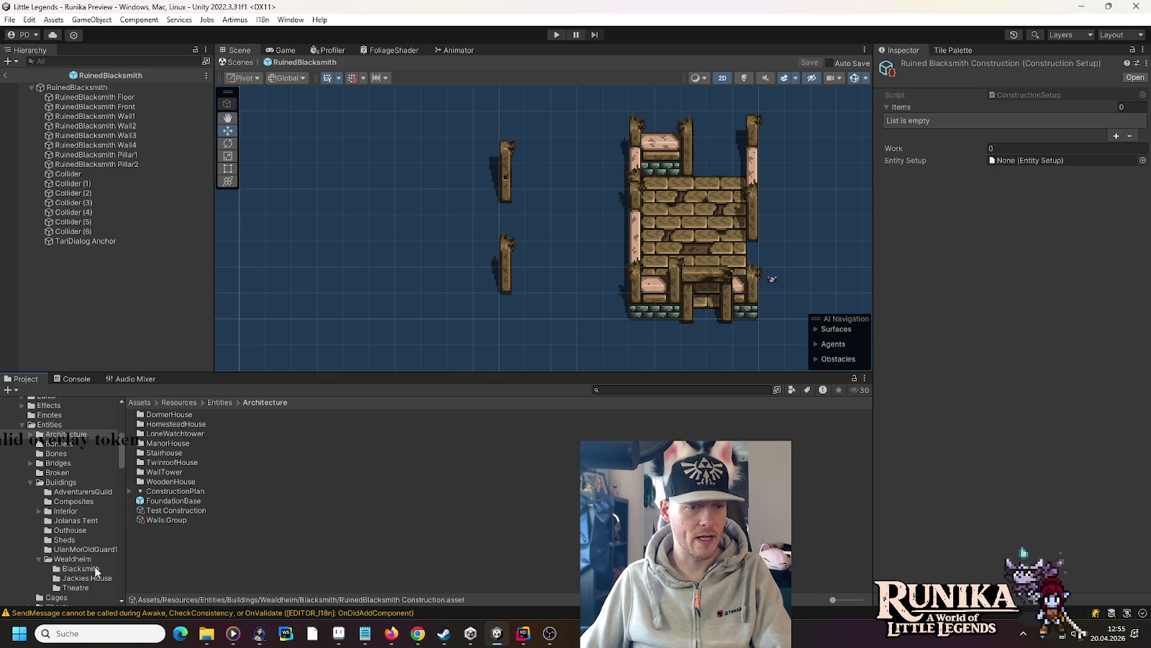
{"action": "left_click", "coordinate": [95, 569]}
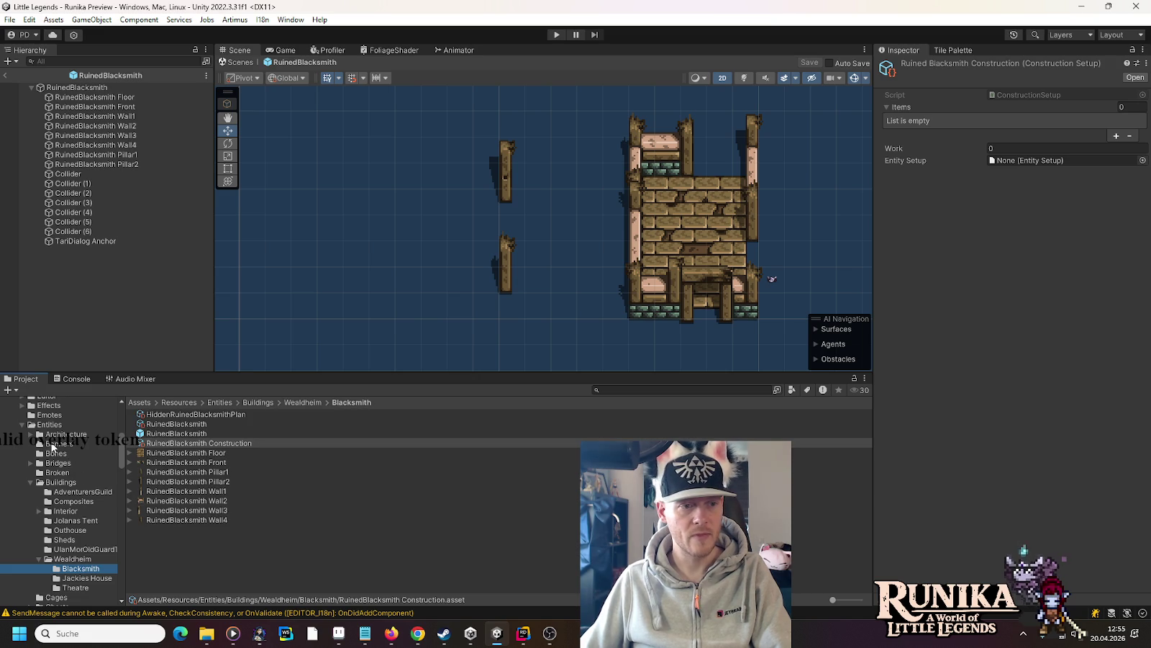
{"action": "left_click", "coordinate": [32, 436]}
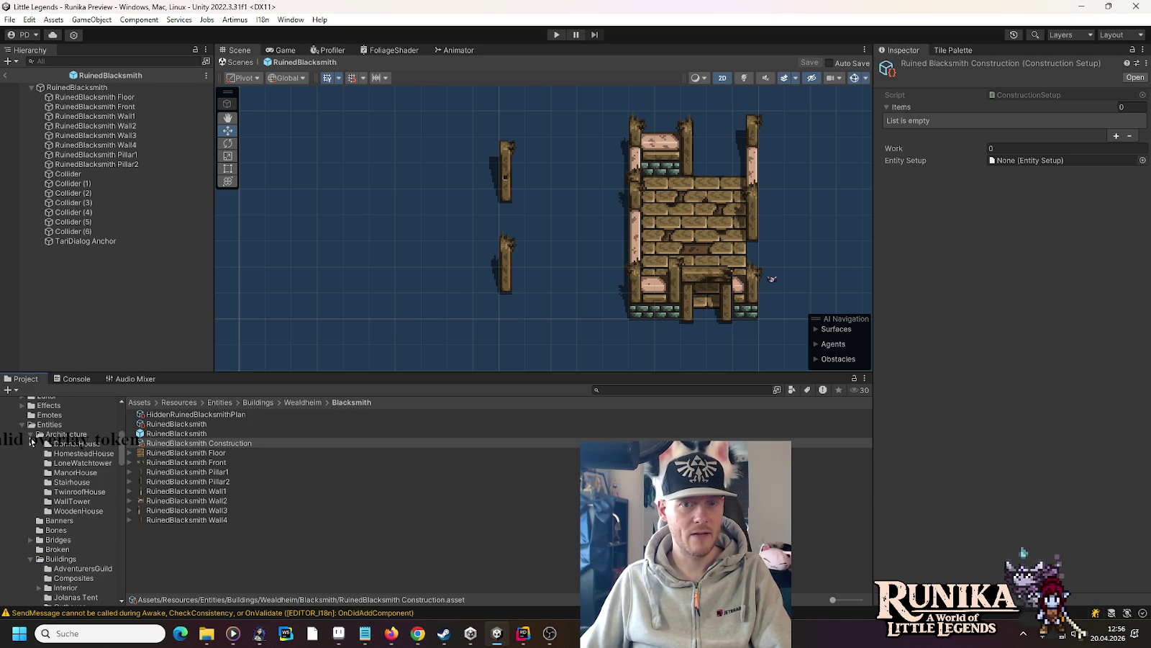
- Look through the DormerHouse, HomesteadHouse and Stairhouse prefabs, then bring up the blacksmith sprite sheet in Aseprite
{"action": "left_click", "coordinate": [70, 445]}
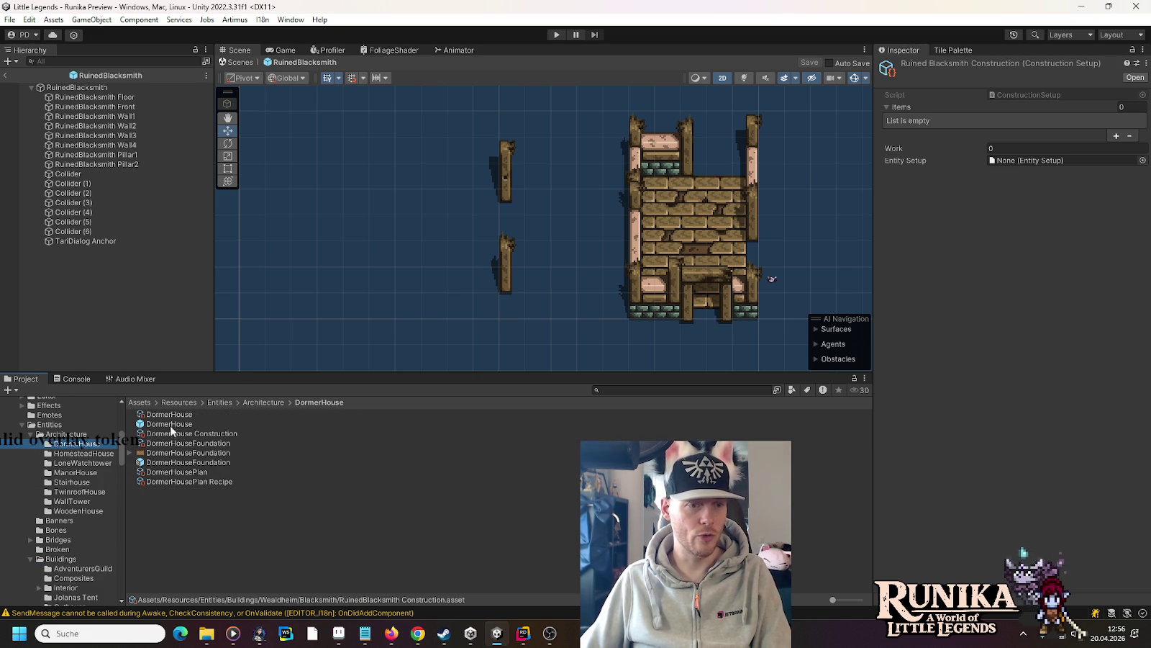
{"action": "double_click", "coordinate": [171, 426]}
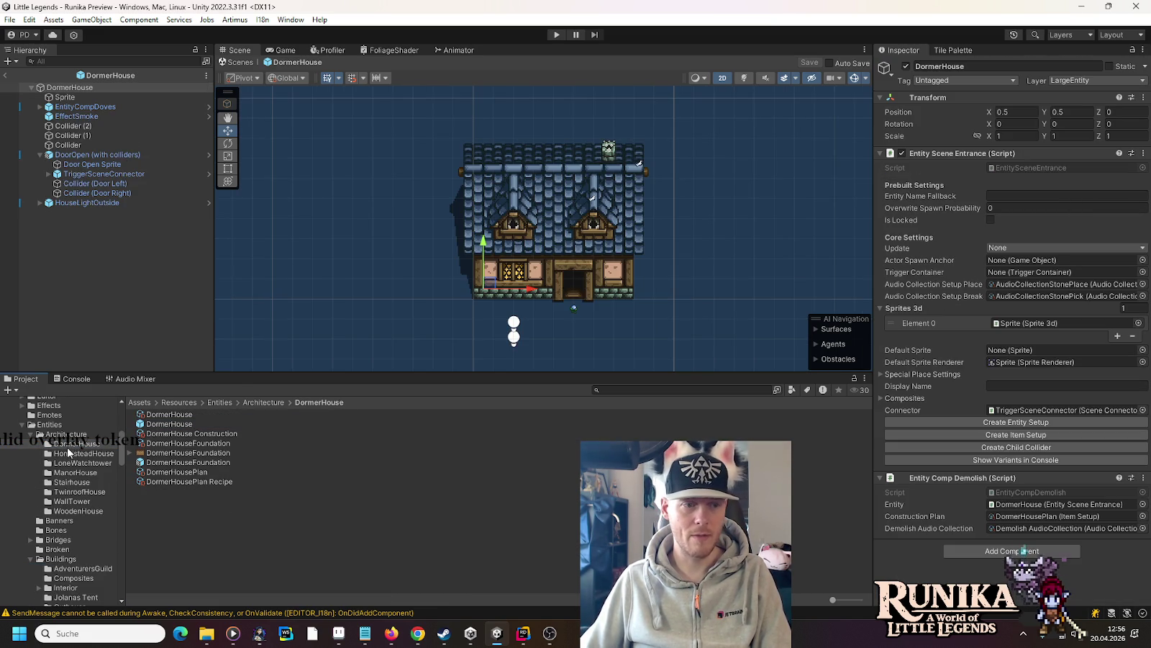
{"action": "left_click", "coordinate": [79, 453]}
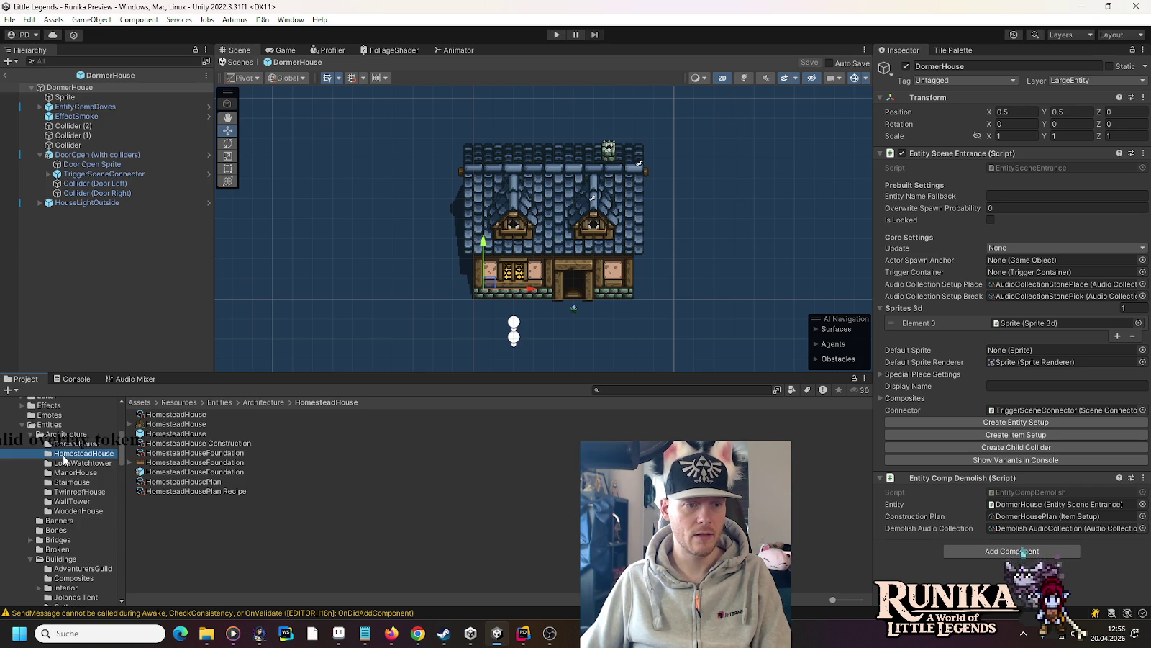
{"action": "double_click", "coordinate": [162, 435]}
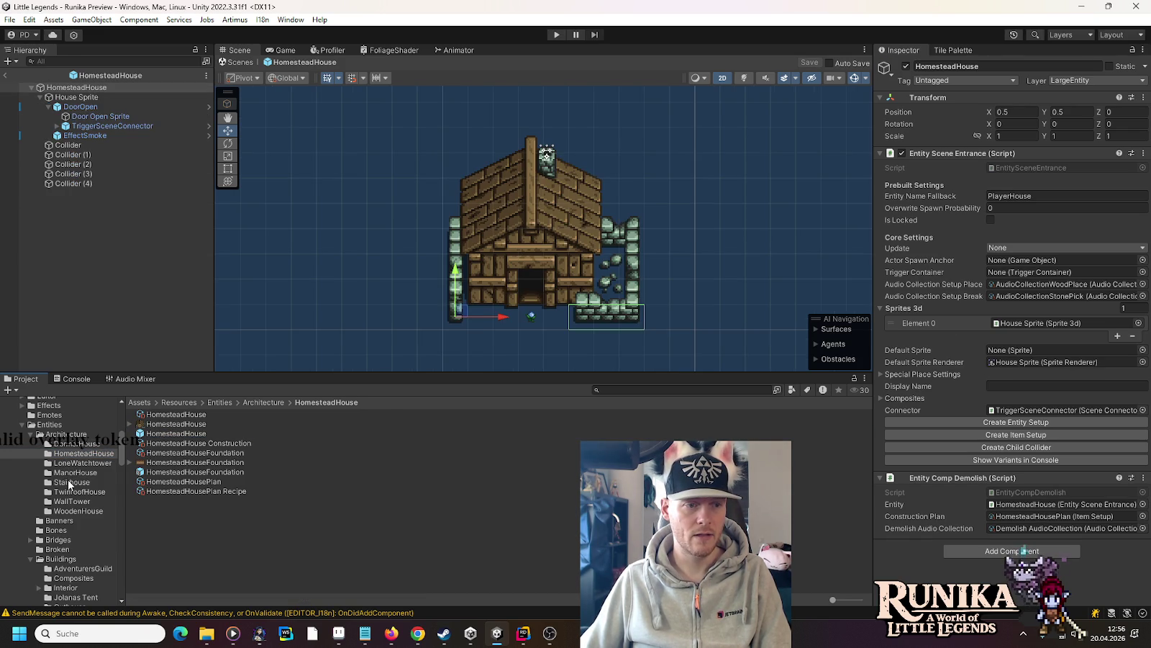
{"action": "left_click", "coordinate": [67, 482]}
{"action": "double_click", "coordinate": [165, 434]}
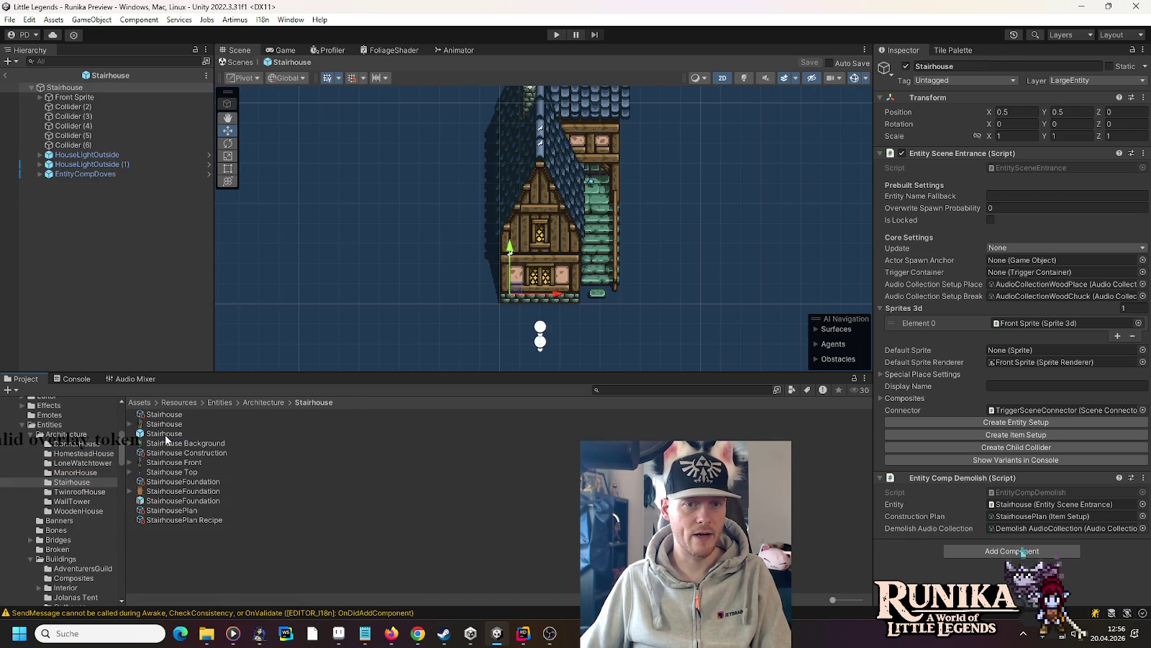
{"action": "key", "text": "f"}
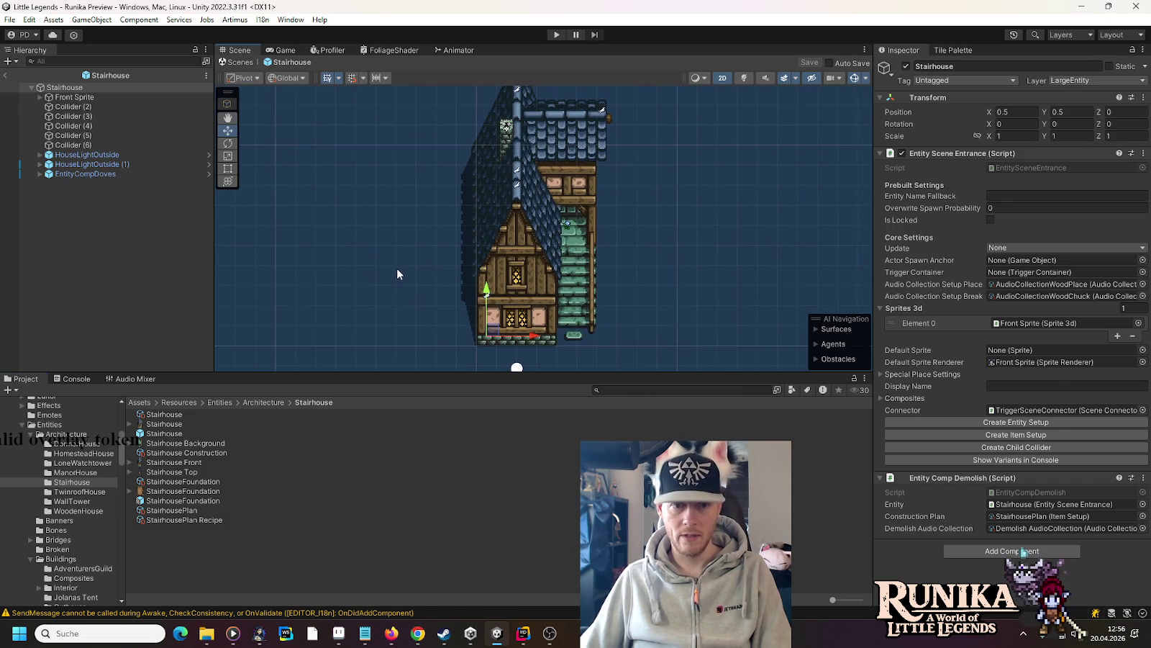
{"action": "key", "text": "alt+Tab"}
{"action": "key", "text": "Tab"}
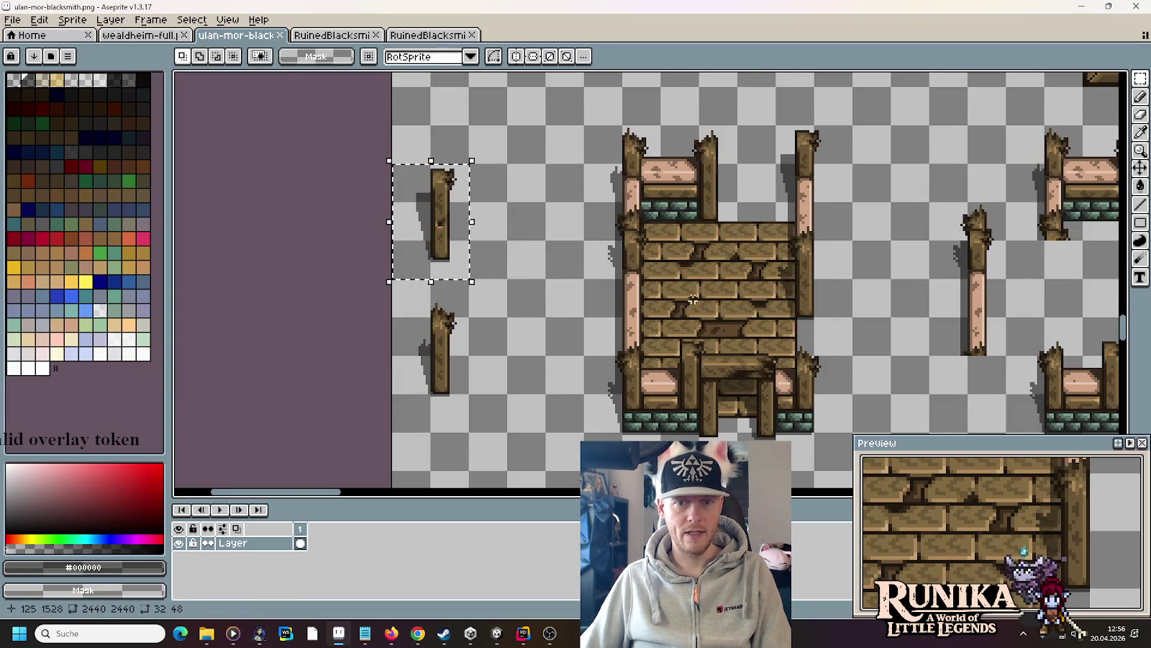
{"action": "scroll", "coordinate": [747, 304], "scroll_direction": "right", "scroll_amount": 10}
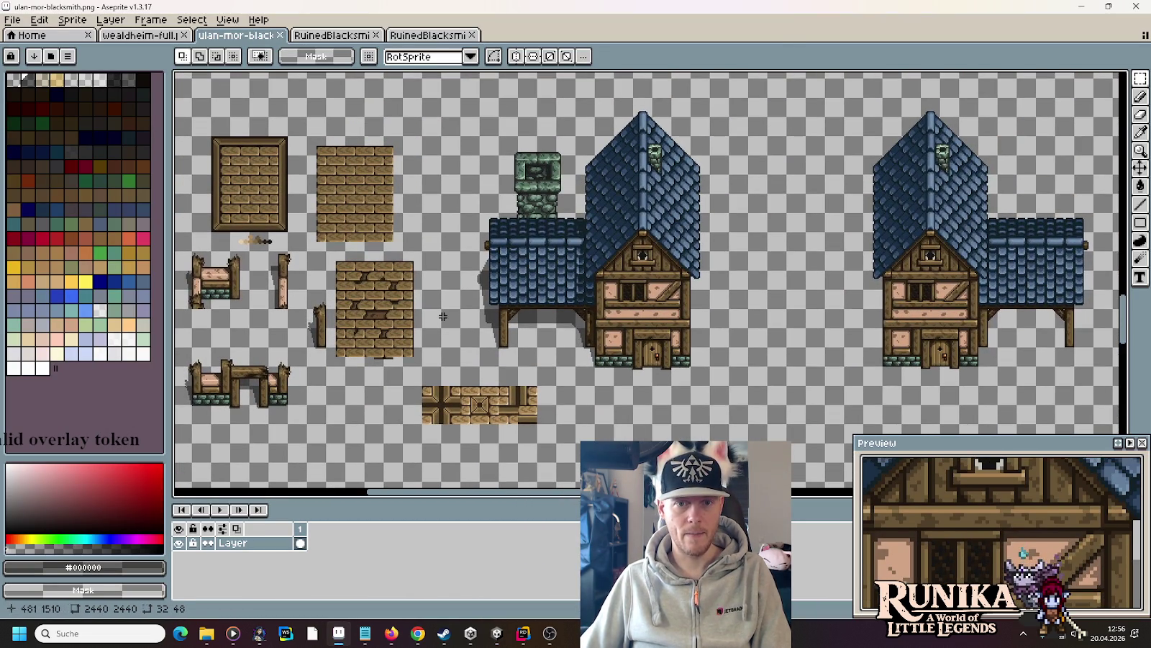
{"action": "key", "text": "alt+Tab"}
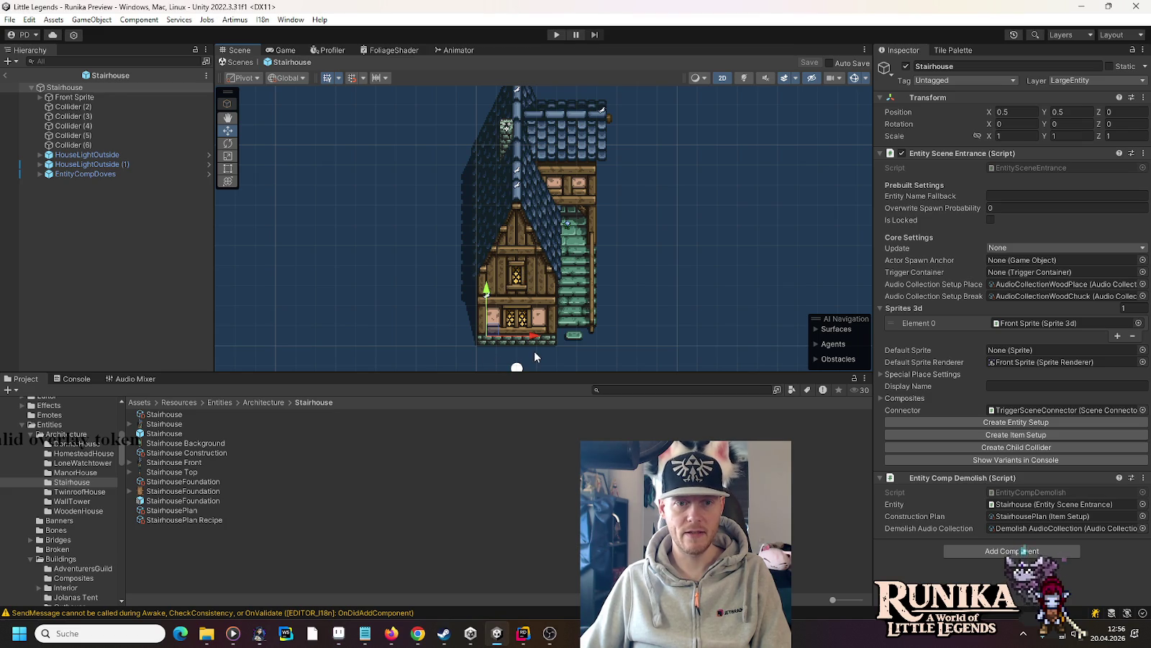
{"action": "key", "text": "alt+Tab"}
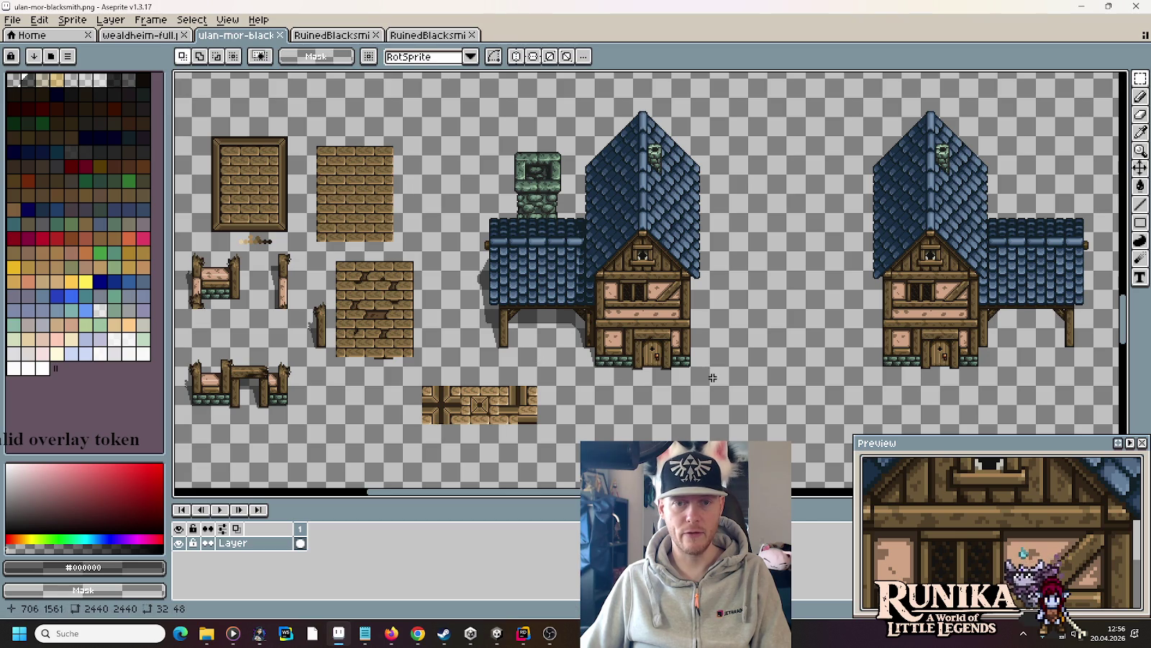
{"action": "key", "text": "alt+Tab"}
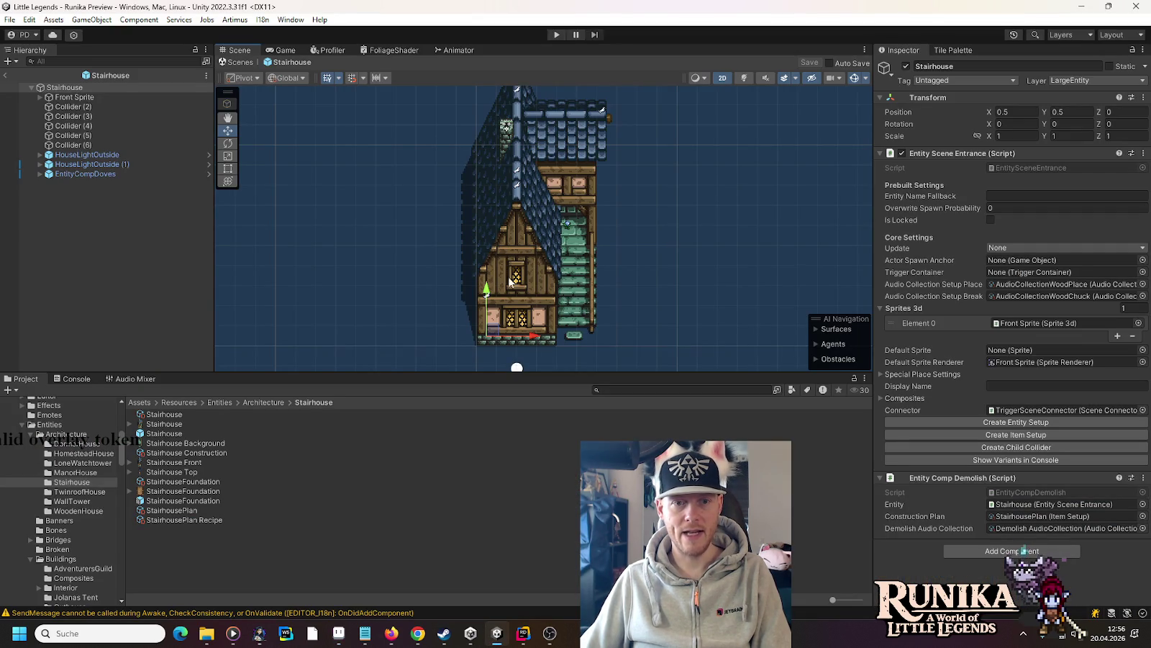
{"action": "key", "text": "alt+Tab"}
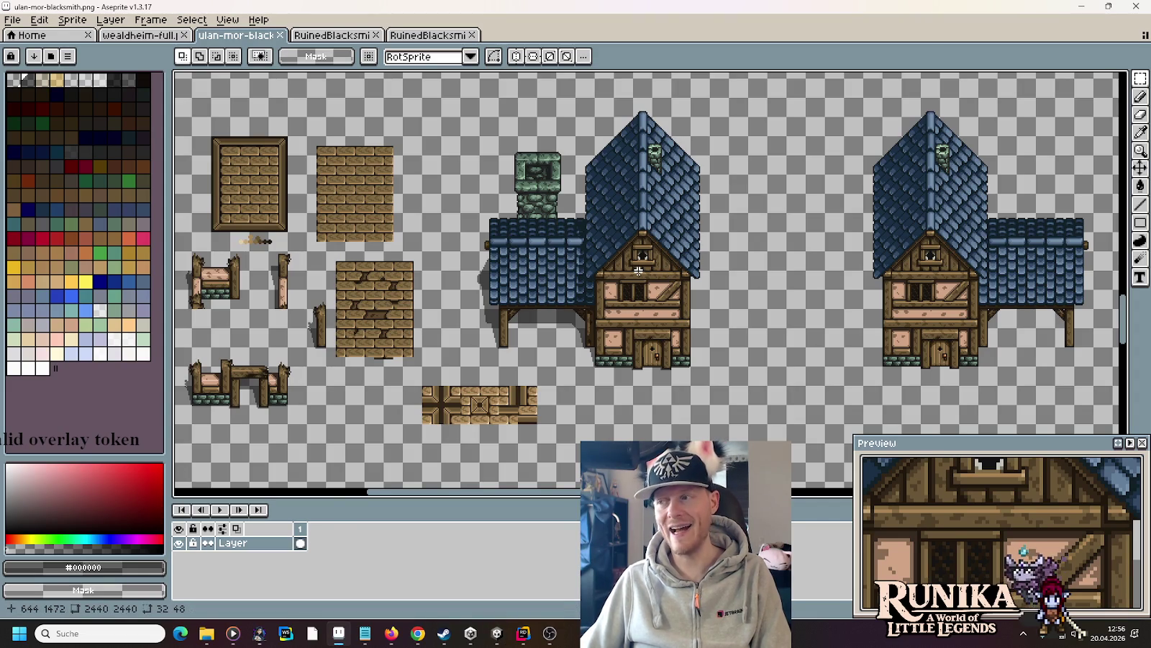
{"action": "key", "text": "alt+Tab"}
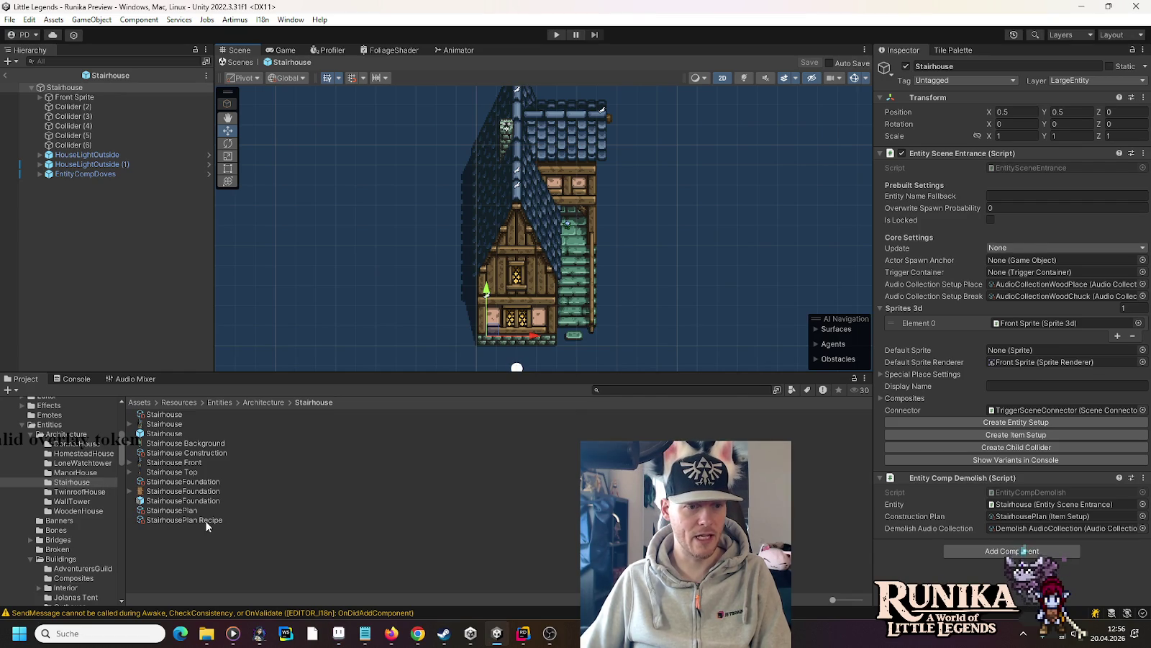
{"action": "left_click", "coordinate": [215, 454]}
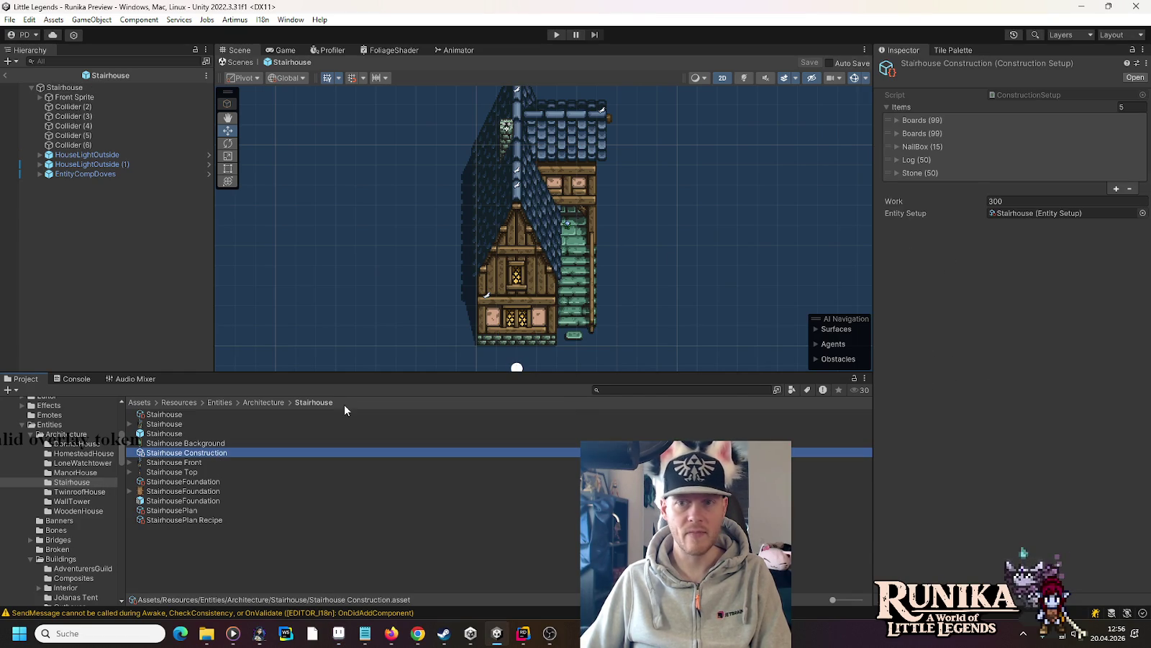
- Copy Stairhouse Construction's Items list and select RuinedBlacksmith Construction in Wealdheim/Blacksmith
{"action": "right_click", "coordinate": [905, 118]}
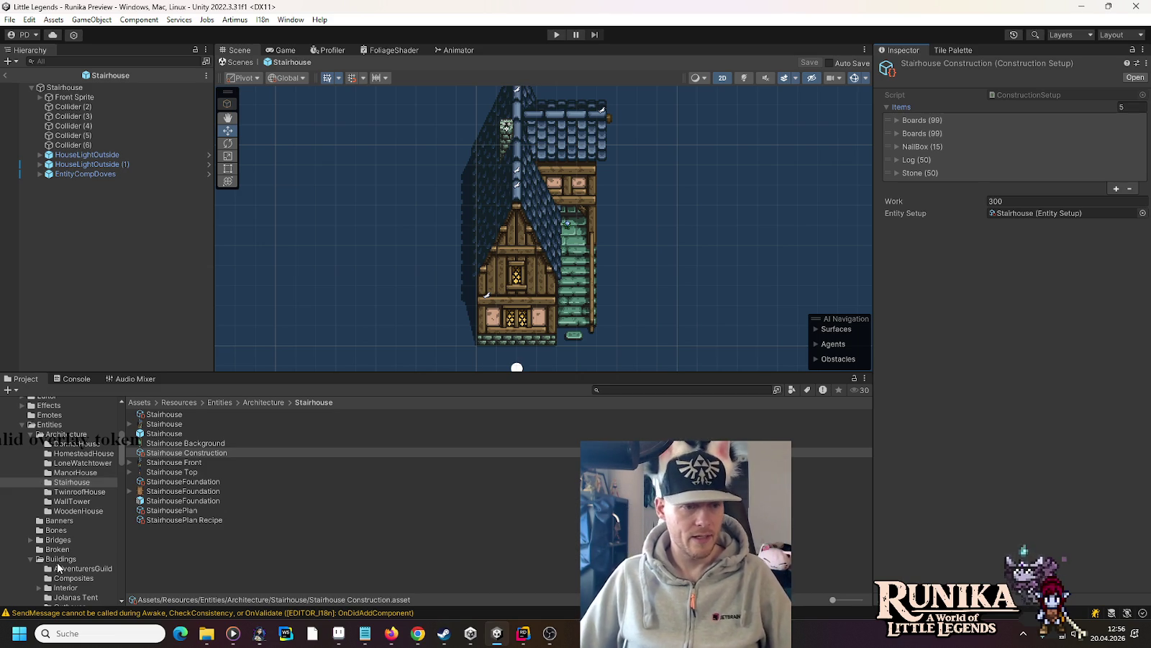
{"action": "scroll", "coordinate": [72, 549], "scroll_direction": "down", "scroll_amount": 5}
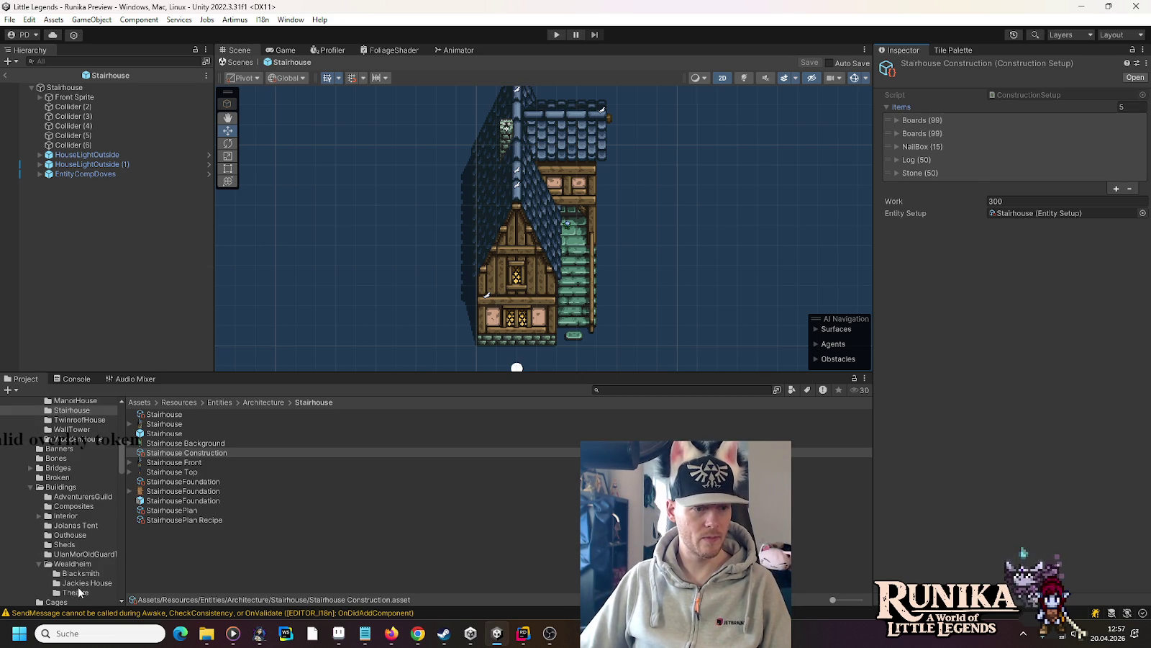
{"action": "left_click", "coordinate": [81, 574]}
{"action": "left_click", "coordinate": [166, 442]}
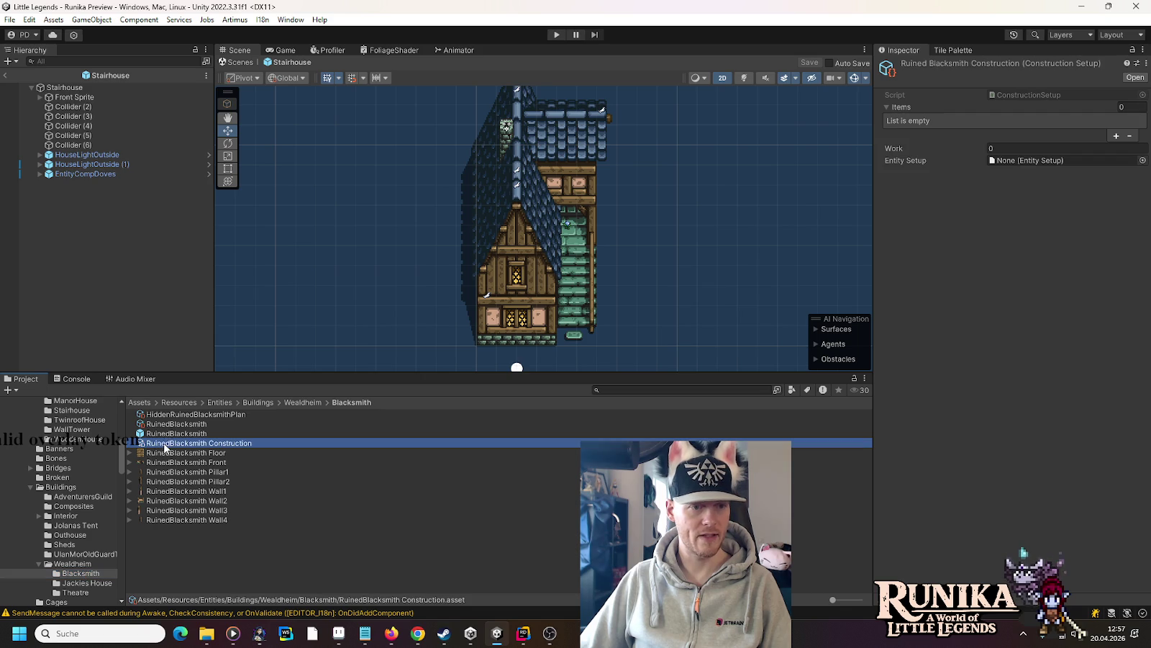
- Paste the copied items into RuinedBlacksmith Construction and set NailBox to 20 and Log to 70
{"action": "right_click", "coordinate": [889, 122]}
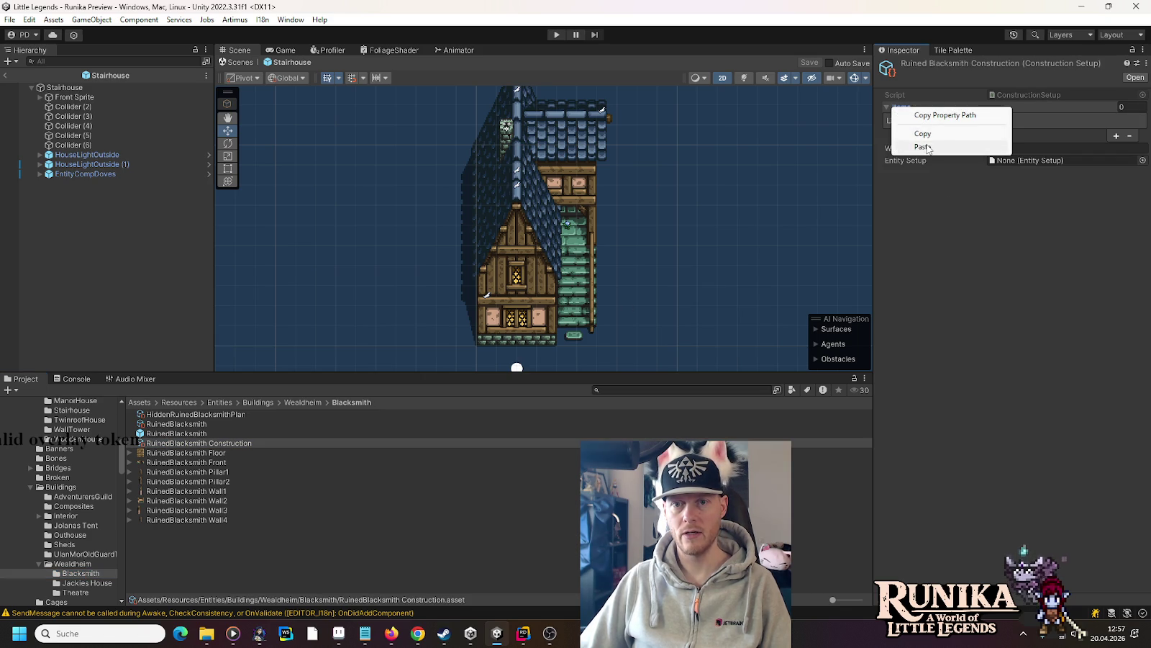
{"action": "left_click", "coordinate": [911, 145]}
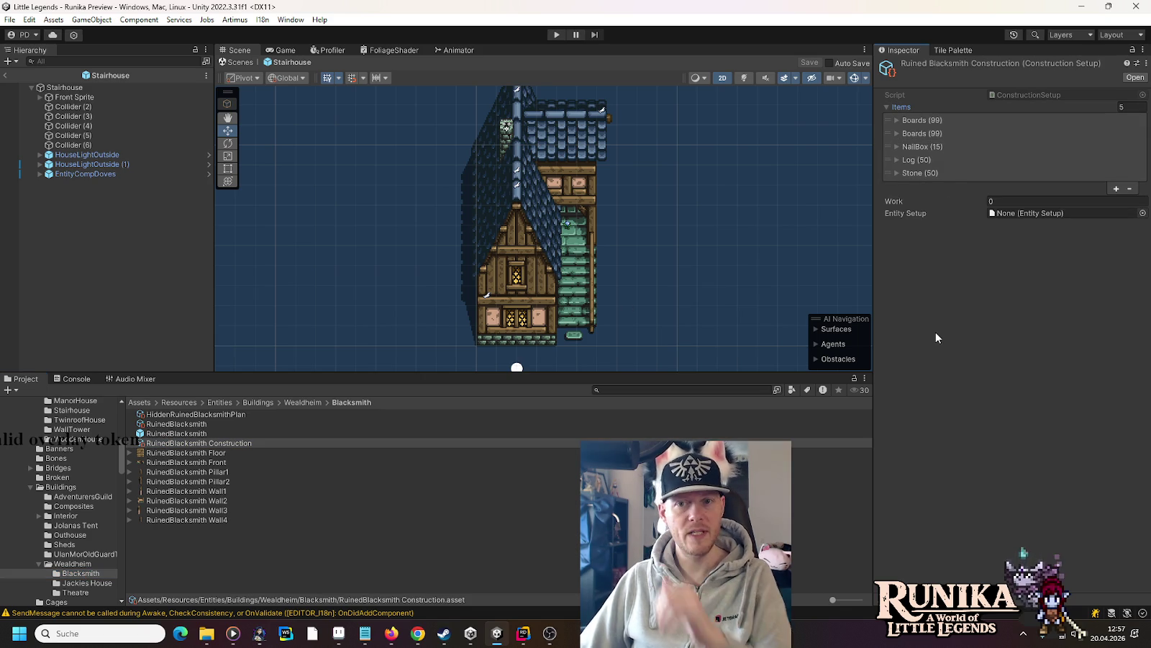
{"action": "left_click", "coordinate": [895, 147]}
{"action": "left_click", "coordinate": [1021, 171]}
{"action": "type", "text": "20"}
{"action": "left_click", "coordinate": [896, 148]}
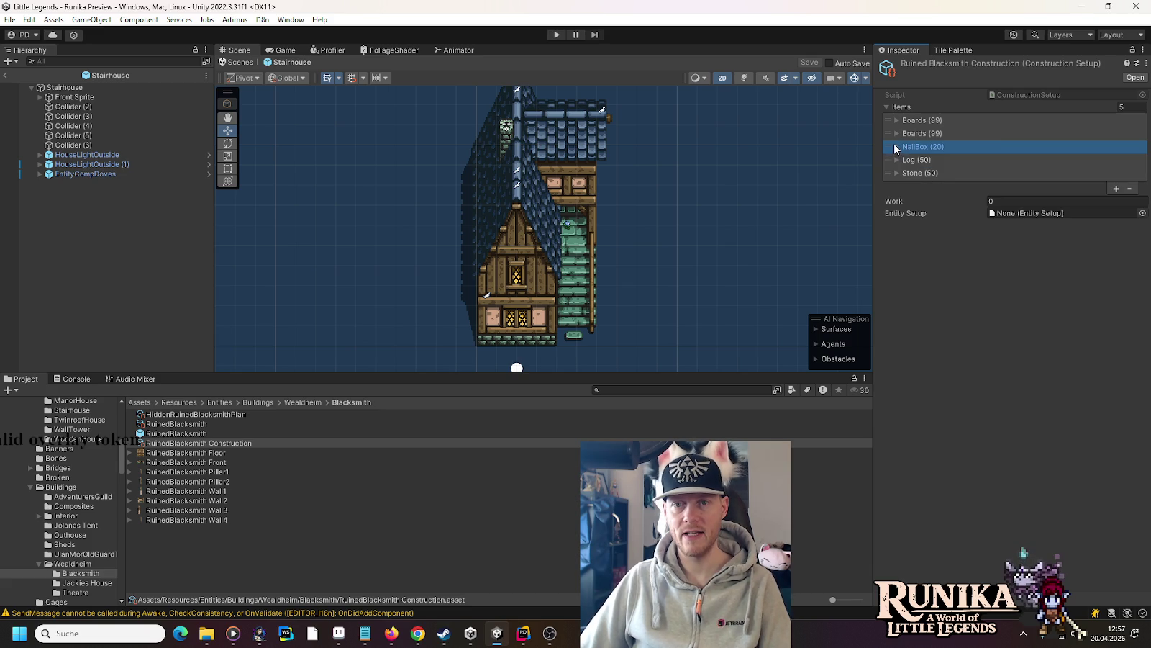
{"action": "left_click", "coordinate": [896, 159]}
{"action": "left_click", "coordinate": [1016, 184]}
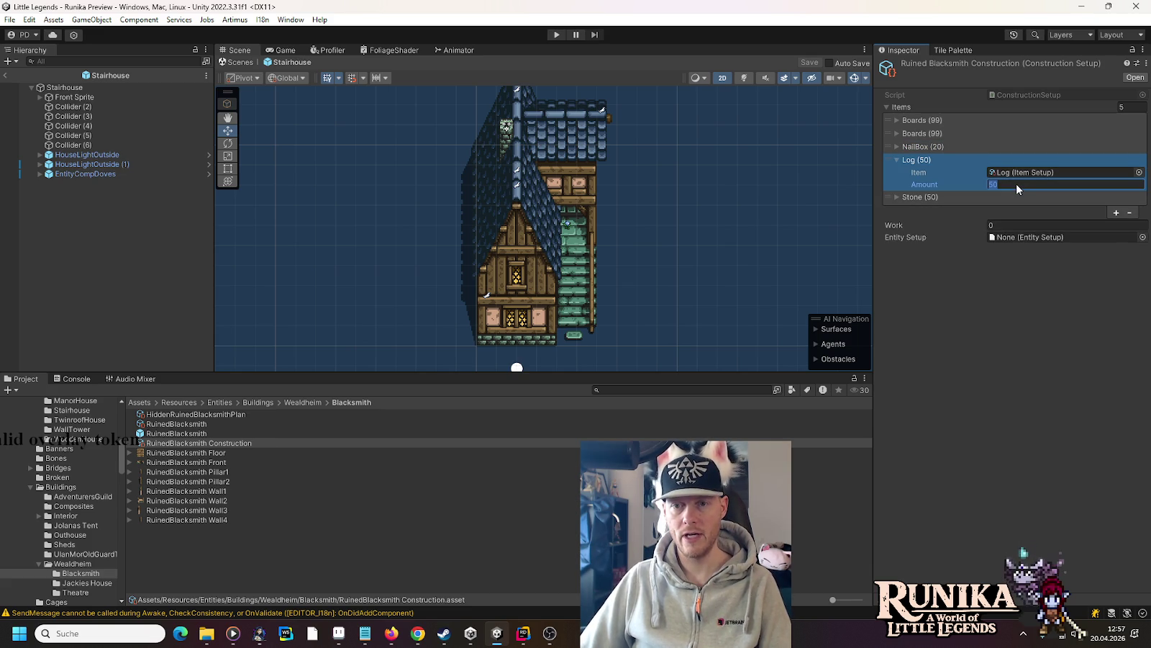
{"action": "type", "text": "70"}
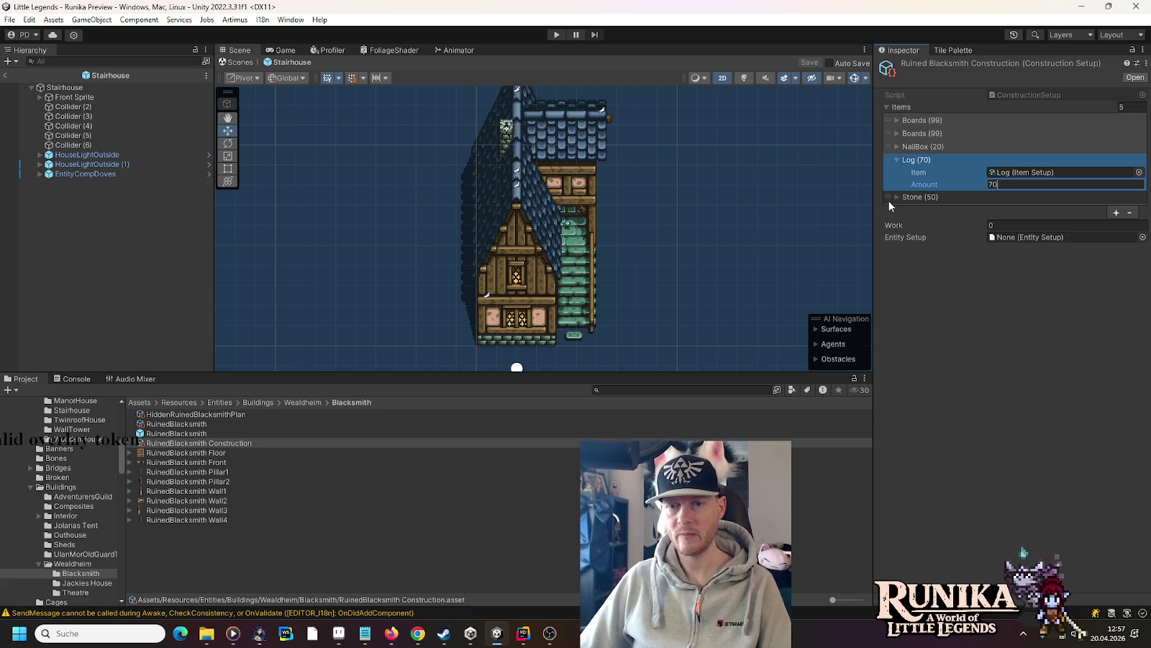
- Add a Boards entry of 50 as the third item in the list
{"action": "left_click", "coordinate": [912, 137]}
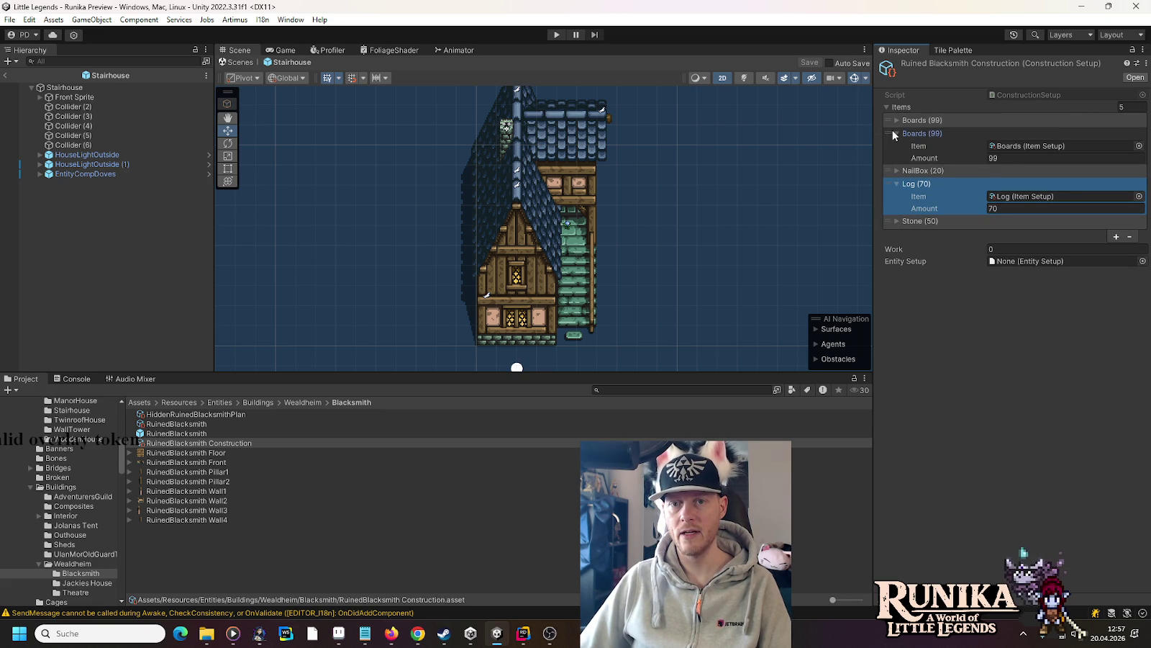
{"action": "mouse_move", "coordinate": [892, 132]}
{"action": "left_mouse_down"}
{"action": "mouse_move", "coordinate": [888, 203]}
{"action": "mouse_move", "coordinate": [893, 133]}
{"action": "left_mouse_up"}
{"action": "left_click", "coordinate": [1116, 237]}
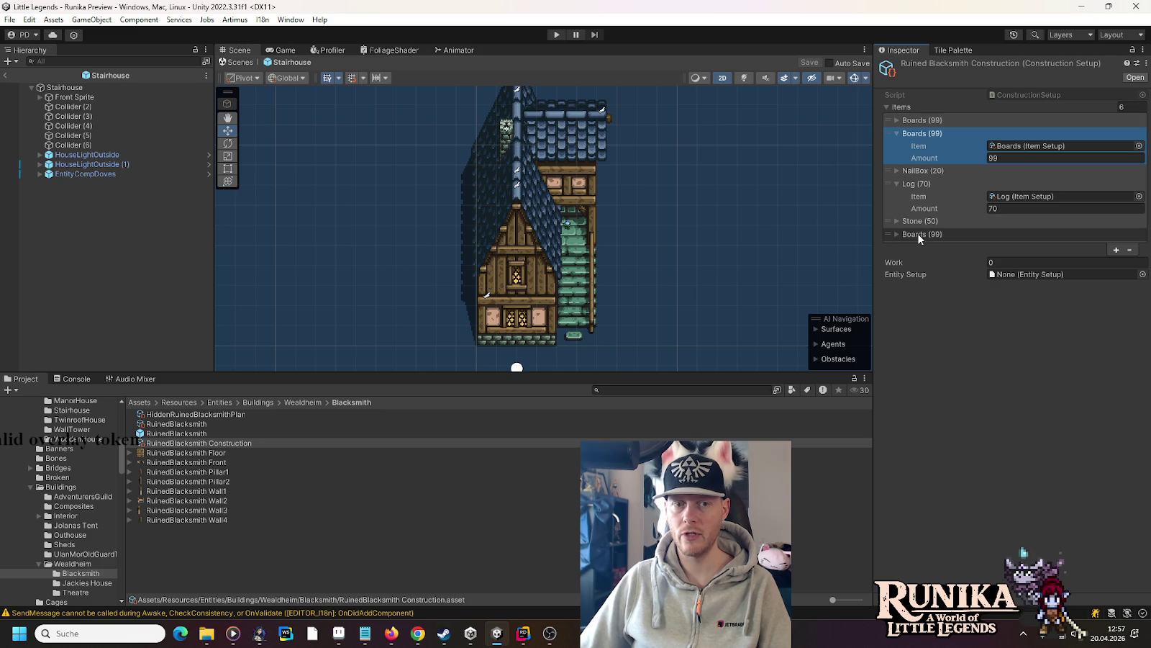
{"action": "left_click", "coordinate": [914, 234]}
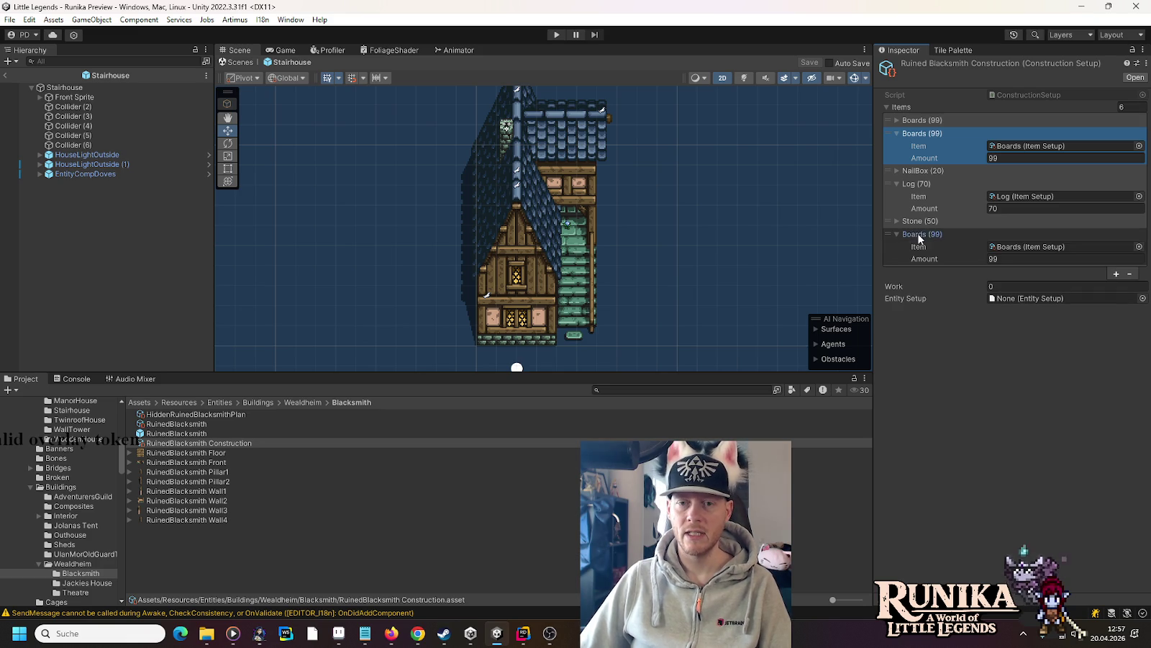
{"action": "left_click", "coordinate": [1014, 260]}
{"action": "type", "text": "50"}
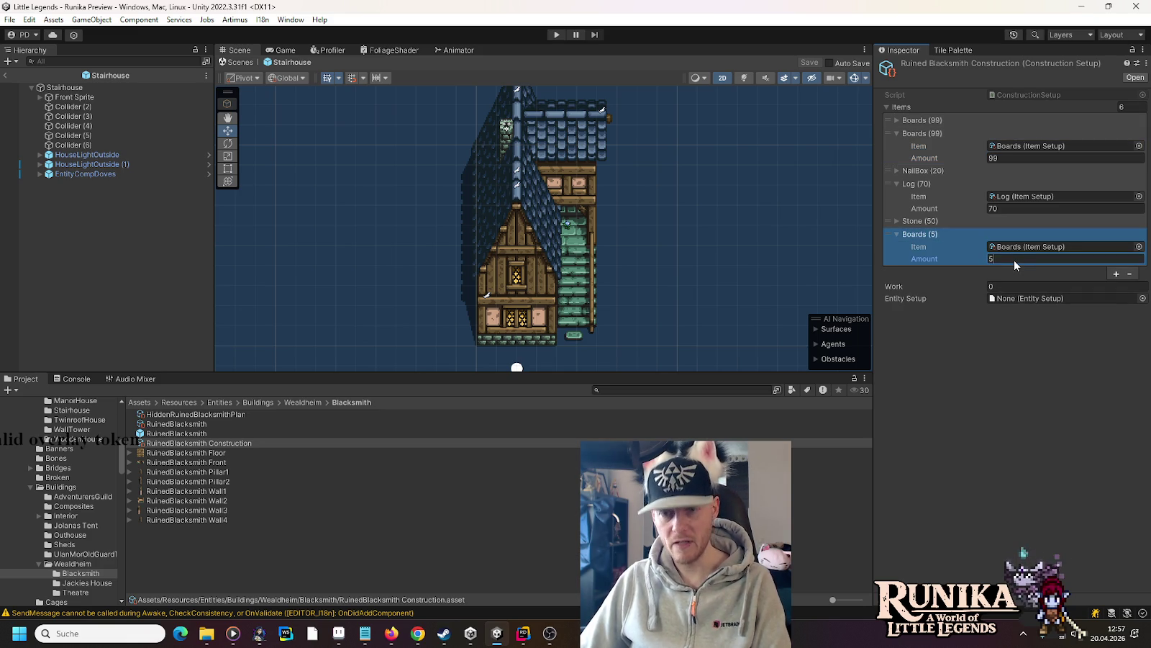
{"action": "left_click", "coordinate": [896, 234]}
{"action": "mouse_move", "coordinate": [896, 233]}
{"action": "left_mouse_down"}
{"action": "mouse_move", "coordinate": [895, 131]}
{"action": "mouse_move", "coordinate": [895, 140]}
{"action": "left_mouse_up"}
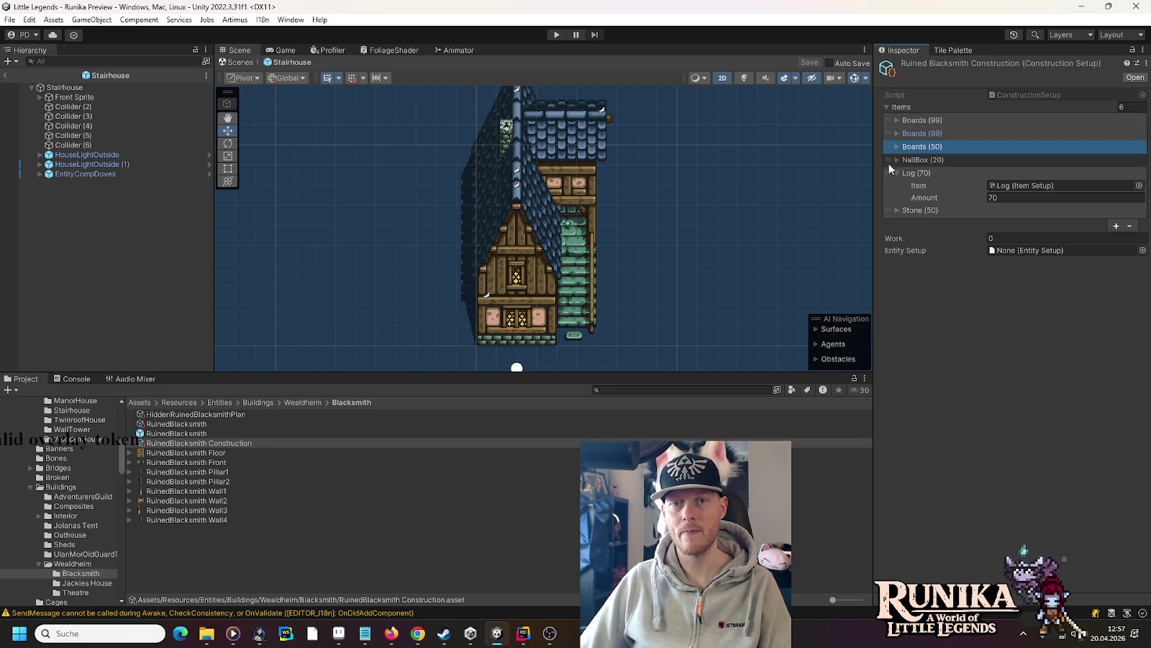
{"action": "left_click", "coordinate": [896, 174]}
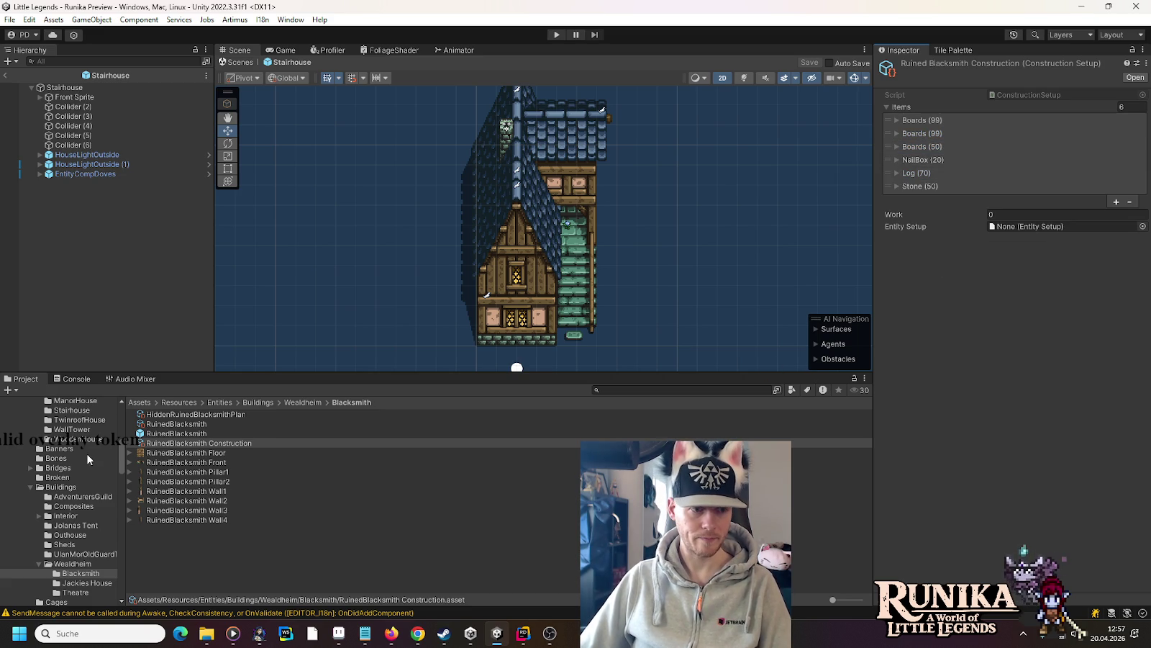
- Compare against Stairhouse Construction, then set RuinedBlacksmith Construction's Work to 350
{"action": "left_click", "coordinate": [76, 411]}
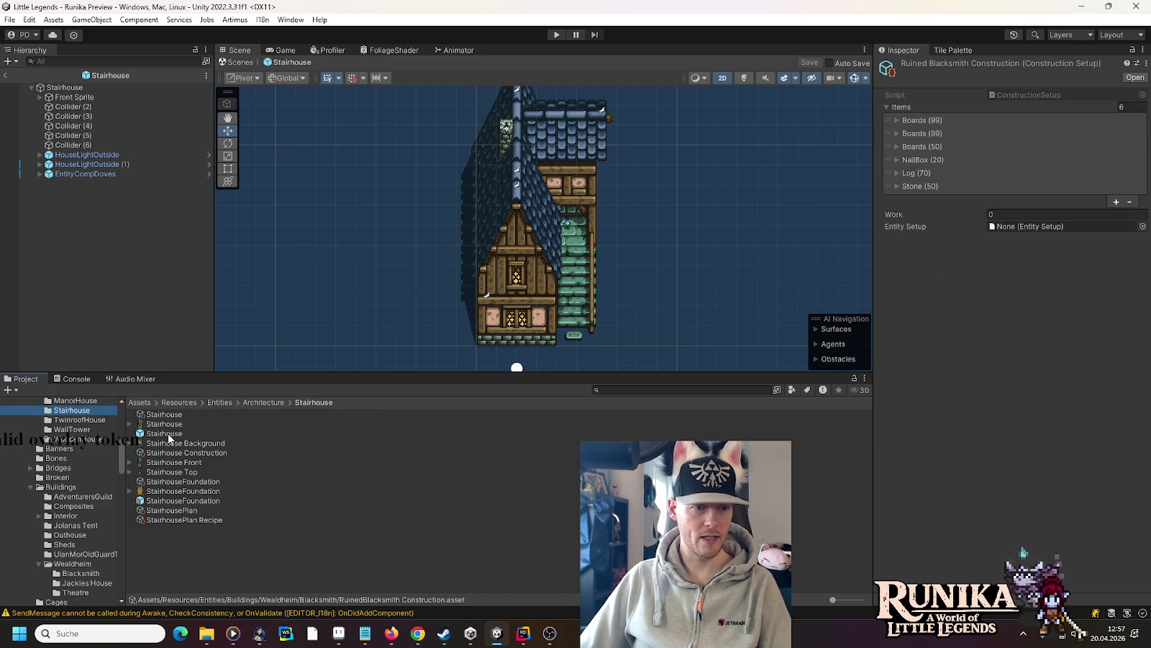
{"action": "left_click", "coordinate": [186, 451]}
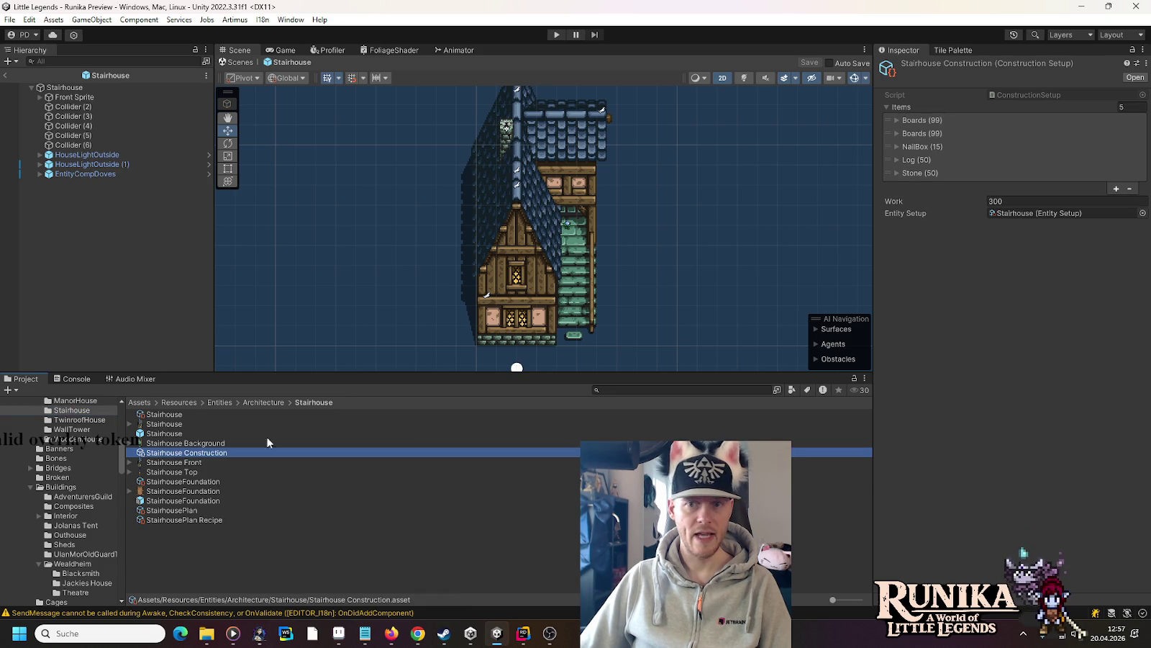
{"action": "left_click", "coordinate": [68, 574]}
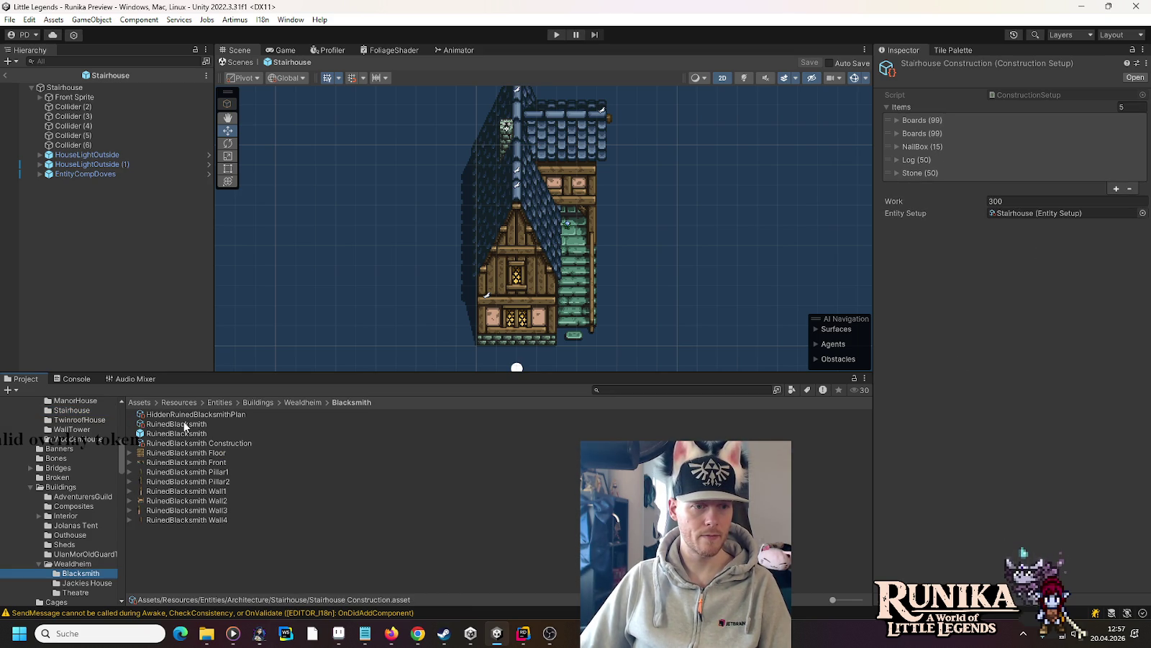
{"action": "left_click", "coordinate": [186, 443]}
{"action": "left_click", "coordinate": [1023, 214]}
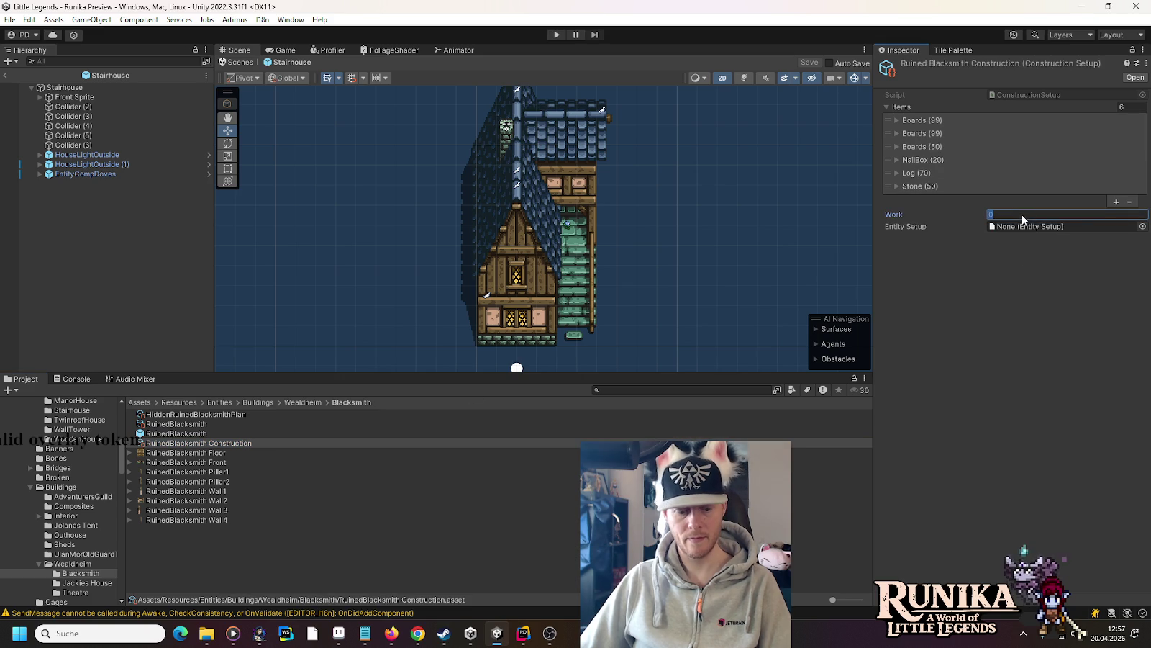
{"action": "type", "text": "350"}
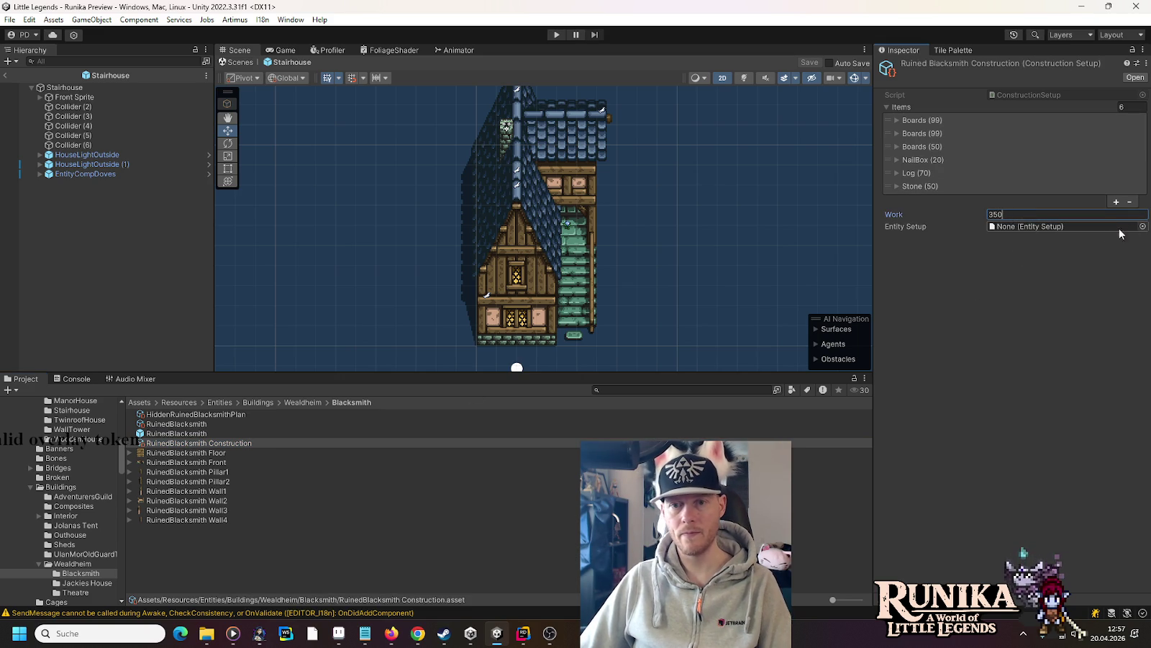
{"action": "key", "text": "Return"}
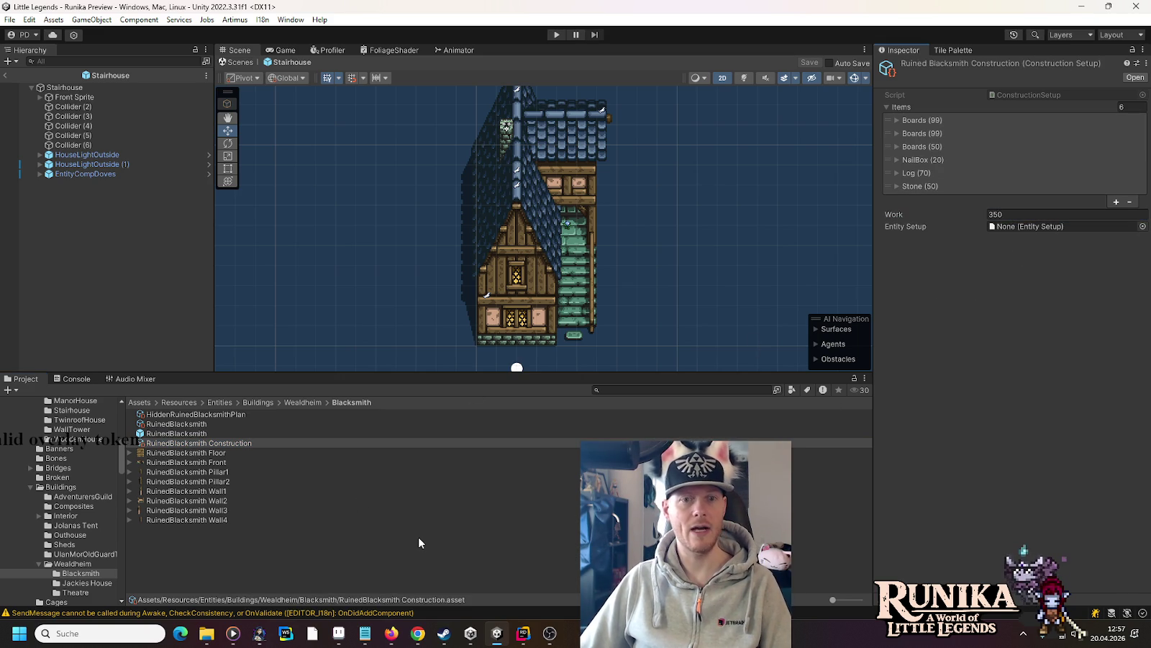
{"action": "left_click", "coordinate": [208, 412]}
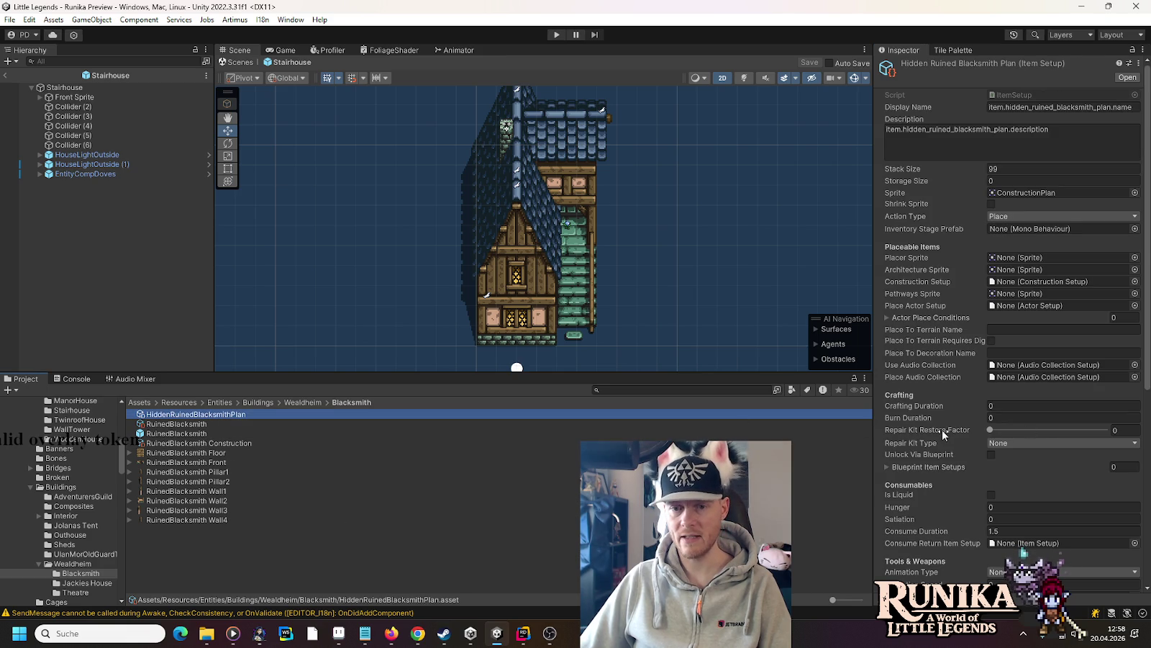
- Link RuinedBlacksmith Construction as HiddenRuinedBlacksmithPlan's Construction Setup
{"action": "scroll", "coordinate": [949, 469], "scroll_direction": "down", "scroll_amount": 4}
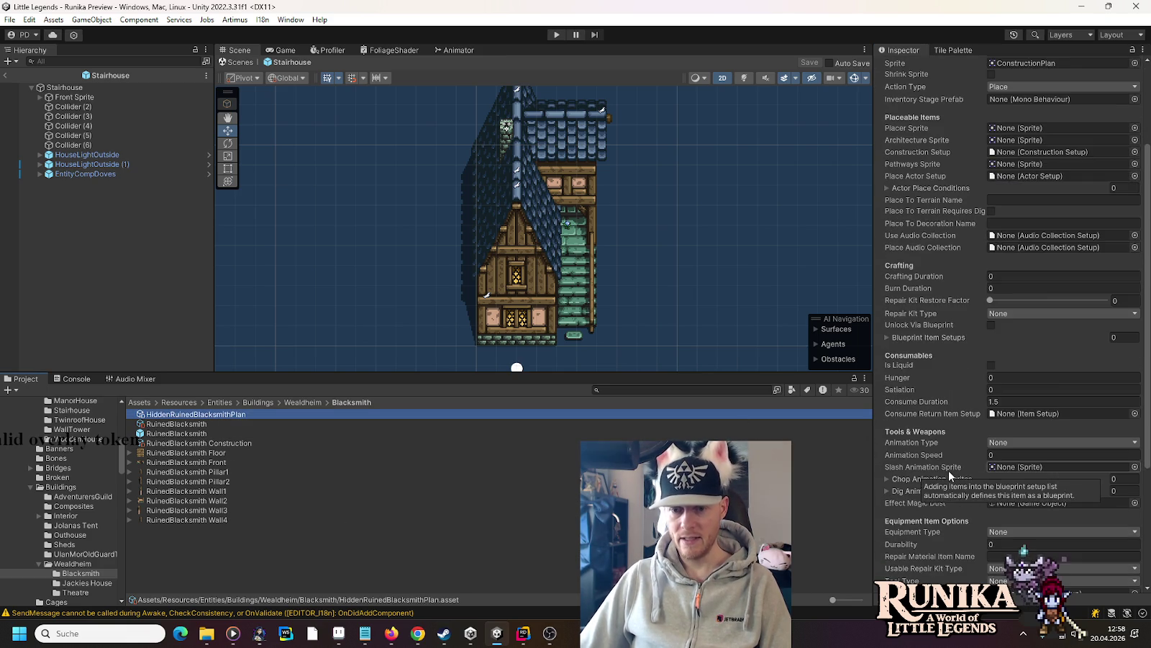
{"action": "scroll", "coordinate": [967, 470], "scroll_direction": "down", "scroll_amount": 1}
{"action": "scroll", "coordinate": [915, 385], "scroll_direction": "down", "scroll_amount": 2}
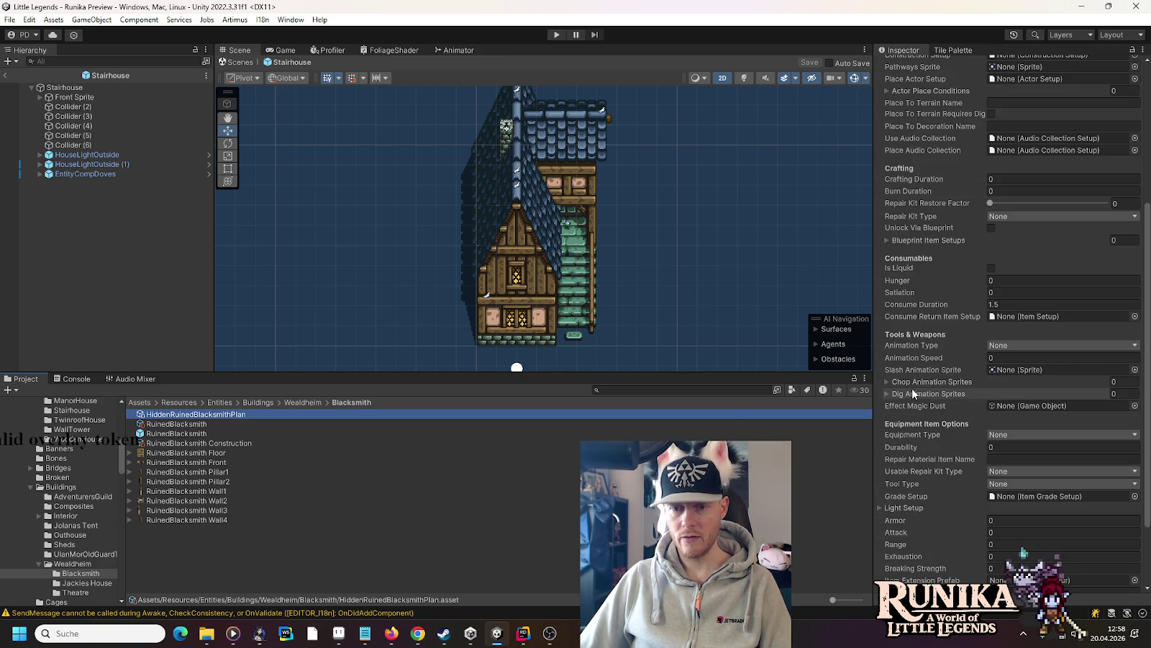
{"action": "scroll", "coordinate": [924, 320], "scroll_direction": "down", "scroll_amount": 3}
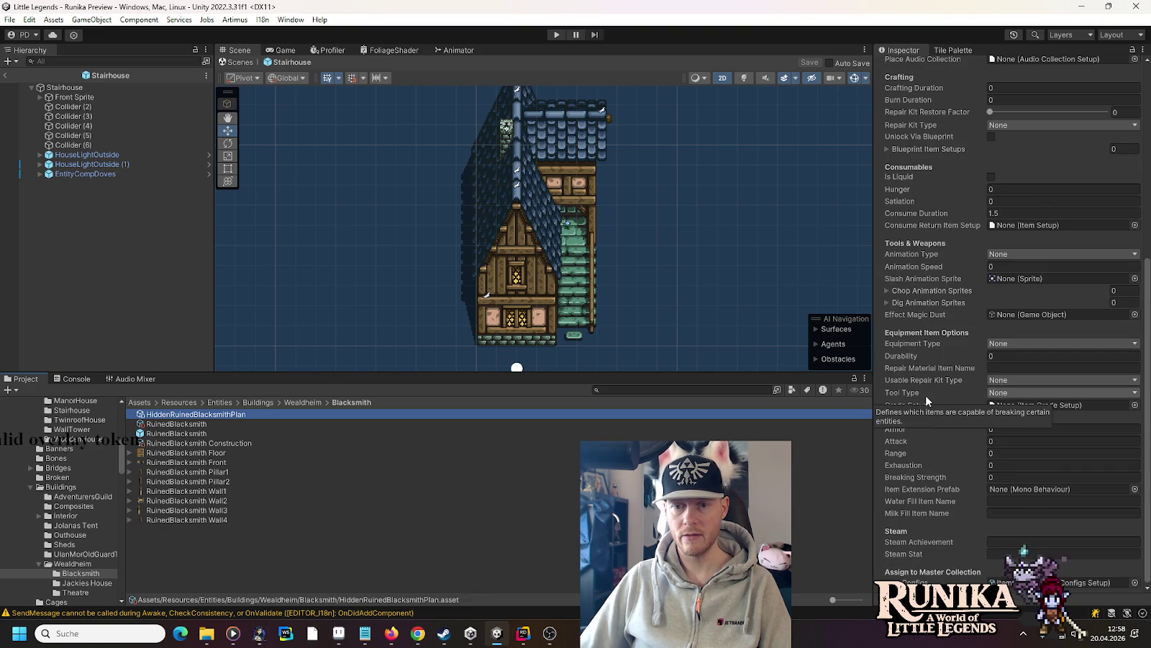
{"action": "scroll", "coordinate": [931, 488], "scroll_direction": "up", "scroll_amount": 6}
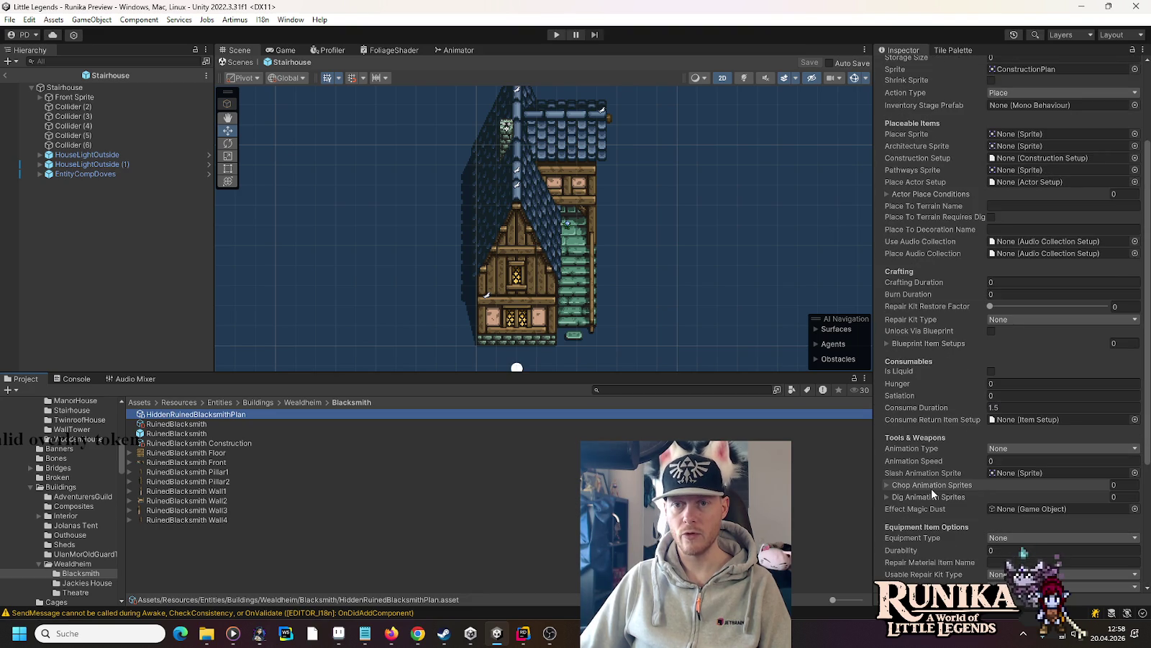
{"action": "scroll", "coordinate": [956, 185], "scroll_direction": "up", "scroll_amount": 2}
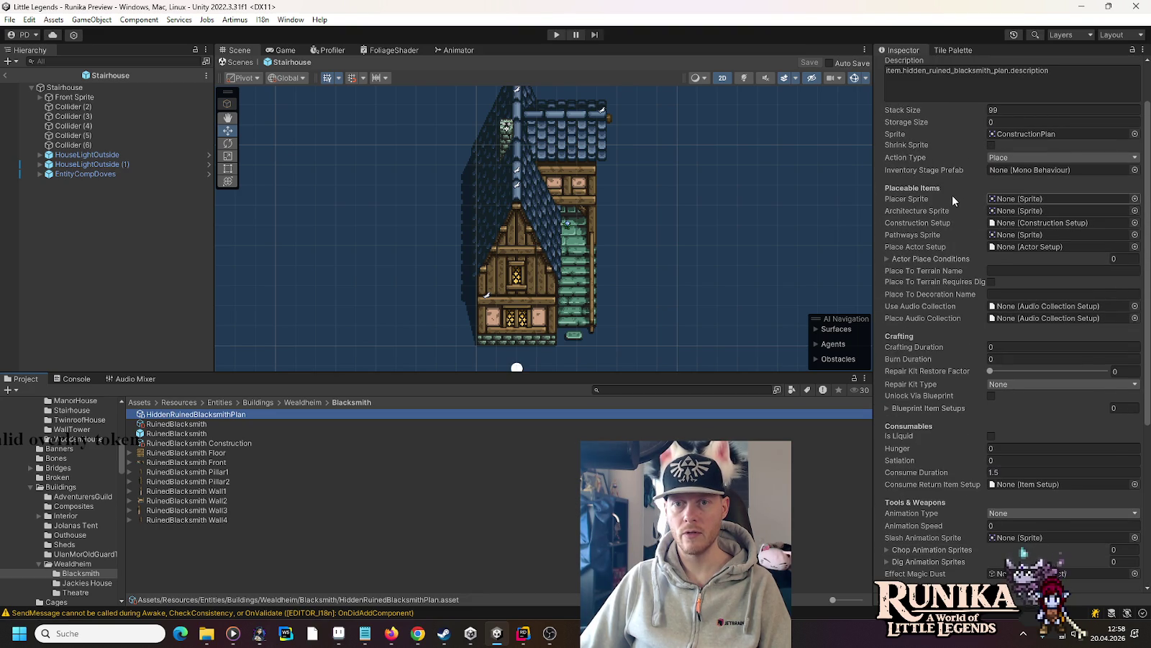
{"action": "left_click", "coordinate": [223, 444]}
{"action": "left_click_drag", "start_coordinate": [223, 448], "coordinate": [1045, 224]}
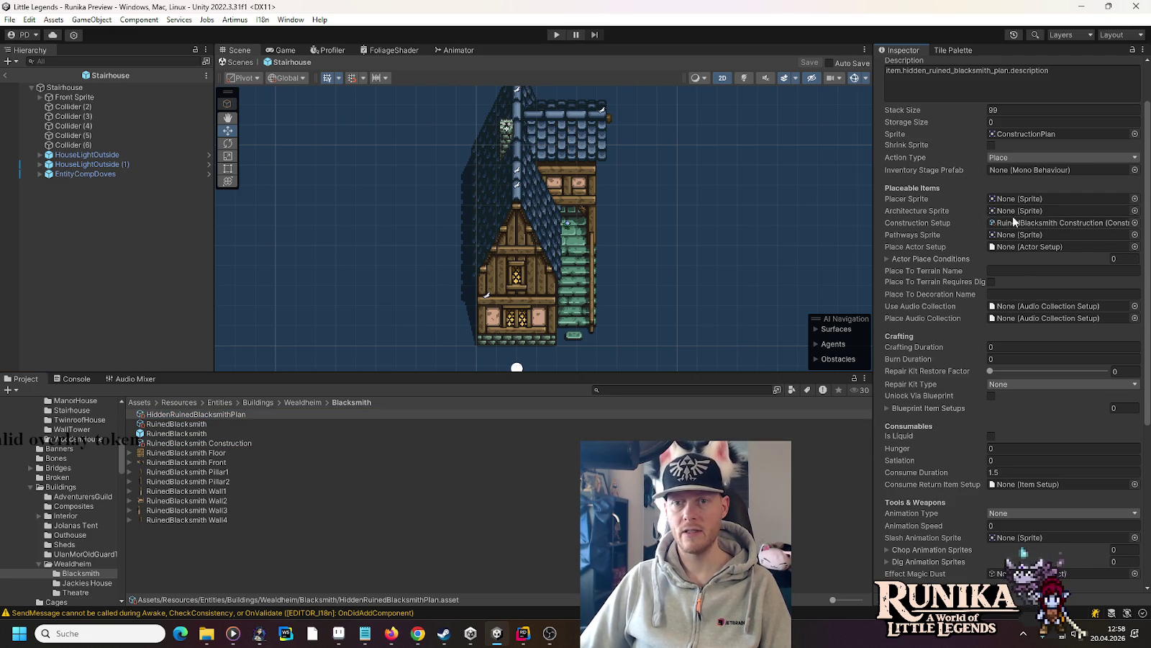
{"action": "mouse_move", "coordinate": [967, 233]}
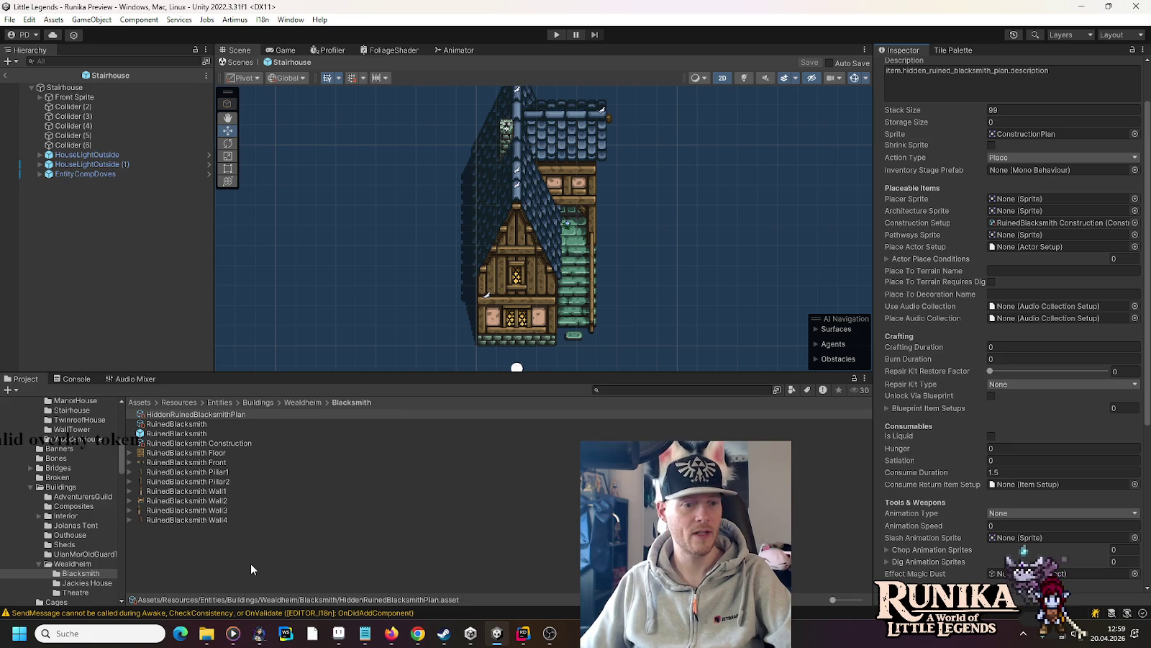
{"action": "left_click", "coordinate": [189, 425]}
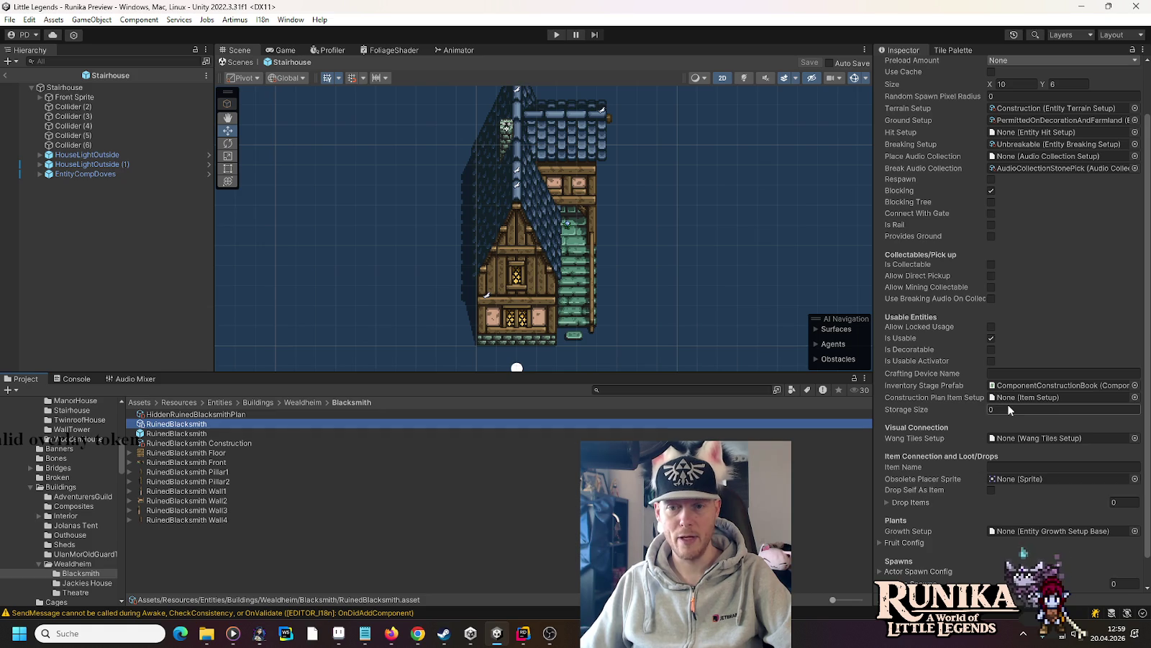
- Set HiddenRuinedBlacksmithPlan as the RuinedBlacksmith entity's Construction Plan Item Setup
{"action": "left_click_drag", "start_coordinate": [191, 415], "coordinate": [1056, 397]}
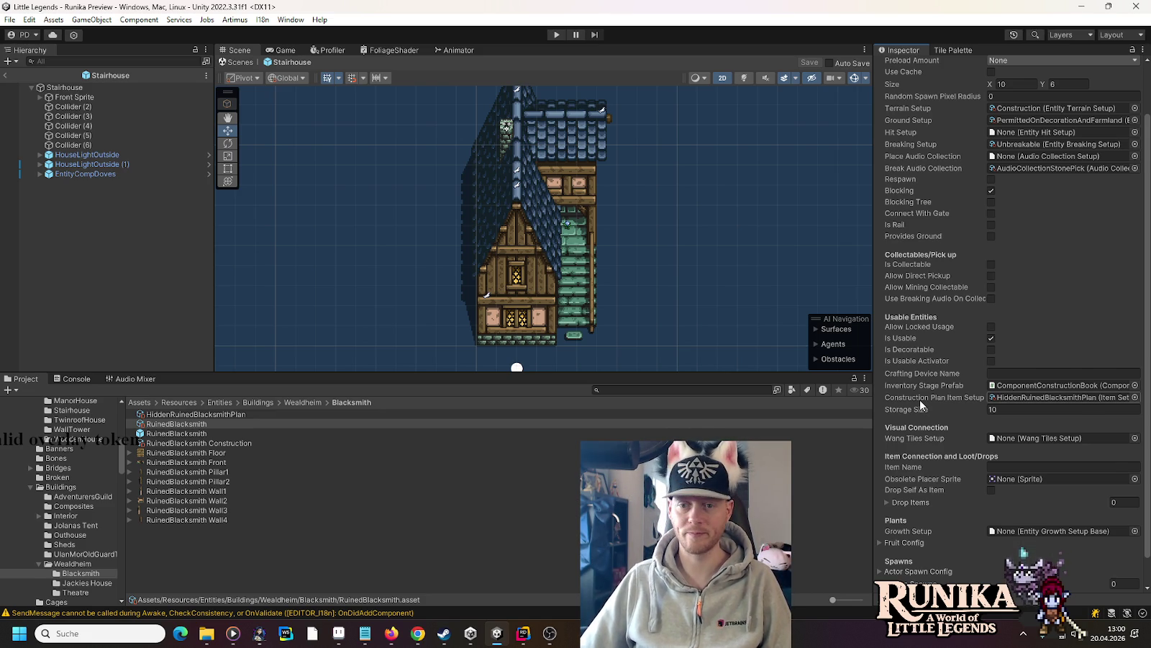
{"action": "scroll", "coordinate": [920, 405], "scroll_direction": "down", "scroll_amount": 1}
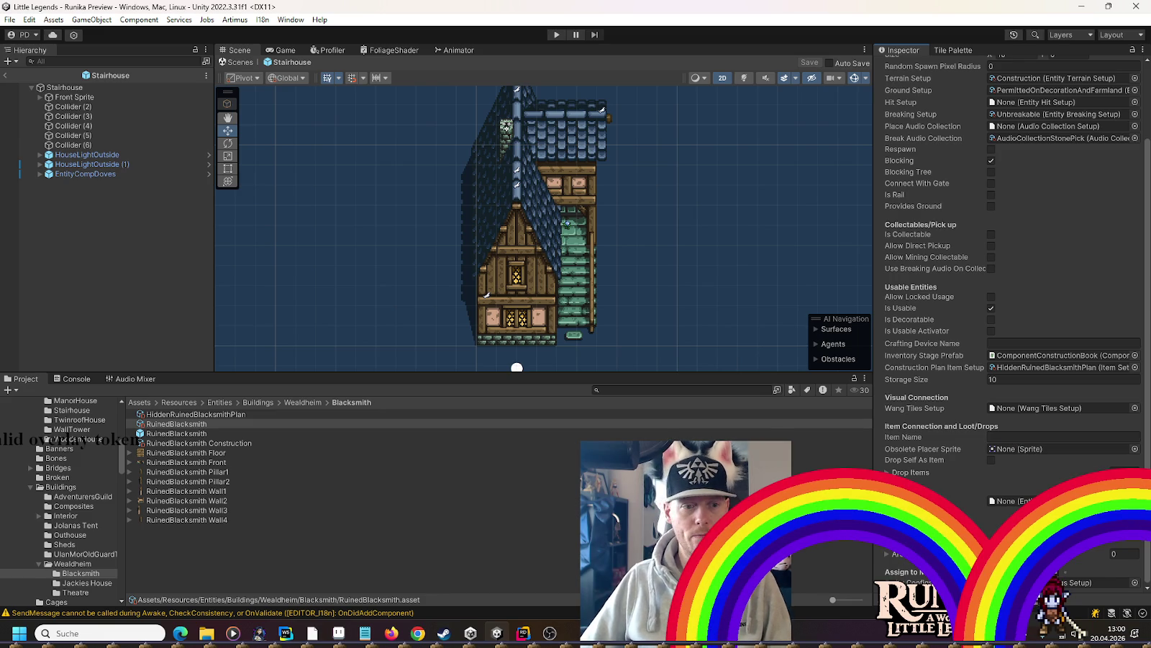
{"action": "scroll", "coordinate": [61, 446], "scroll_direction": "up", "scroll_amount": 2}
- Copy the name HiddenRuinedBlacksmithPlan into the RuinedBlacksmith entity's Item Name field
{"action": "left_click", "coordinate": [63, 446]}
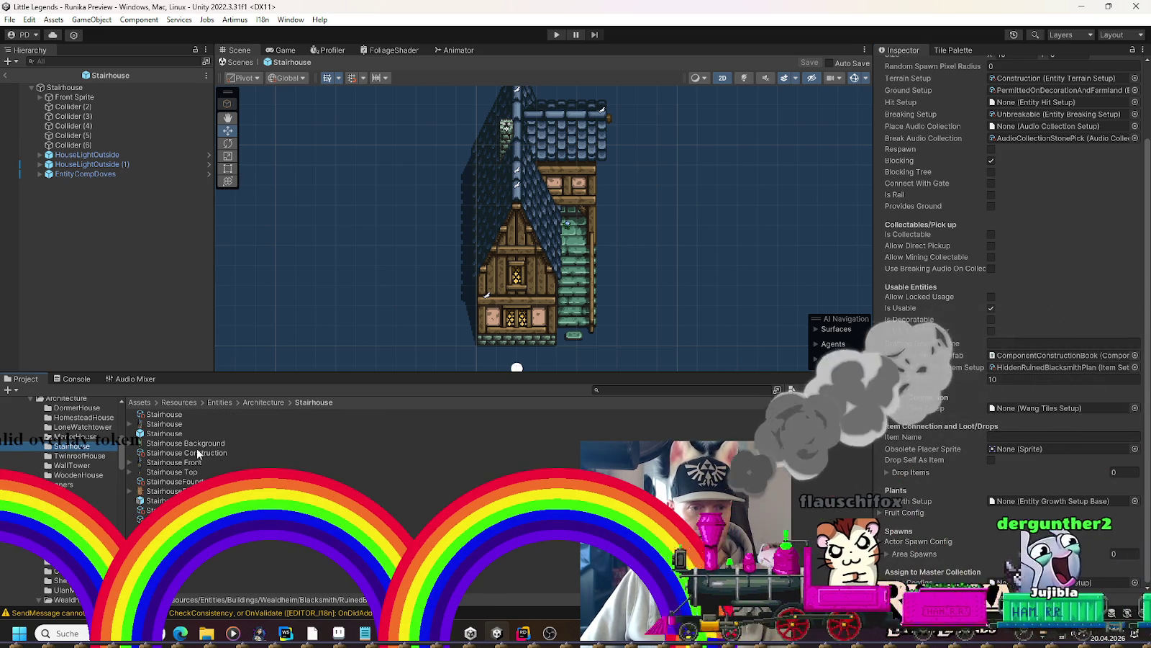
{"action": "left_click", "coordinate": [191, 481]}
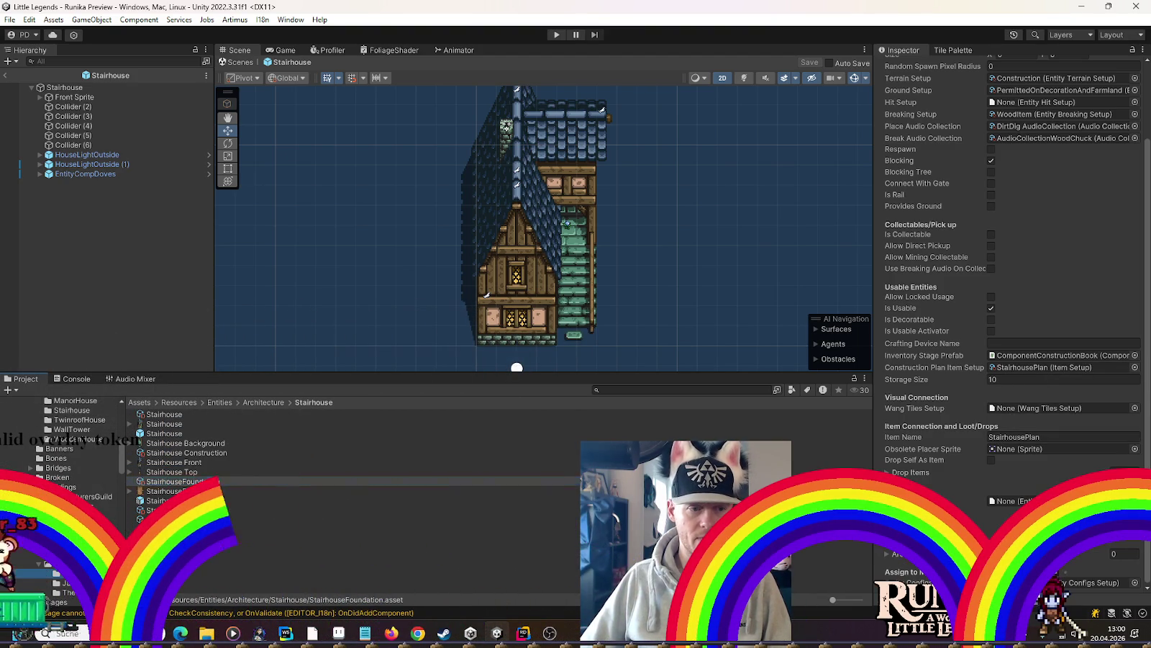
{"action": "left_click", "coordinate": [220, 418]}
{"action": "key", "text": "F2"}
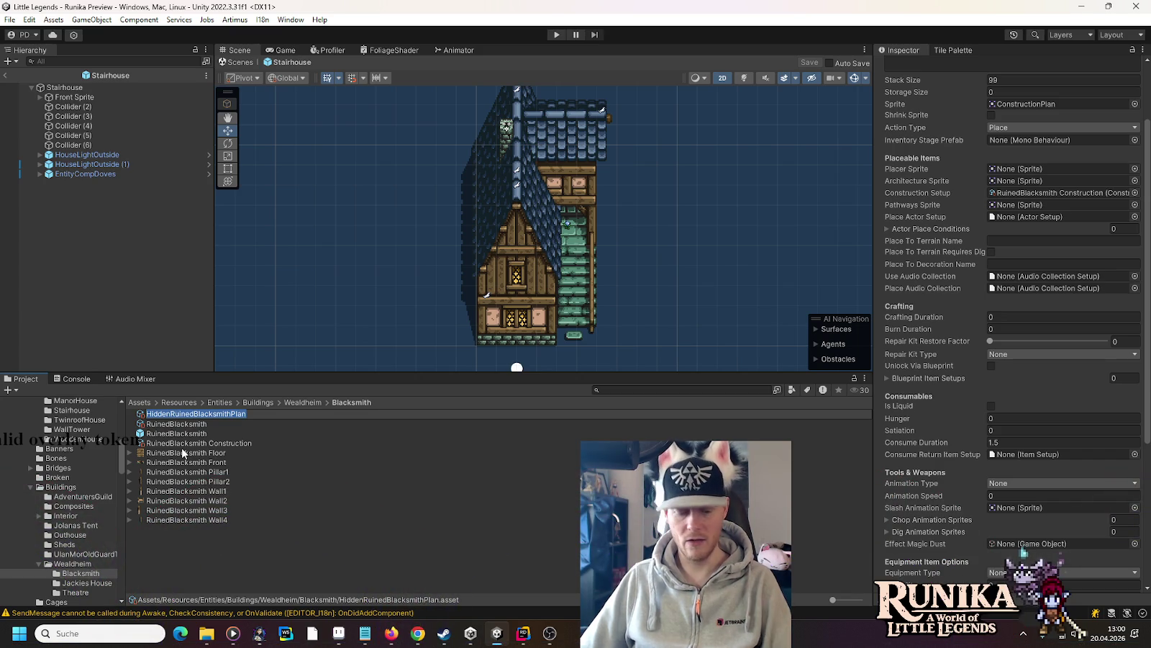
{"action": "key", "text": "Return"}
{"action": "left_click", "coordinate": [178, 425]}
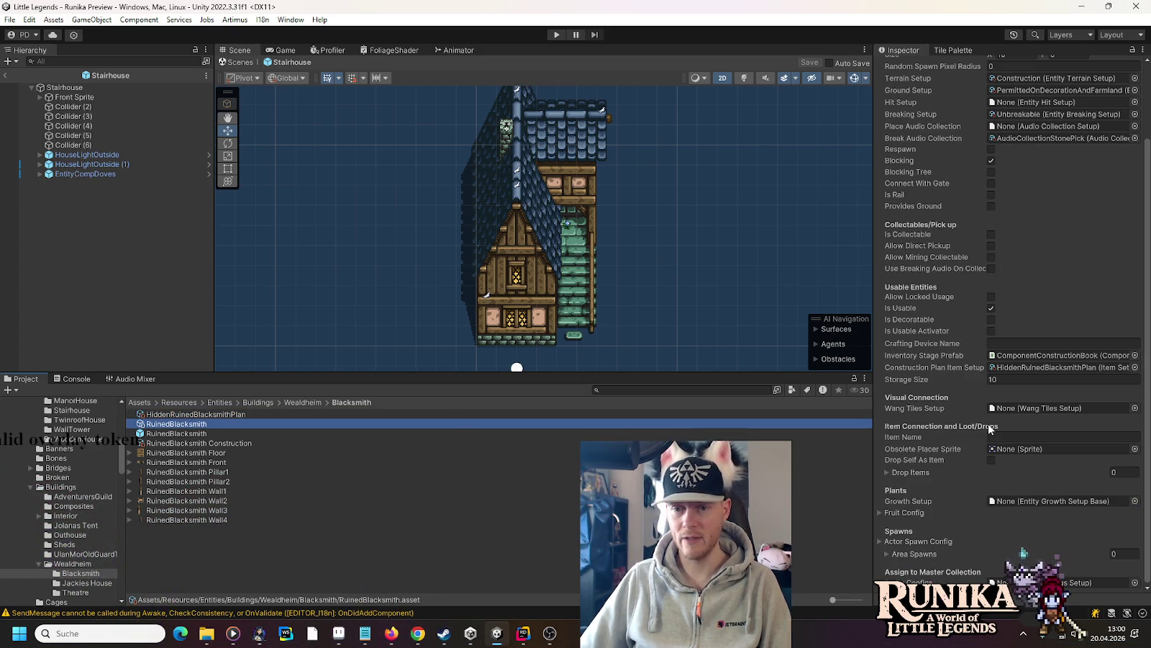
{"action": "left_click", "coordinate": [1015, 436]}
{"action": "type", "text": "HiddenRuinedBlacksmithPlan"}
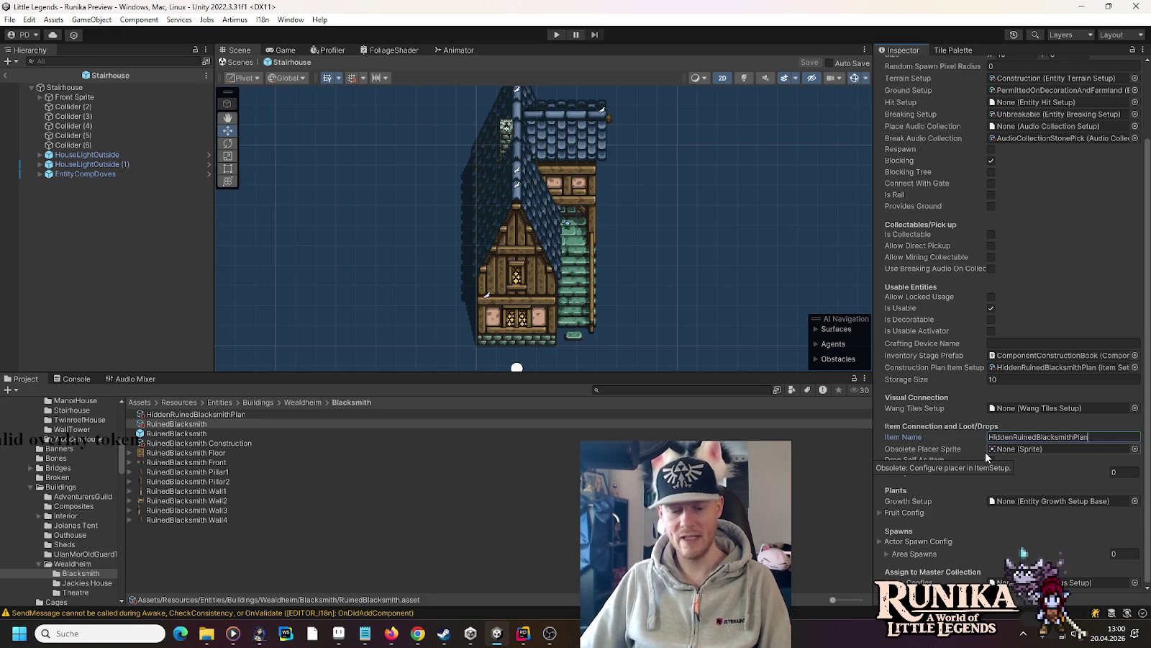
{"action": "left_click", "coordinate": [1052, 481]}
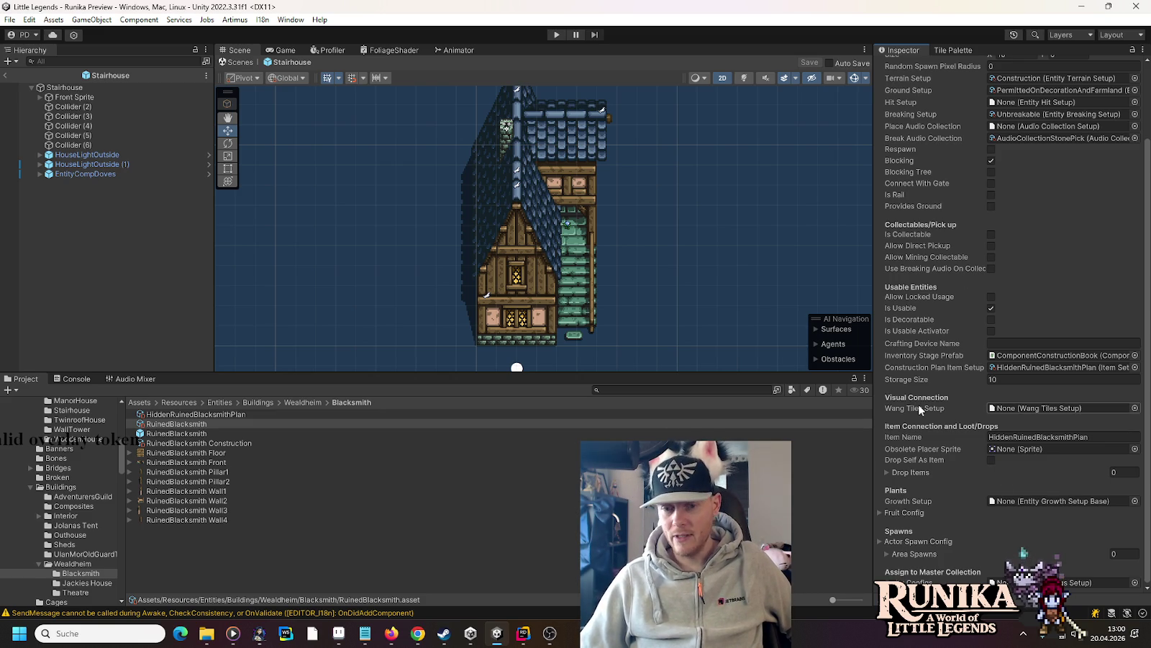
- Assign the RuinedBlacksmith entity to the EntityConfigs master collection
{"action": "left_click", "coordinate": [1135, 582]}
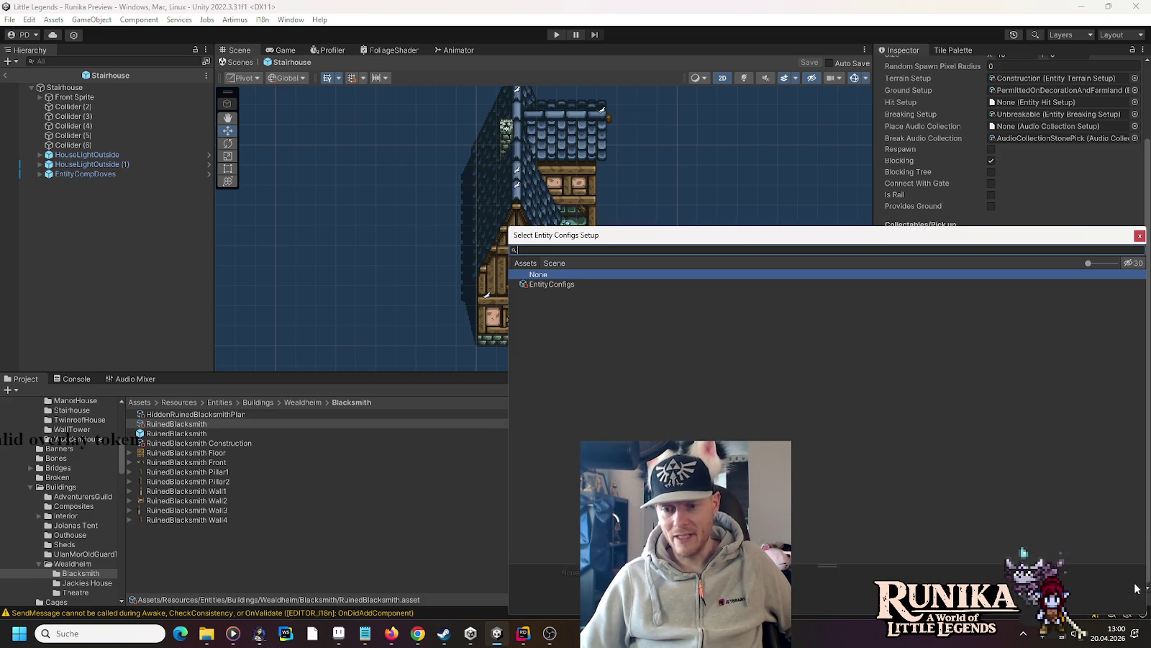
{"action": "double_click", "coordinate": [560, 285]}
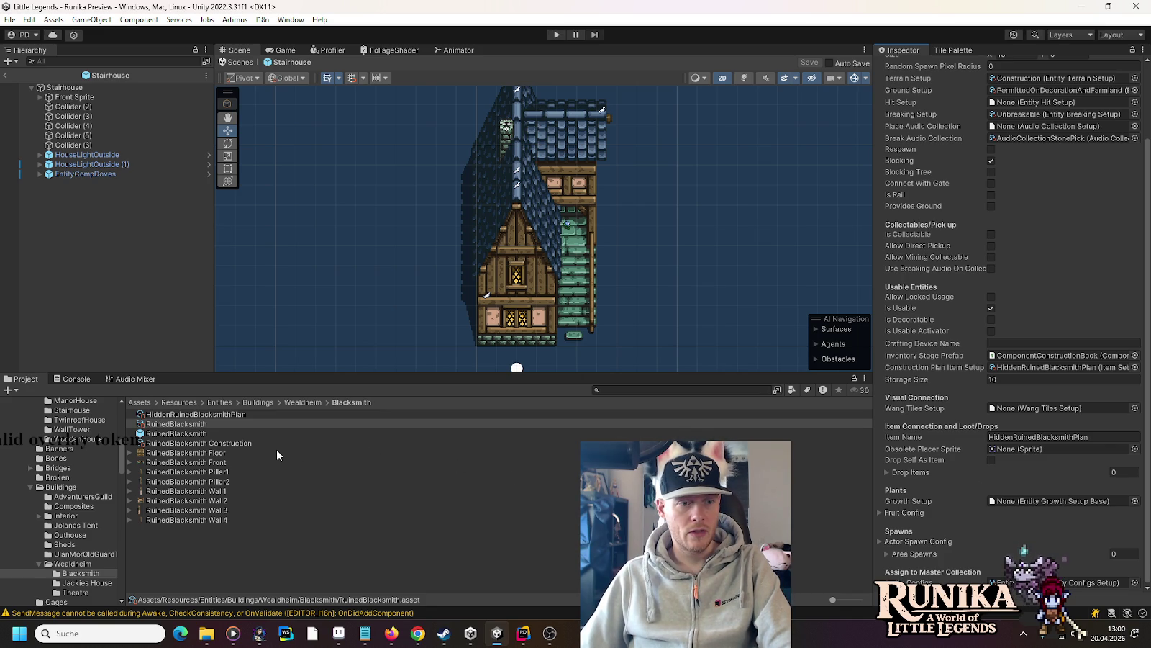
{"action": "left_click", "coordinate": [241, 443]}
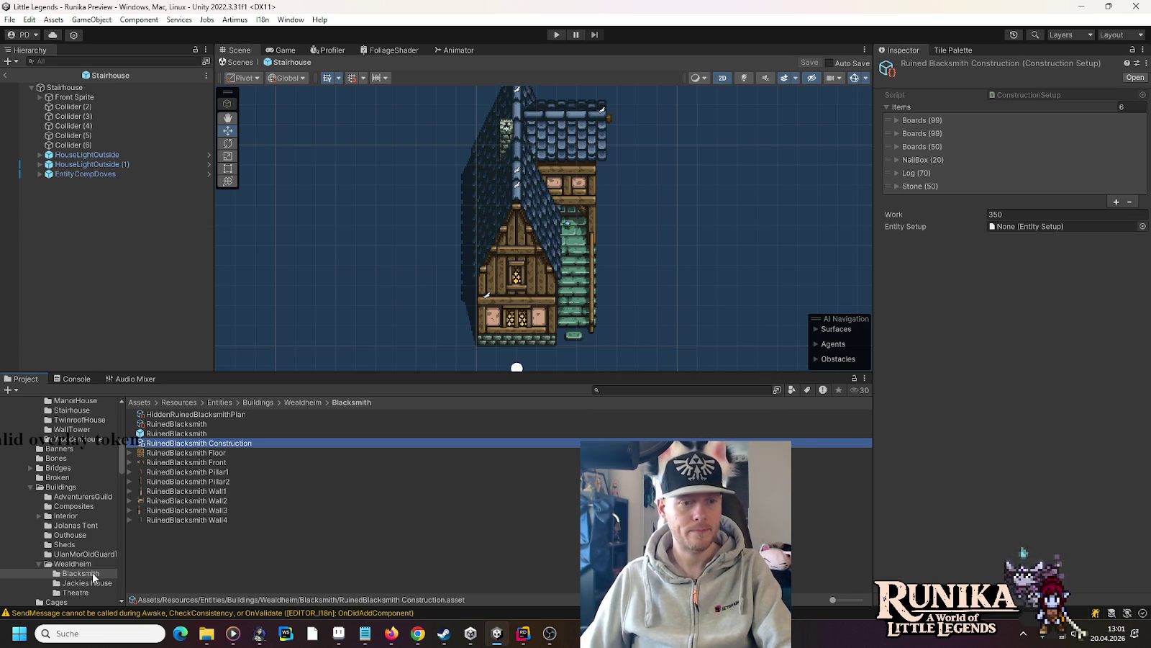
- Open the RuinedBlacksmith prefab to edit its floor, walls and pillars
{"action": "double_click", "coordinate": [154, 433]}
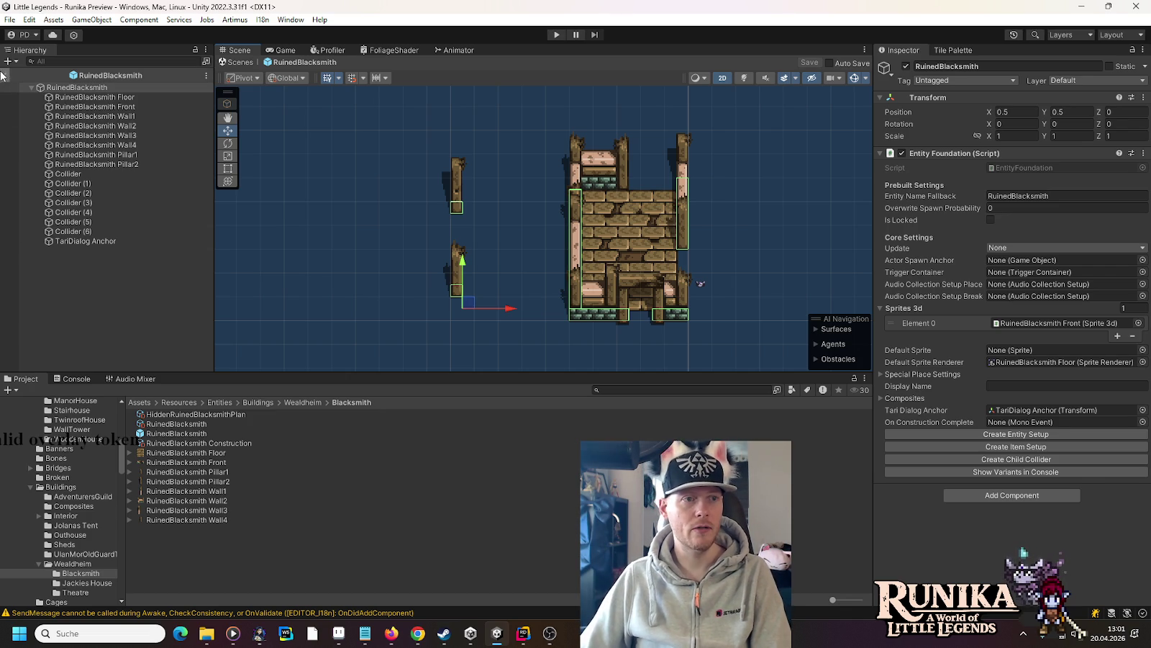
- Open the Wealdheim Mines Path prefab and paste RuinedBlacksmith into its Hierarchy
{"action": "left_click", "coordinate": [4, 75]}
{"action": "scroll", "coordinate": [466, 258], "scroll_direction": "down", "scroll_amount": 5}
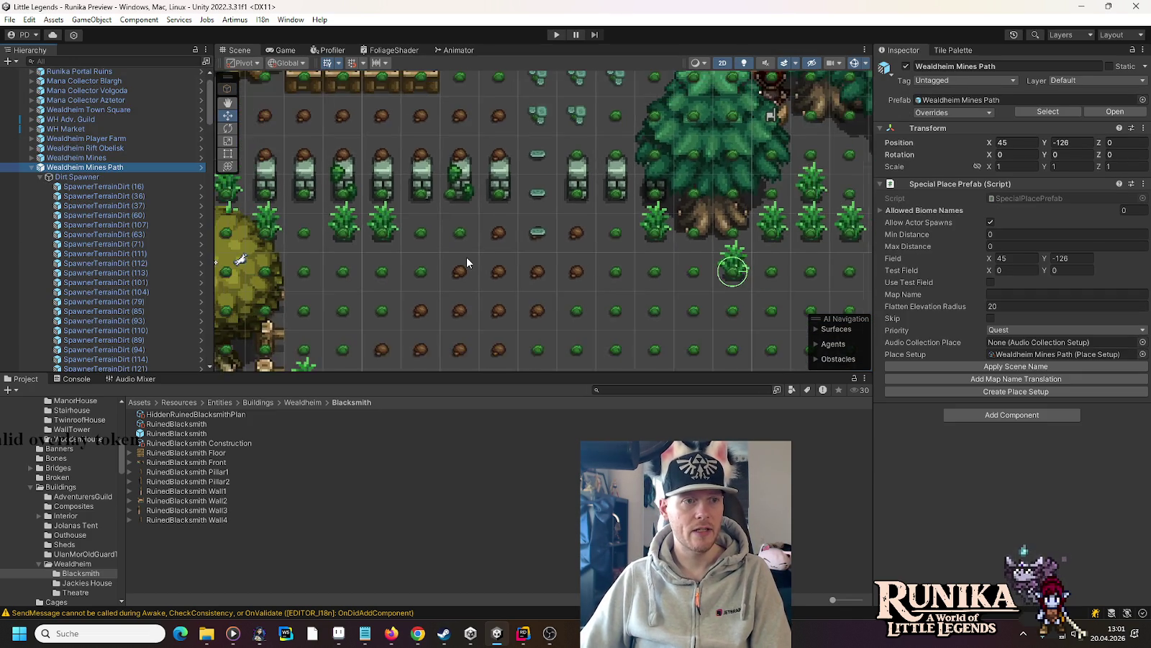
{"action": "scroll", "coordinate": [468, 258], "scroll_direction": "down", "scroll_amount": 4}
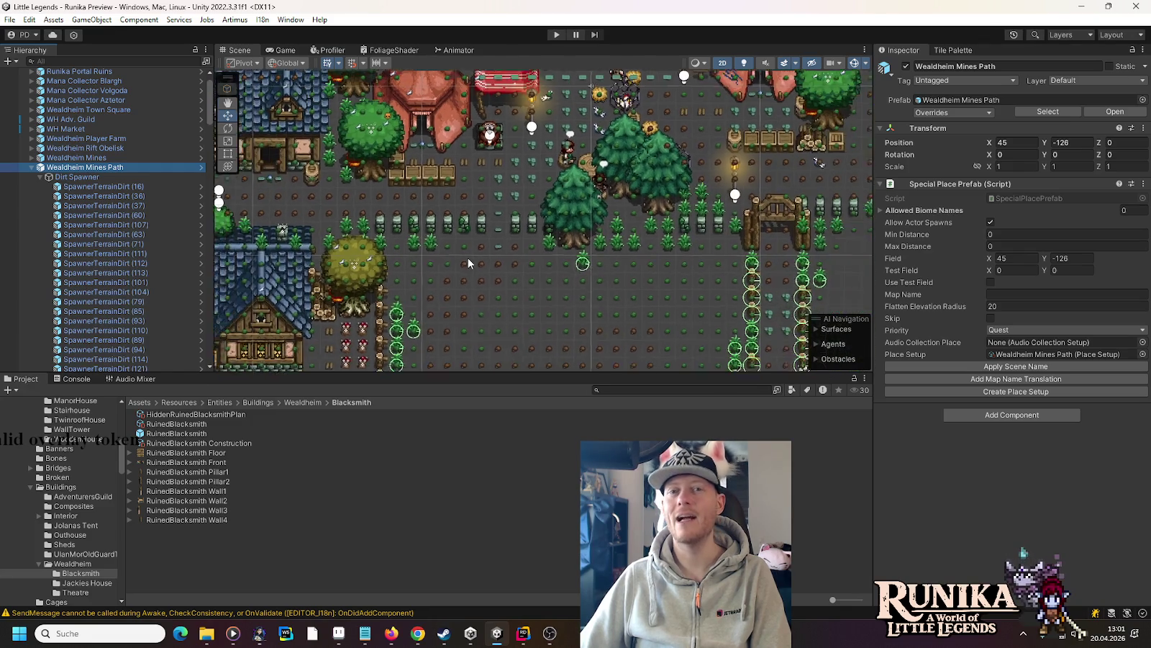
{"action": "mouse_move", "coordinate": [471, 259]}
{"action": "left_mouse_down"}
{"action": "mouse_move", "coordinate": [444, 118]}
{"action": "mouse_move", "coordinate": [498, 176]}
{"action": "left_mouse_up"}
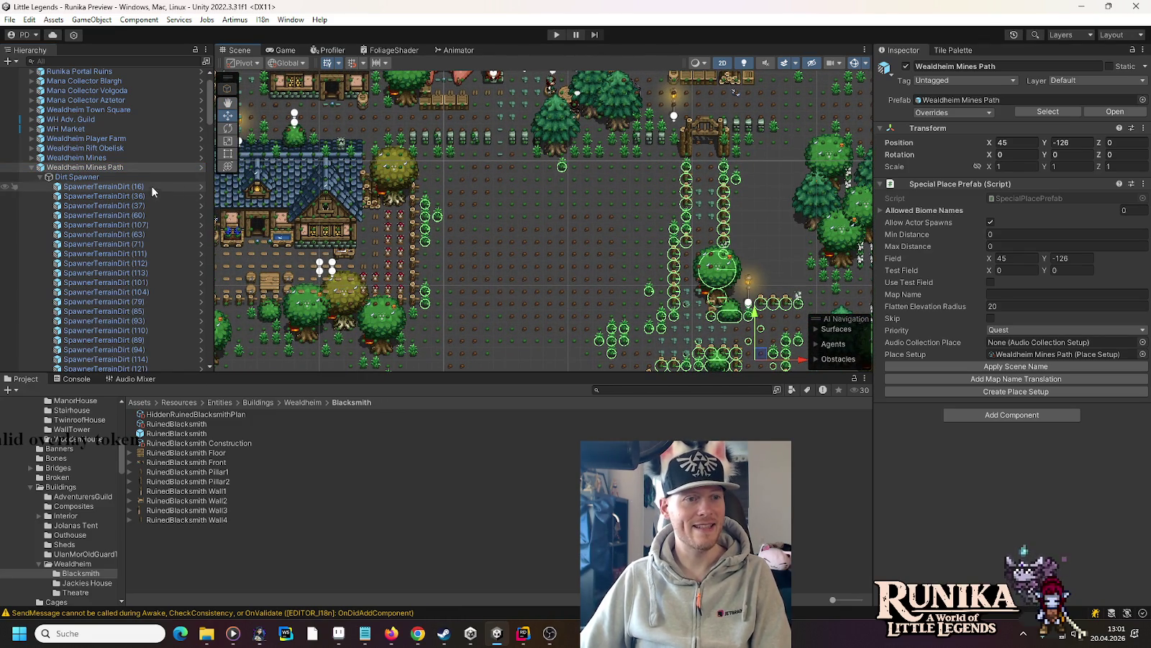
{"action": "left_click", "coordinate": [201, 167]}
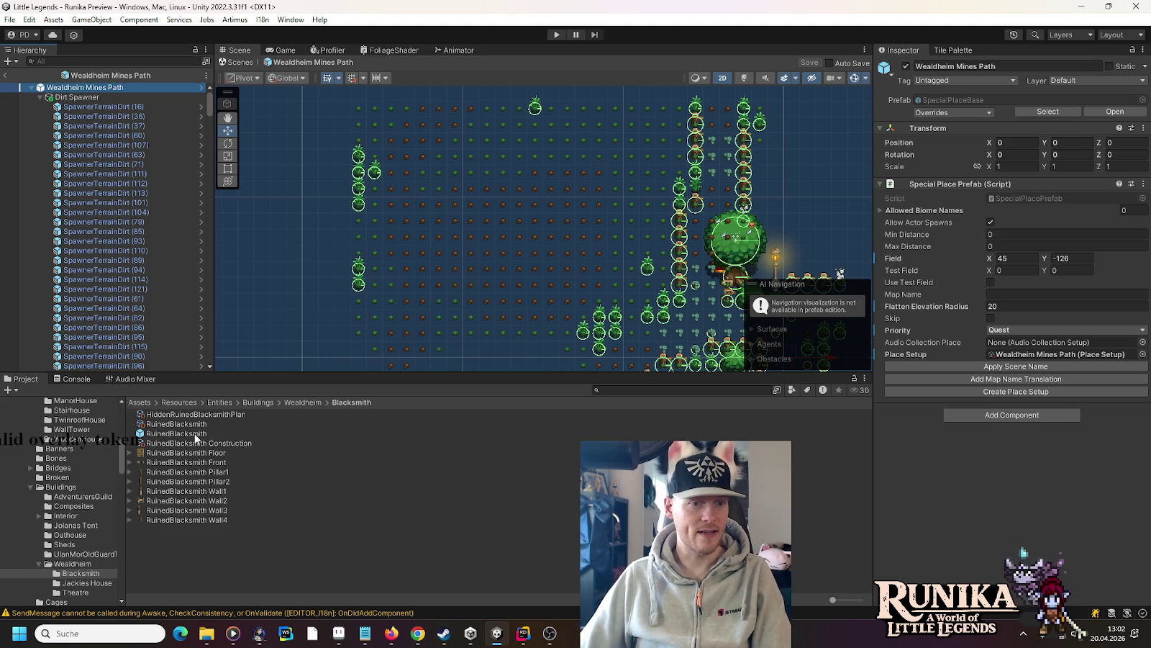
{"action": "key", "text": "ctrl+v"}
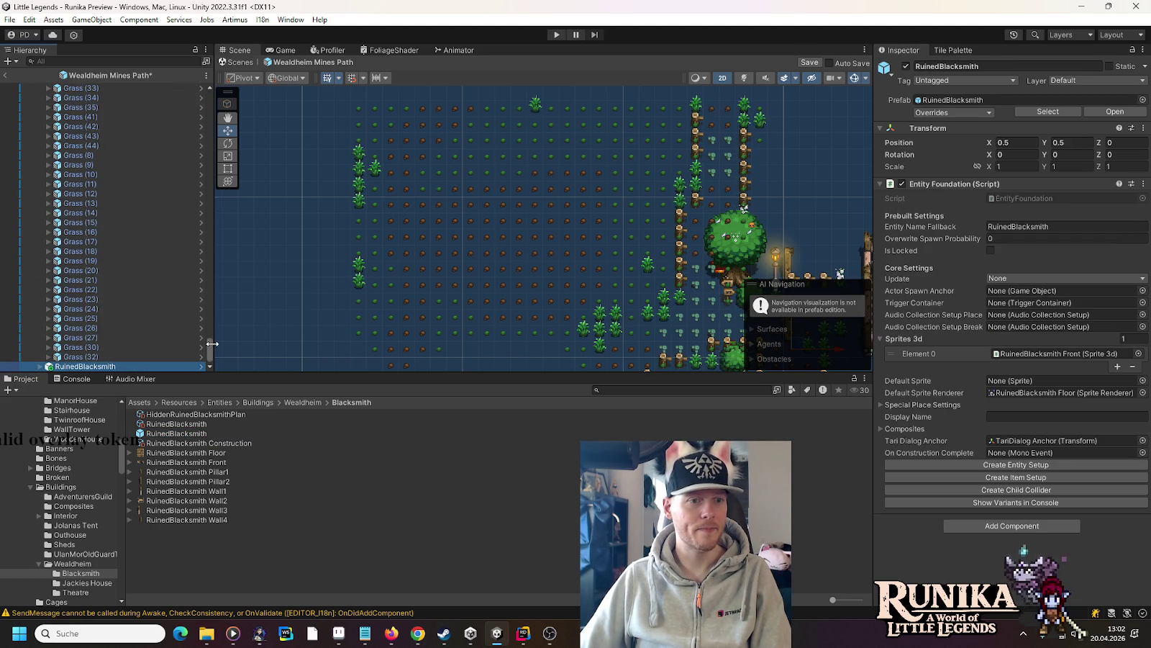
{"action": "left_click_drag", "start_coordinate": [209, 349], "coordinate": [209, 90]}
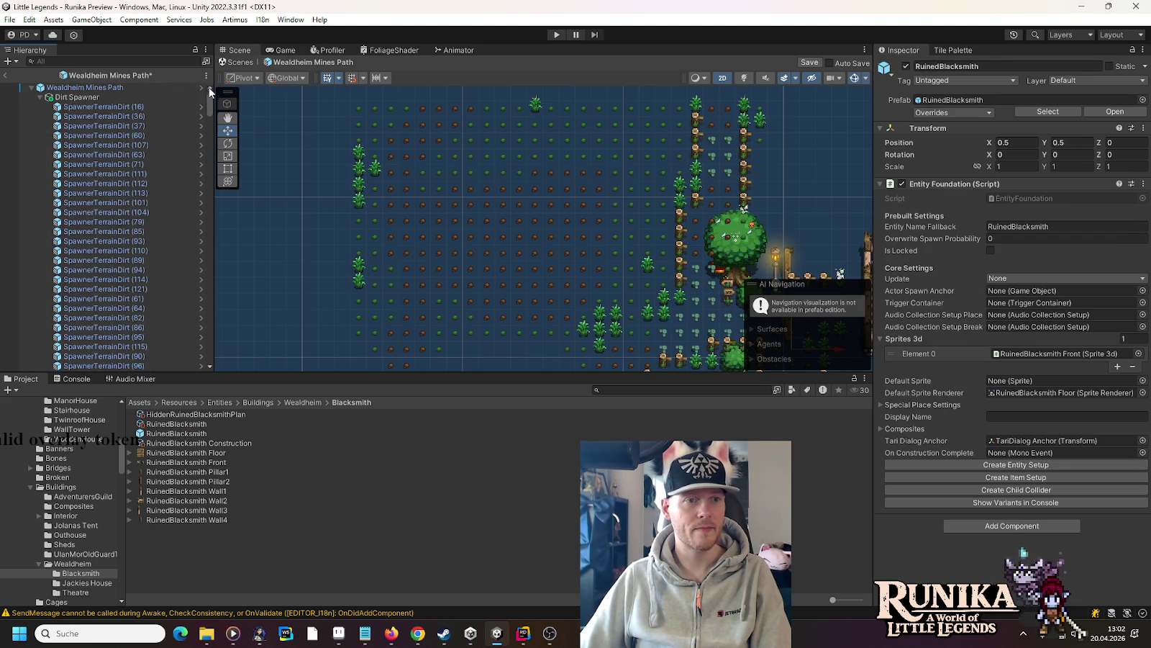
{"action": "left_click", "coordinate": [41, 97]}
{"action": "left_click", "coordinate": [40, 135]}
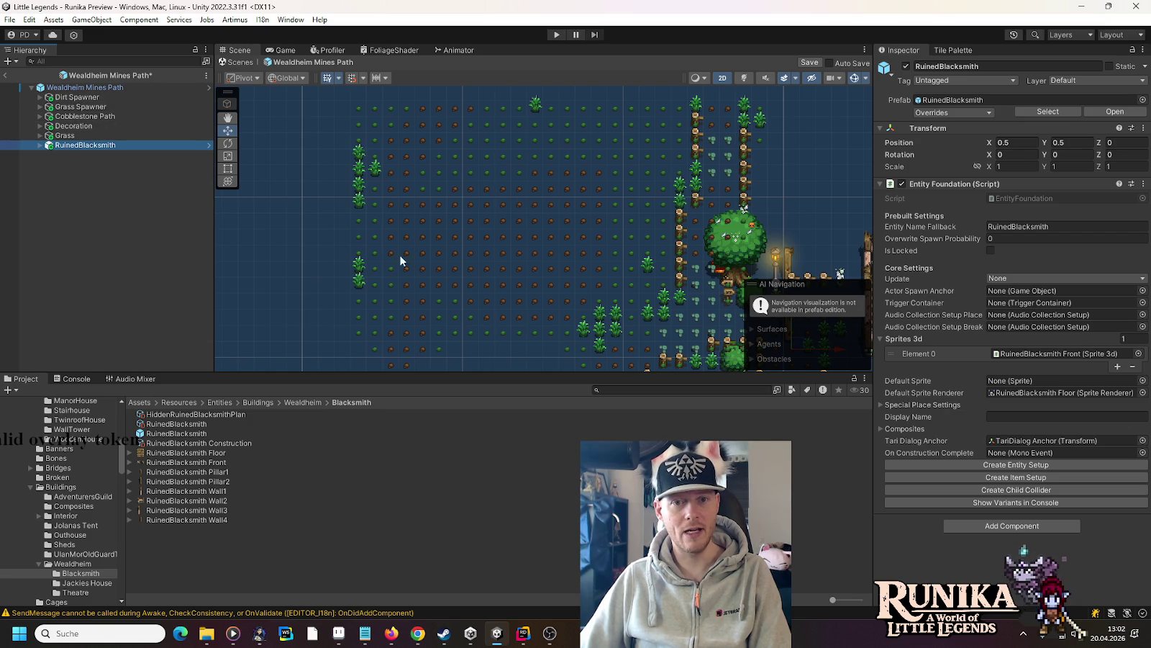
- Move RuinedBlacksmith left of the path to X -20.5, Y 6.5 and save the prefab
{"action": "key", "text": "f"}
{"action": "left_click_drag", "start_coordinate": [646, 289], "coordinate": [366, 202]}
{"action": "scroll", "coordinate": [357, 169], "scroll_direction": "up", "scroll_amount": 5}
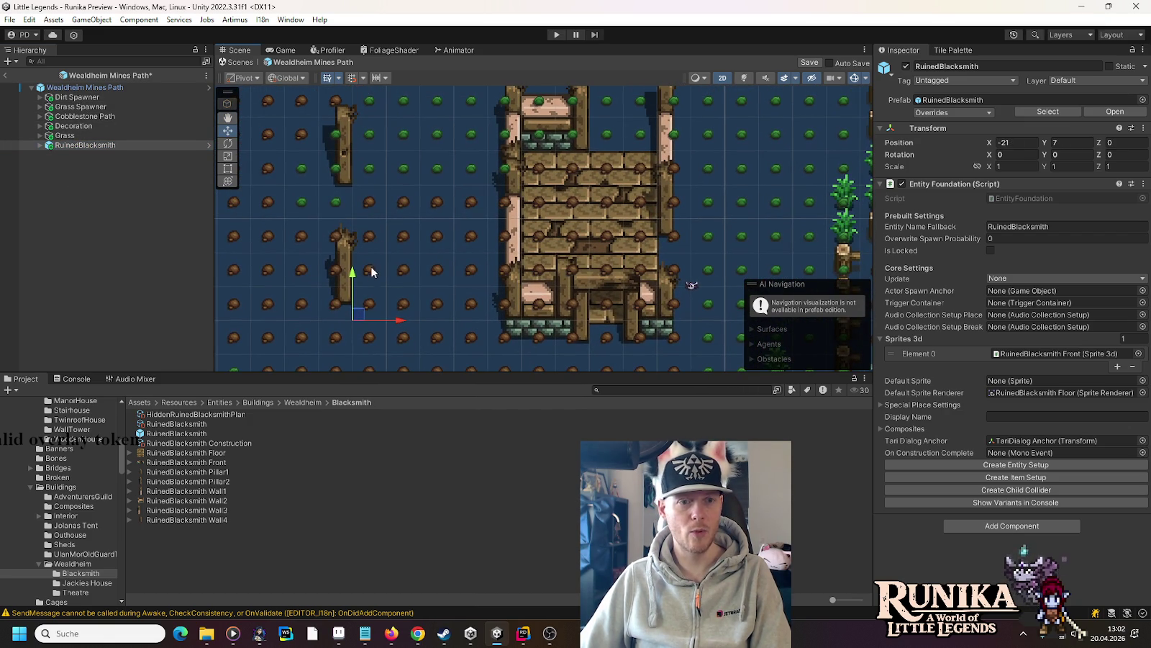
{"action": "left_click_drag", "start_coordinate": [360, 318], "coordinate": [372, 319]}
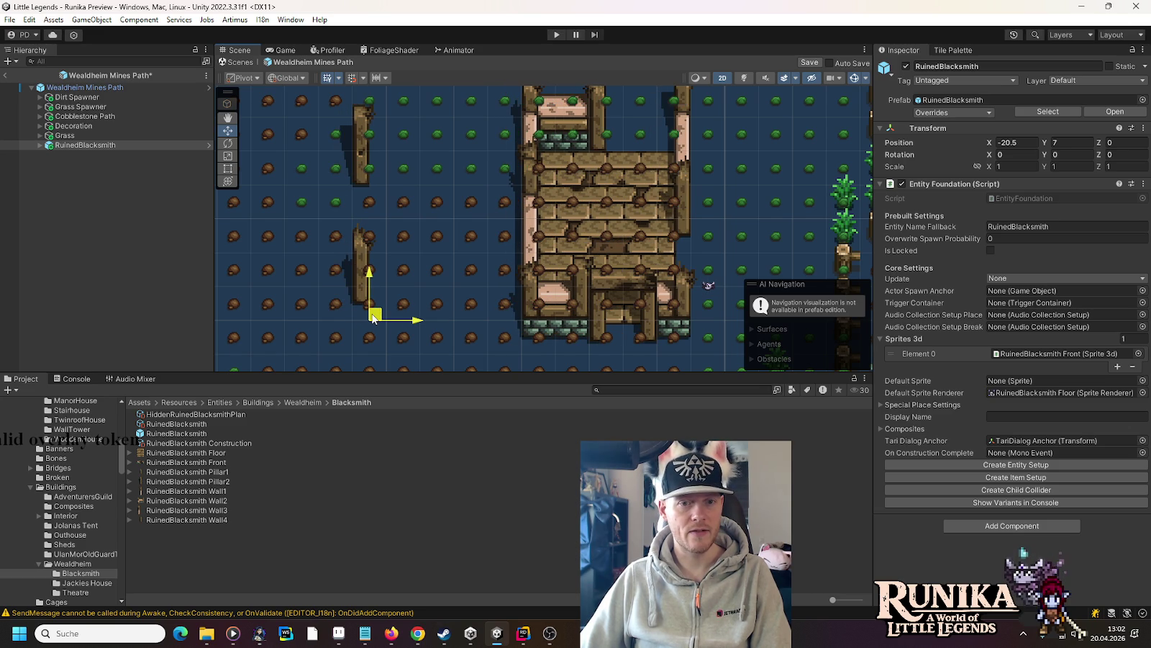
{"action": "left_click_drag", "start_coordinate": [374, 318], "coordinate": [375, 335]}
{"action": "scroll", "coordinate": [432, 289], "scroll_direction": "down", "scroll_amount": 3}
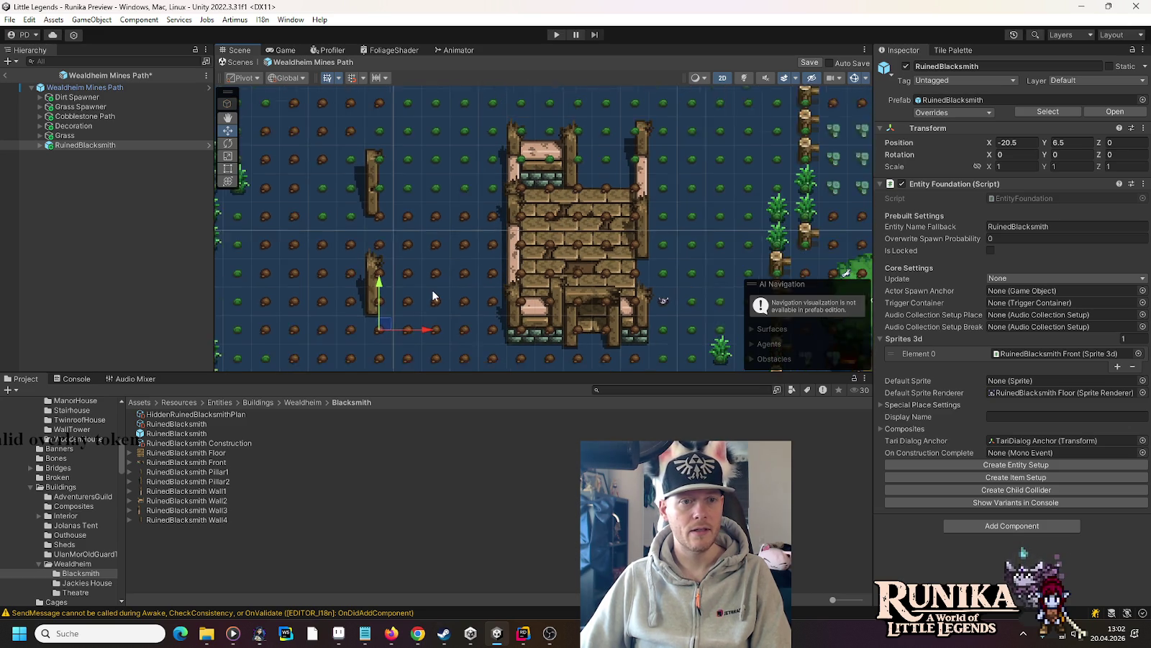
{"action": "scroll", "coordinate": [420, 297], "scroll_direction": "down", "scroll_amount": 4}
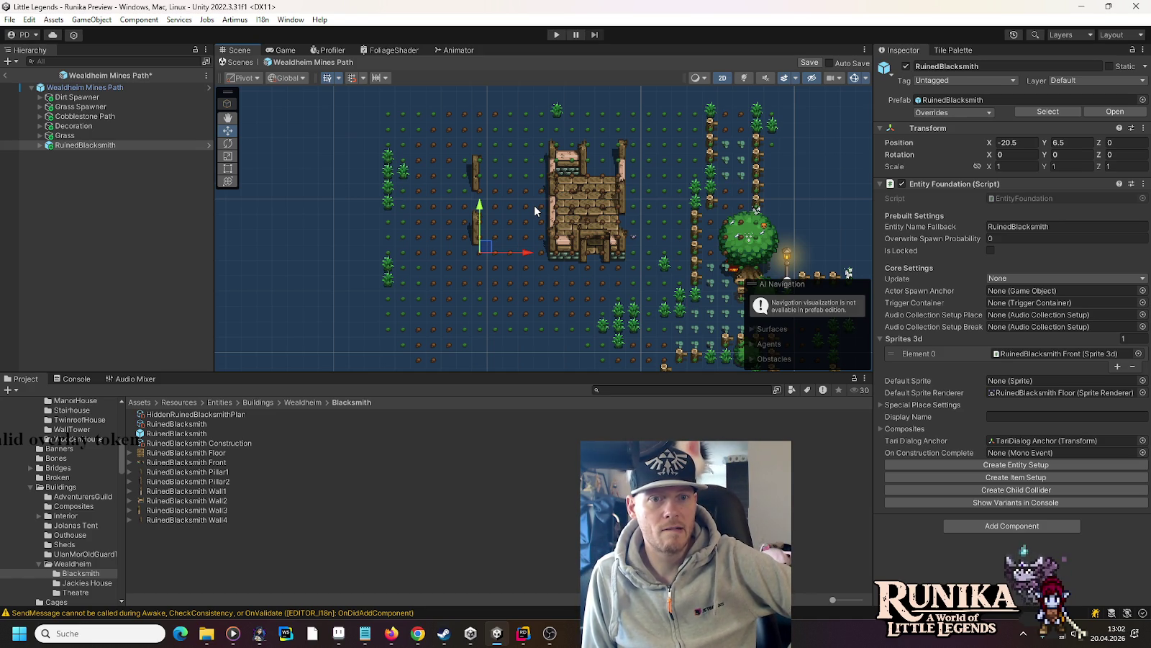
{"action": "key", "text": "ctrl+s"}
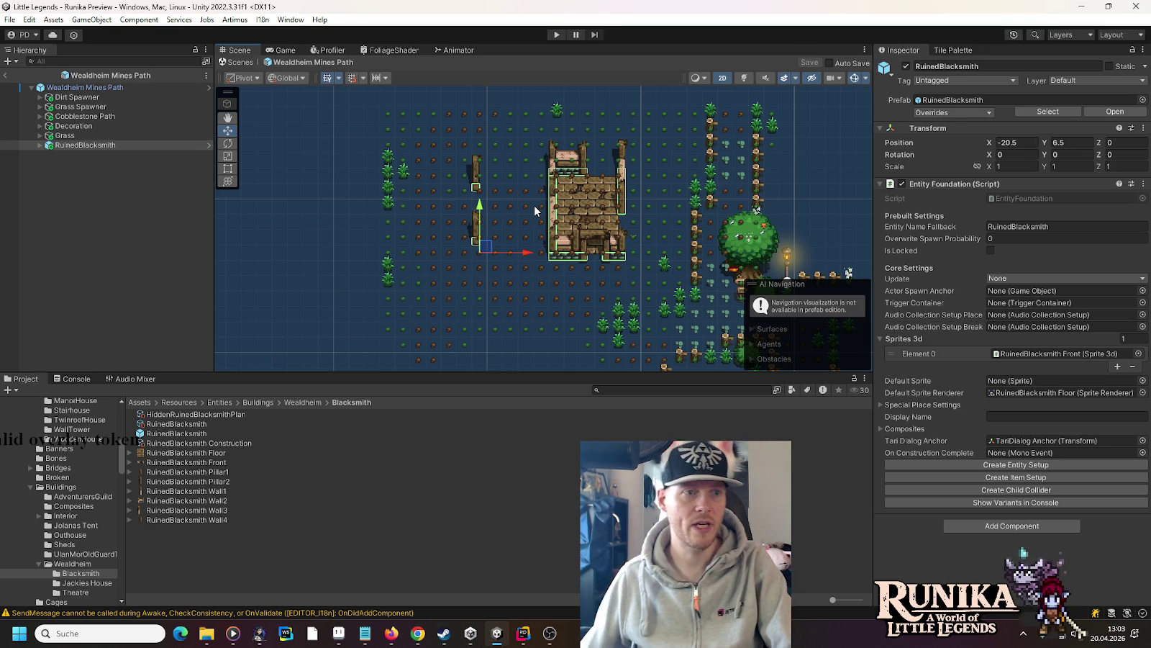
- Select the Wealdheim Mines Path root and recreate its place setup
{"action": "left_click", "coordinate": [60, 88]}
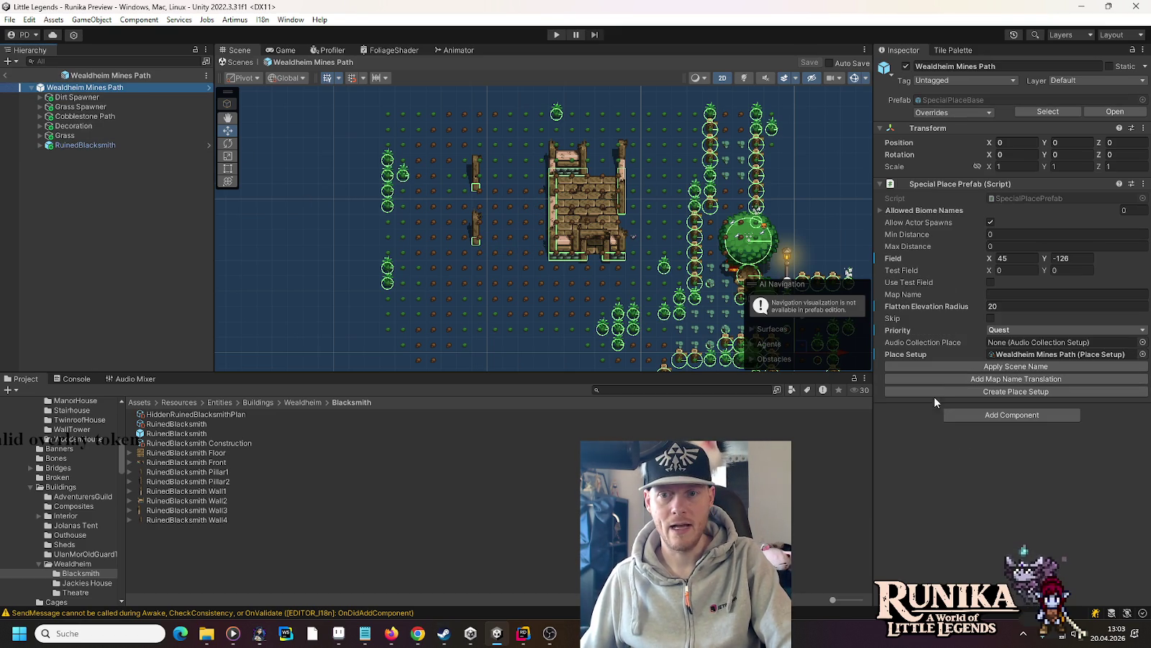
{"action": "left_click", "coordinate": [936, 390]}
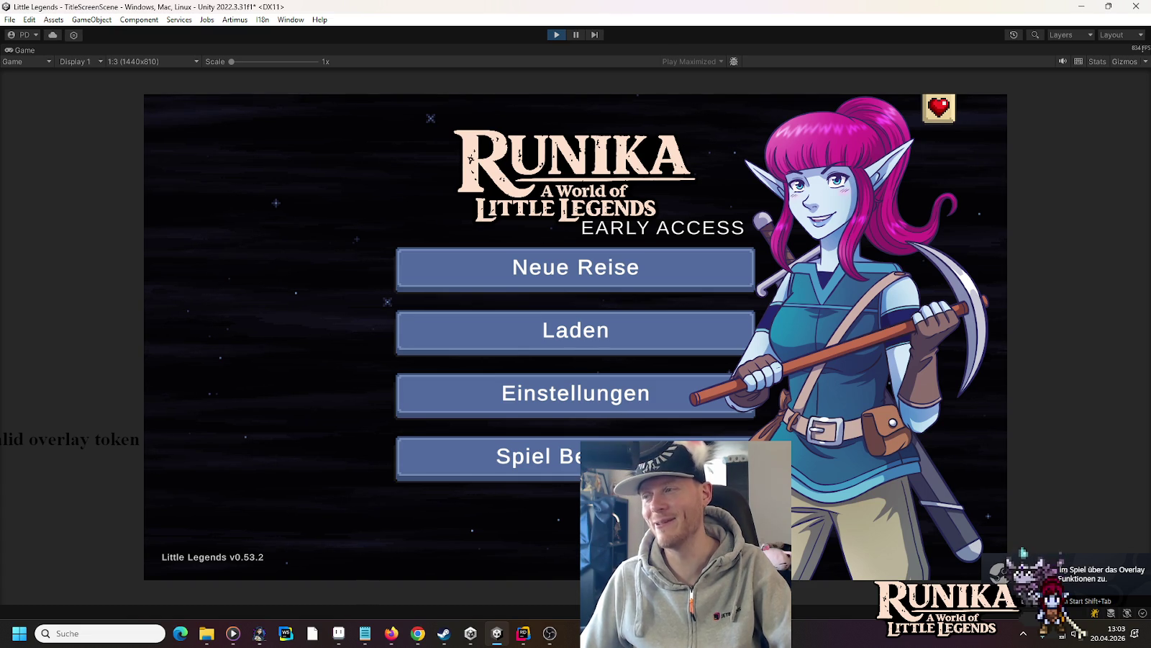
- Load the first save from Laden and continue past the loading screen to Alte Minen
{"action": "left_click", "coordinate": [725, 328]}
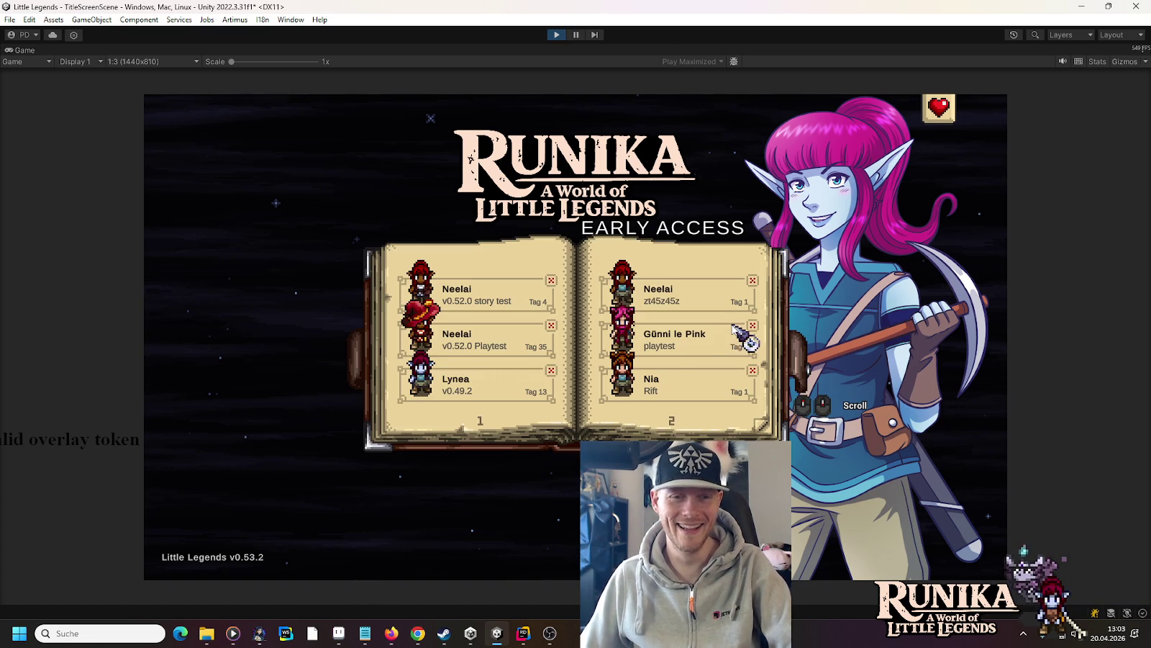
{"action": "left_click", "coordinate": [668, 291]}
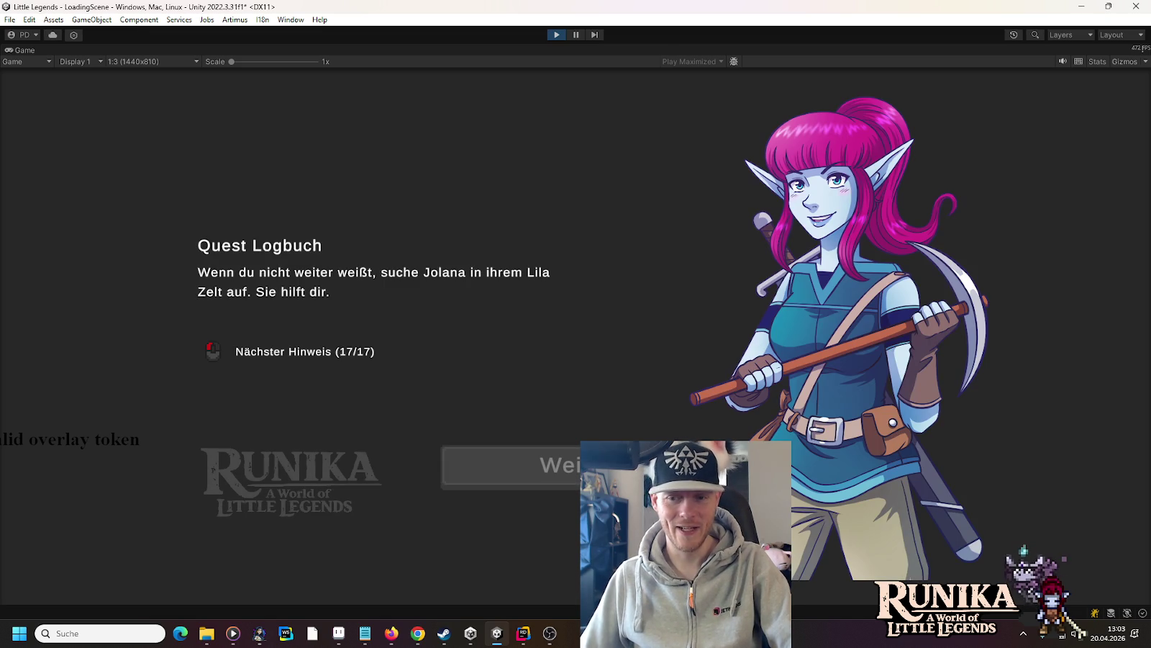
{"action": "key", "text": "space"}
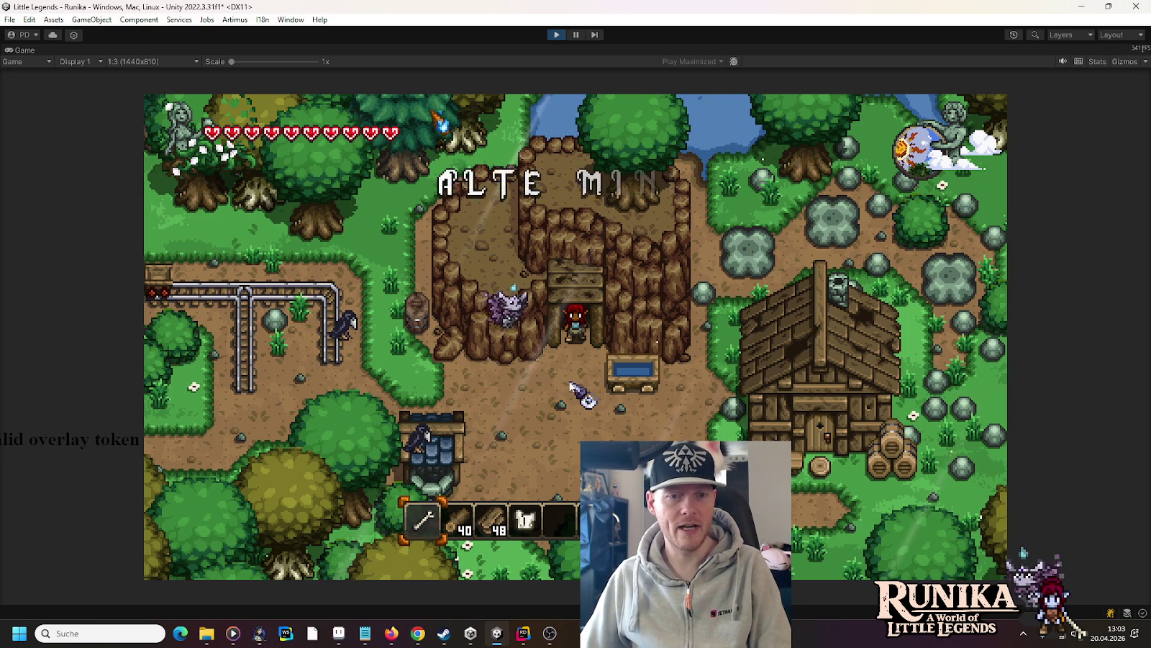
- Walk the character from the mine entrance through village, forest and lake to Weldheim
{"action": "key", "text": "a"}
{"action": "key", "text": "s"}
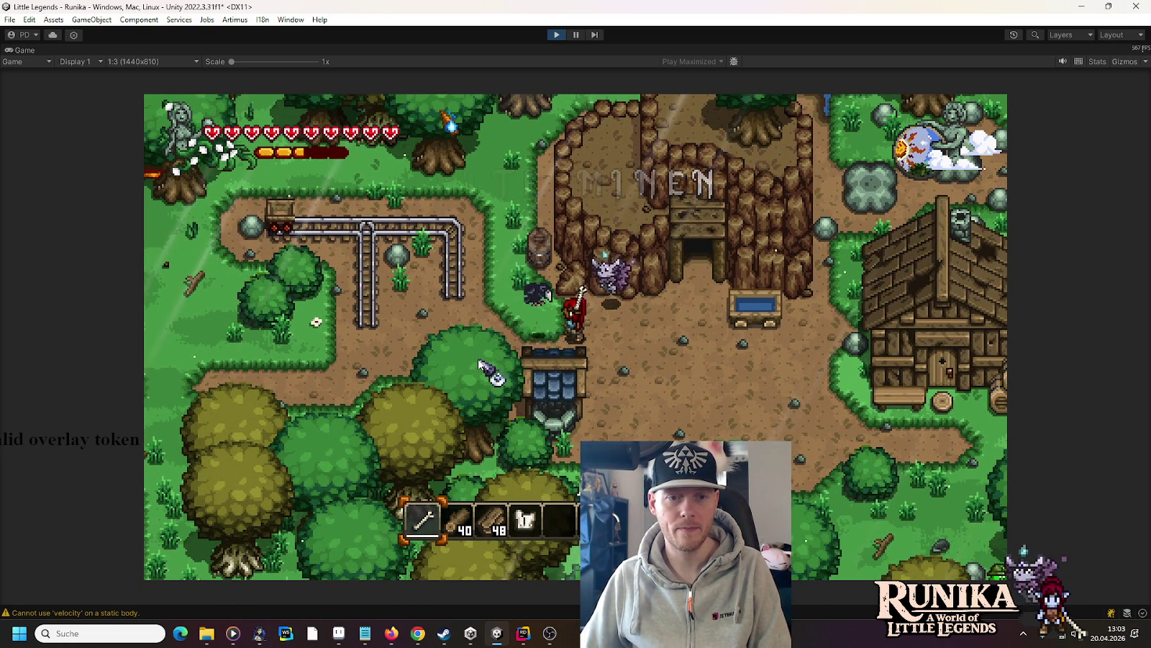
{"action": "key", "text": "a"}
{"action": "key", "text": "w"}
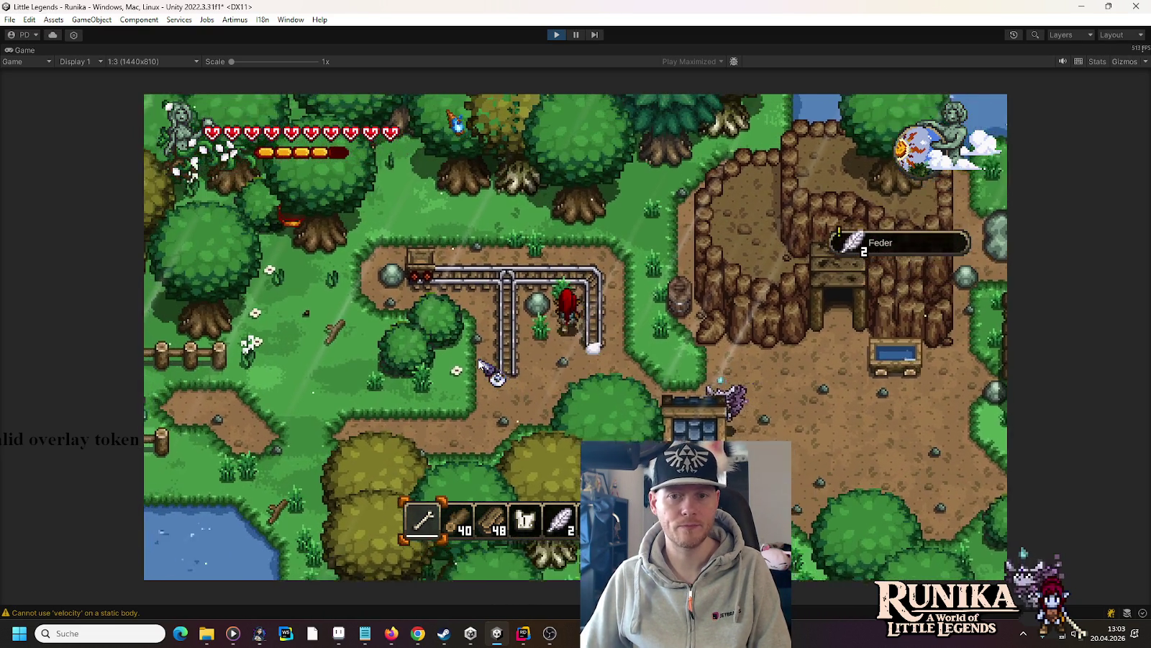
{"action": "key", "text": "w"}
{"action": "key", "text": "a"}
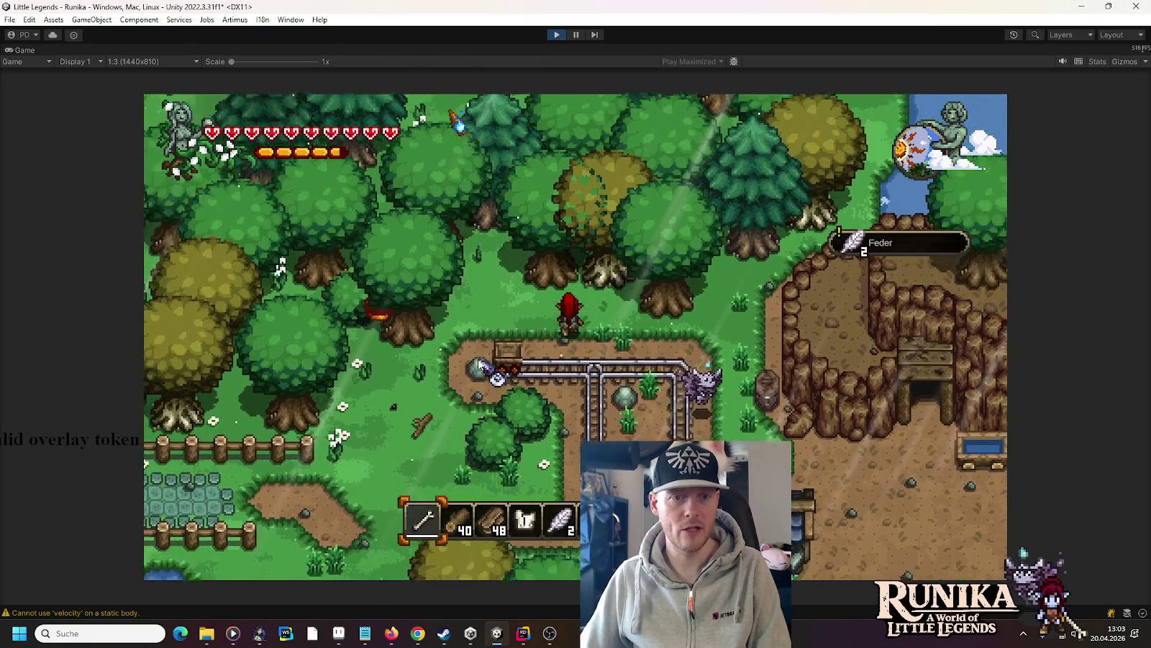
{"action": "key", "text": "w"}
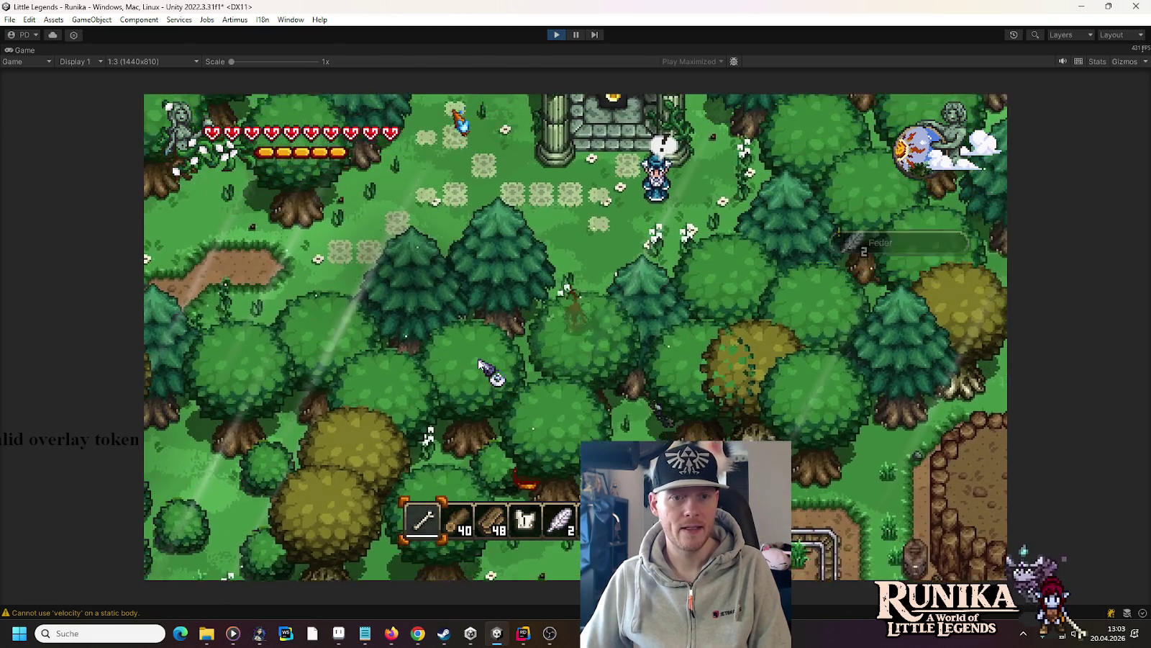
{"action": "key", "text": "a"}
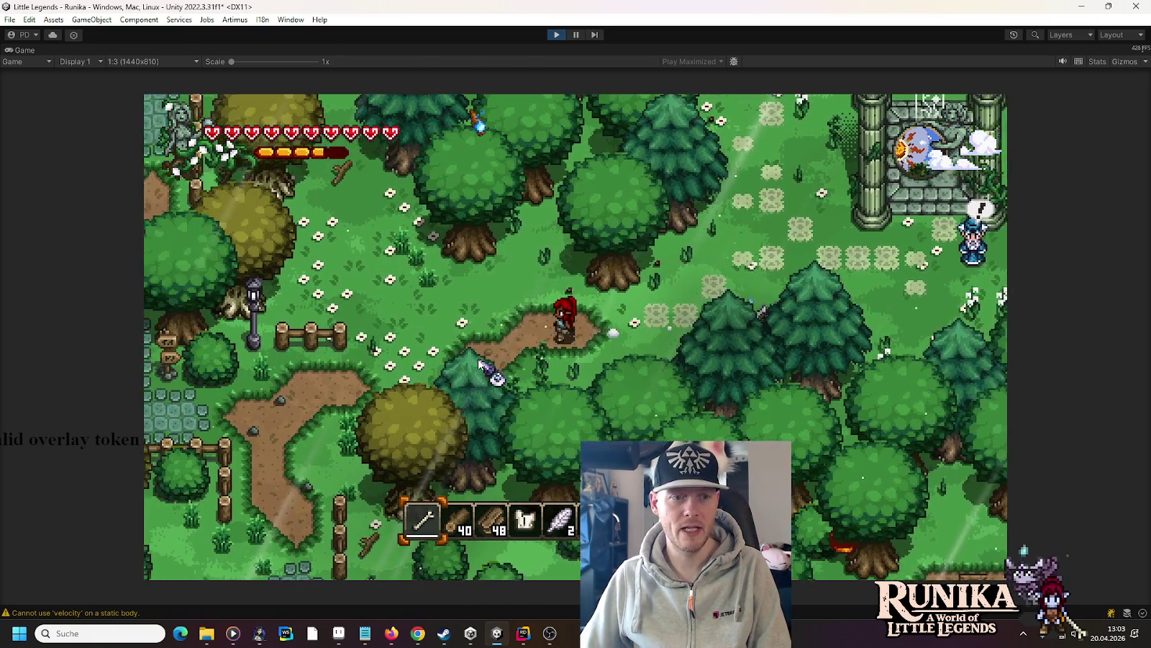
{"action": "key", "text": "a"}
{"action": "key", "text": "s"}
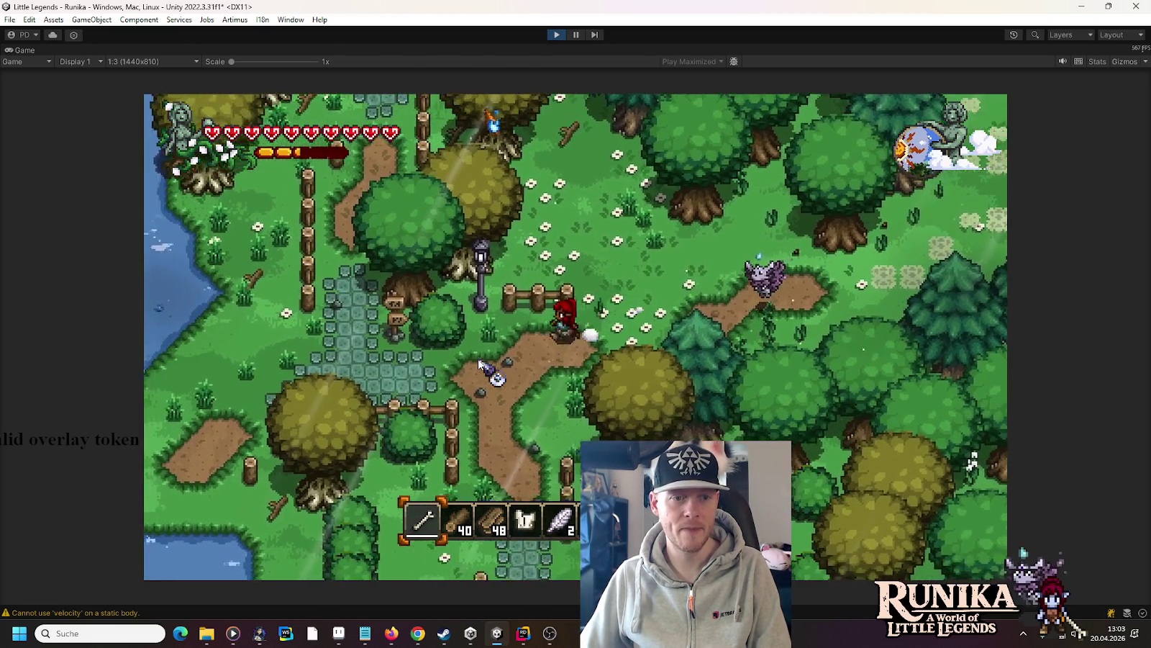
{"action": "key", "text": "a"}
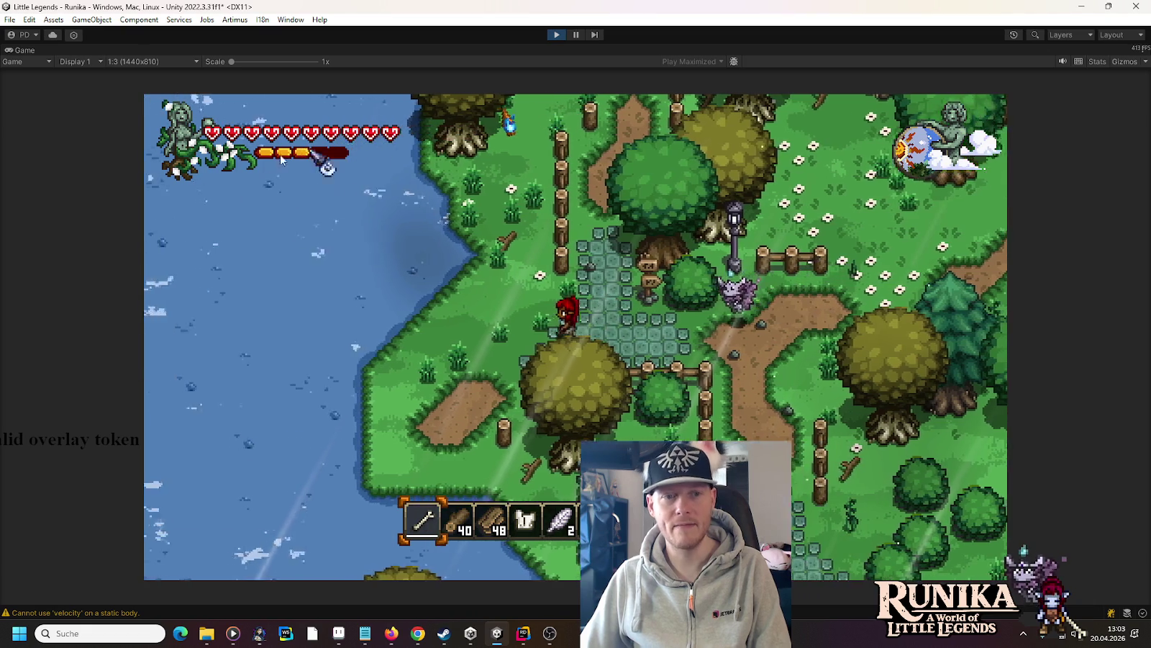
{"action": "key", "text": "a"}
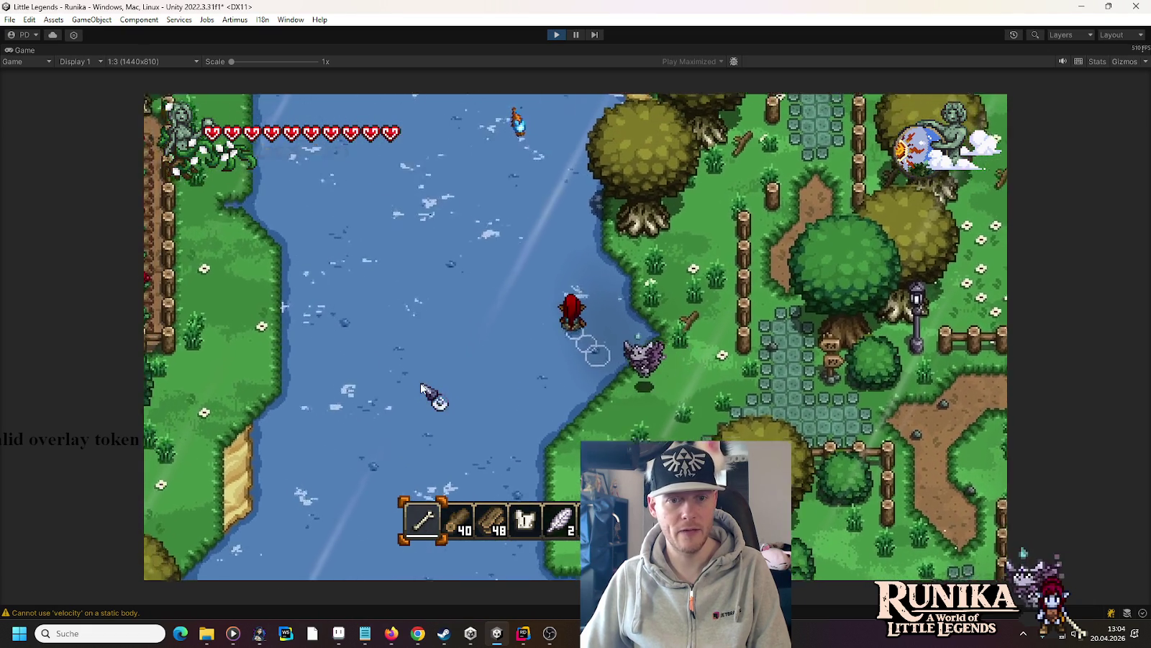
{"action": "key", "text": "w"}
{"action": "key", "text": "a"}
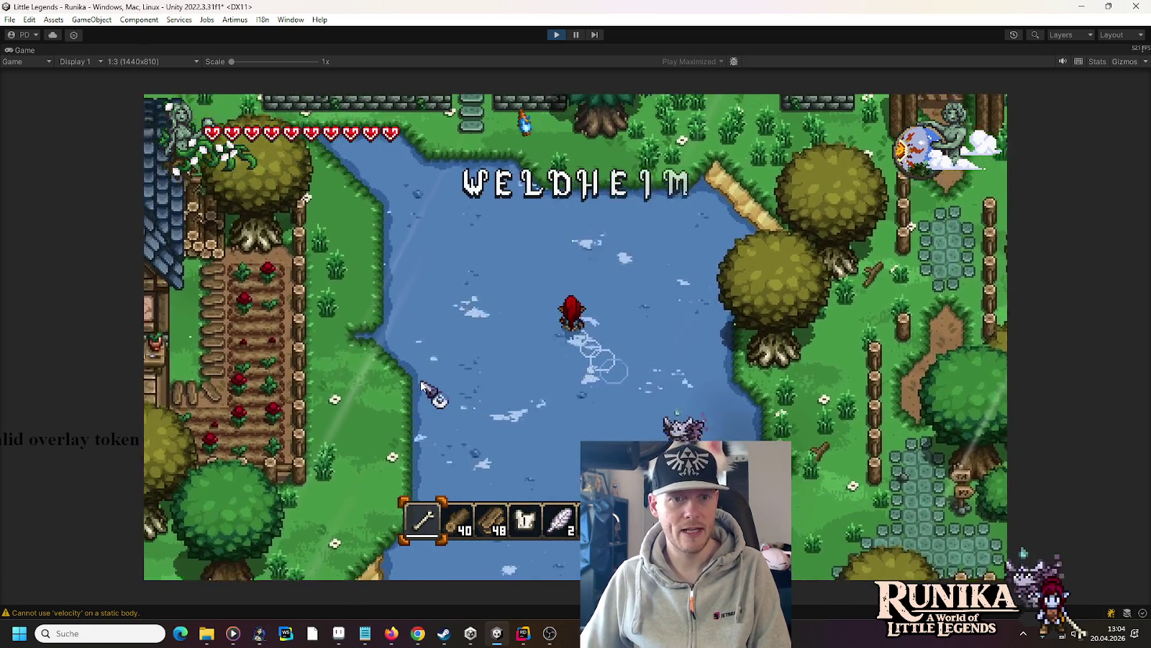
{"action": "key", "text": "w"}
{"action": "key", "text": "a"}
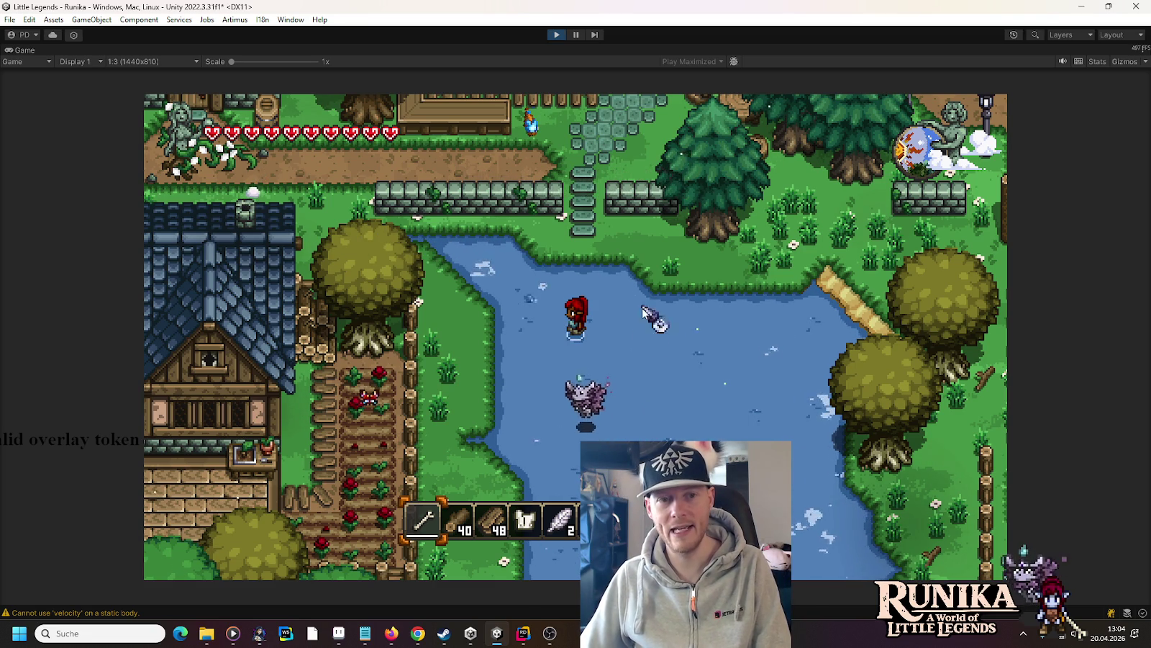
{"action": "key", "text": "a"}
{"action": "key", "text": "s"}
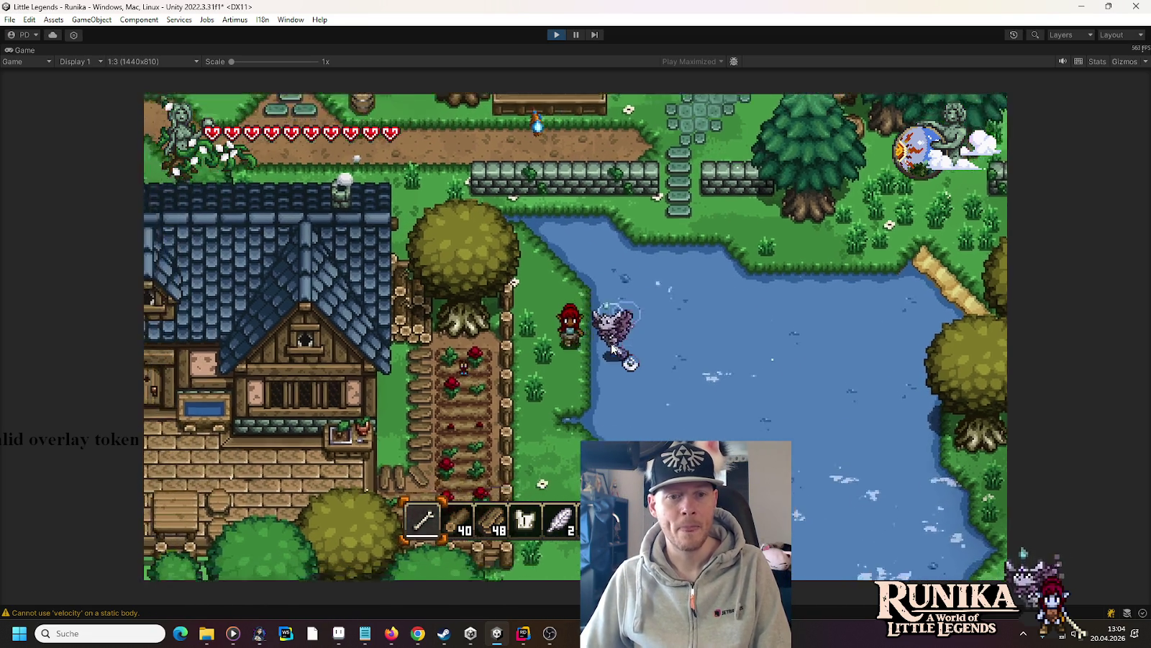
- Save and quit to the title menu, then stop Play mode
{"action": "key", "text": "Escape"}
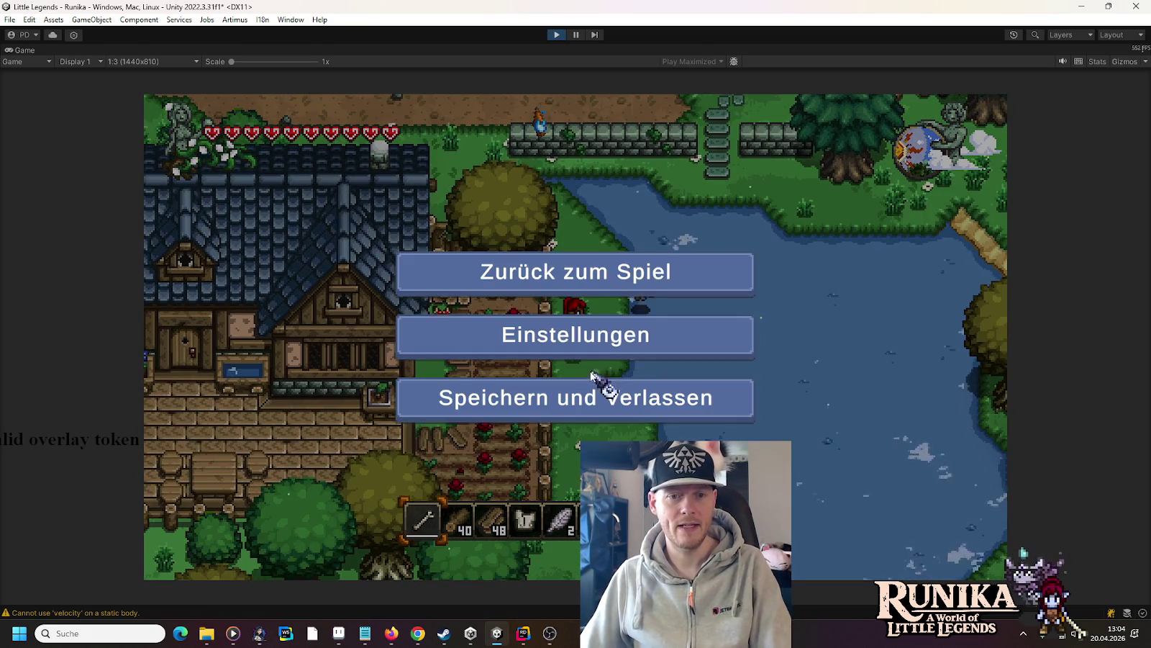
{"action": "left_click", "coordinate": [592, 407]}
{"action": "left_click", "coordinate": [531, 333]}
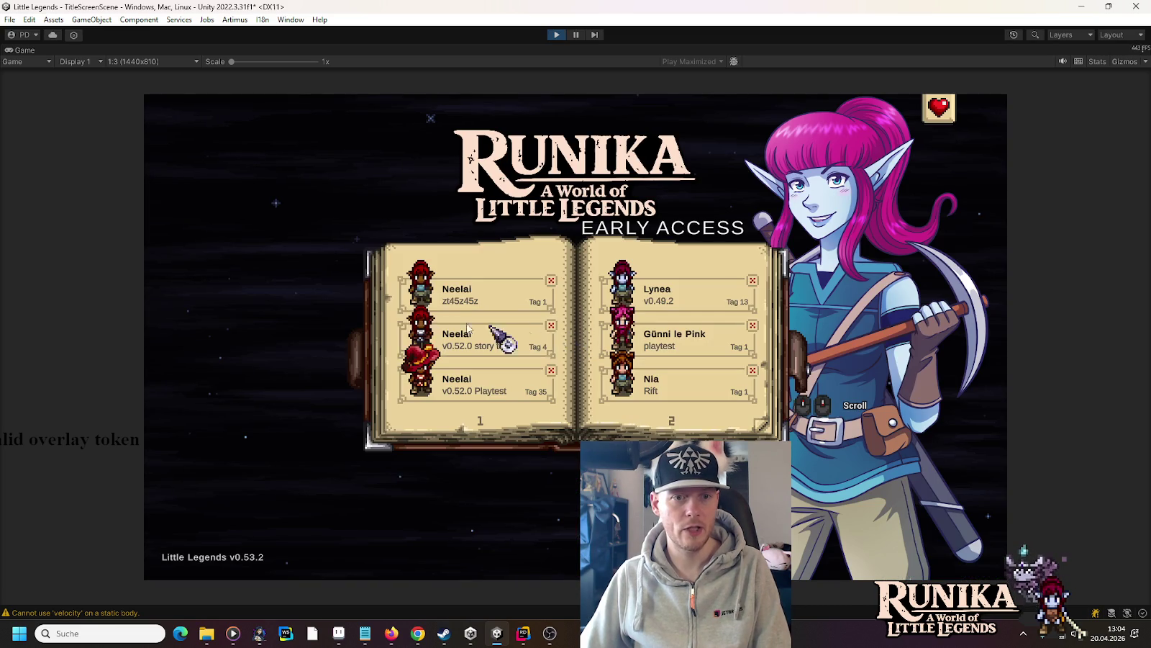
{"action": "key", "text": "ctrl+p"}
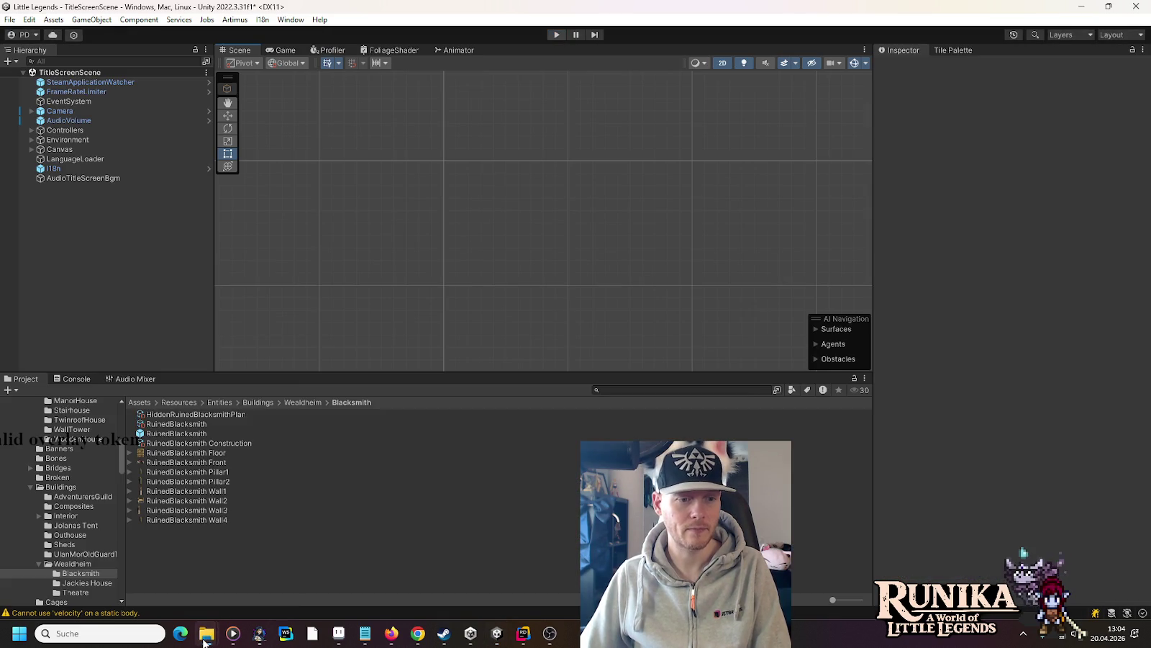
{"action": "right_click", "coordinate": [205, 637]}
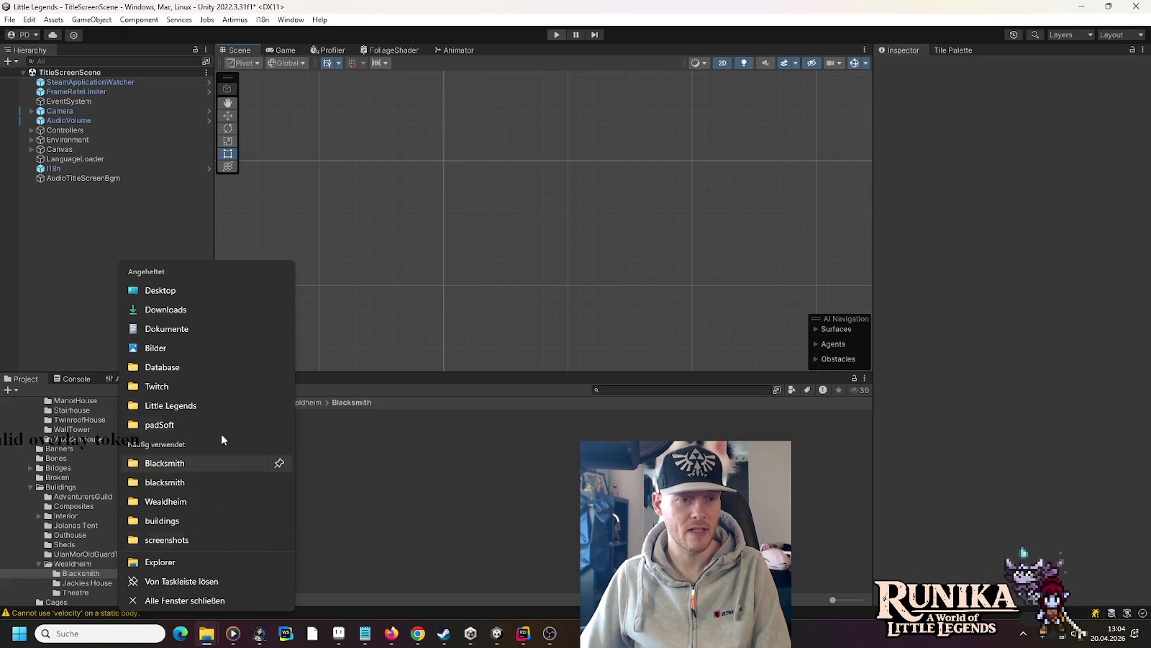
- Browse to padSoft > Little Legends > save > zt45z45z > map.4 in File Explorer
{"action": "left_click", "coordinate": [160, 448]}
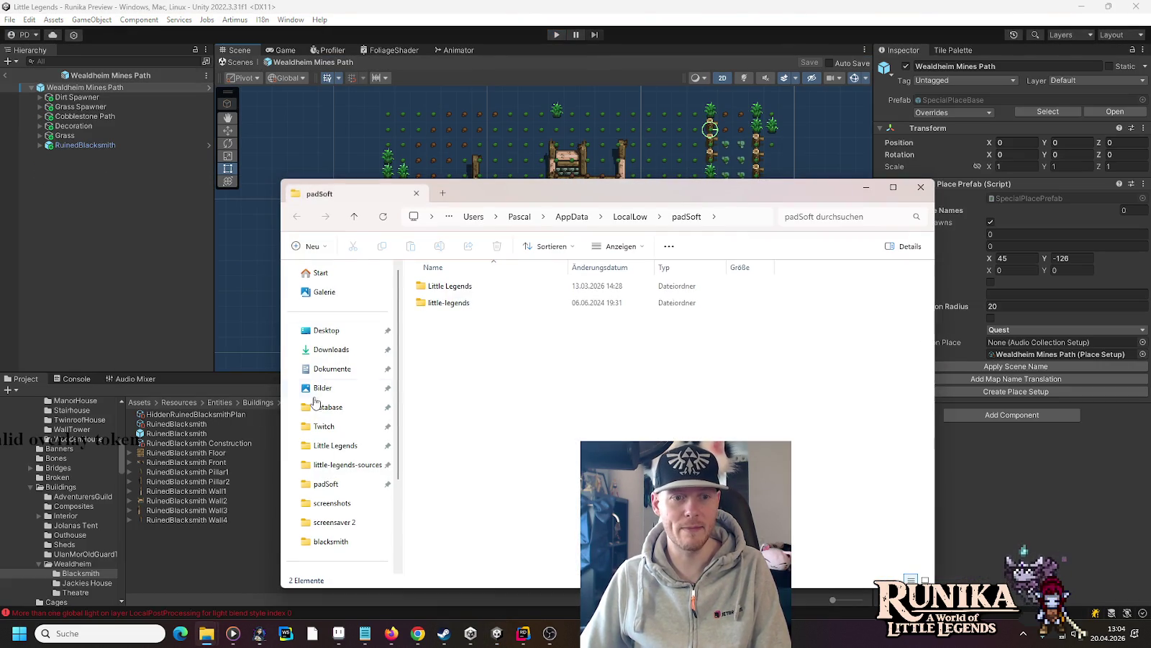
{"action": "double_click", "coordinate": [442, 288]}
{"action": "double_click", "coordinate": [436, 437]}
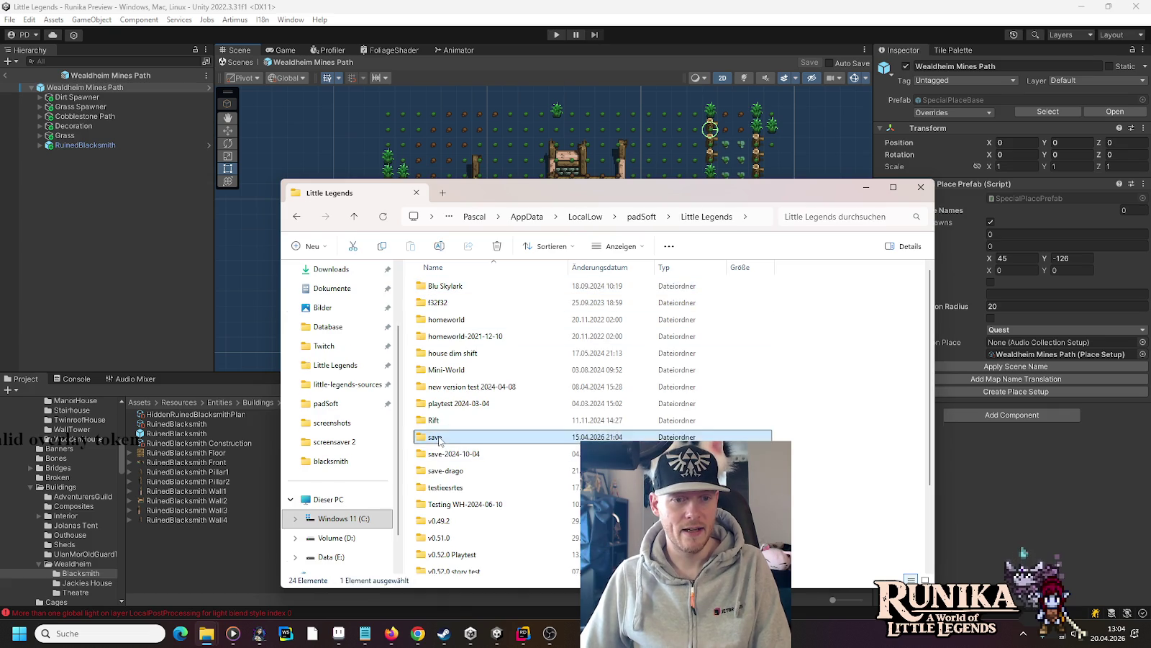
{"action": "scroll", "coordinate": [441, 471], "scroll_direction": "down", "scroll_amount": 2}
{"action": "scroll", "coordinate": [441, 477], "scroll_direction": "down", "scroll_amount": 6}
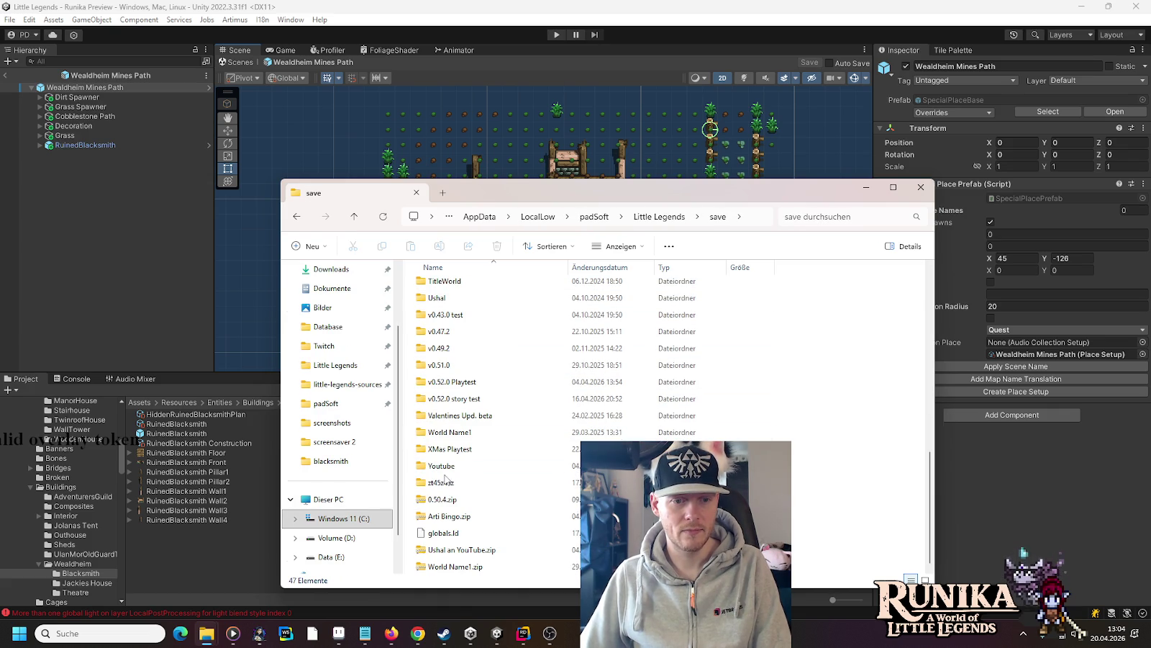
{"action": "double_click", "coordinate": [446, 482]}
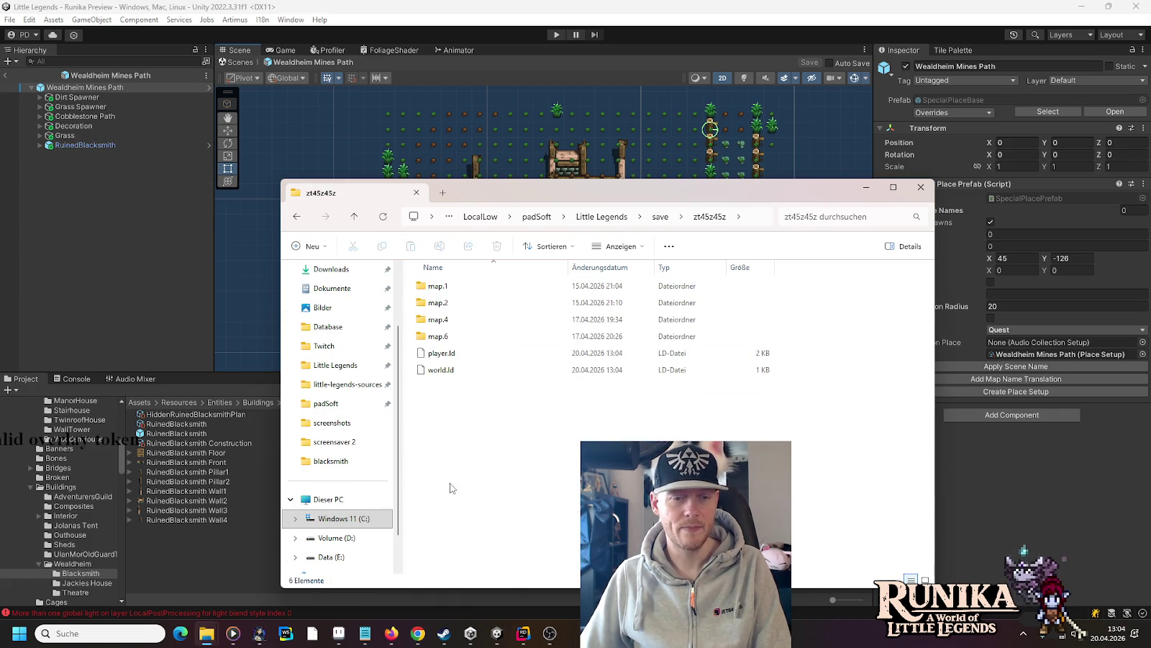
{"action": "double_click", "coordinate": [441, 303]}
{"action": "key", "text": "alt+Left"}
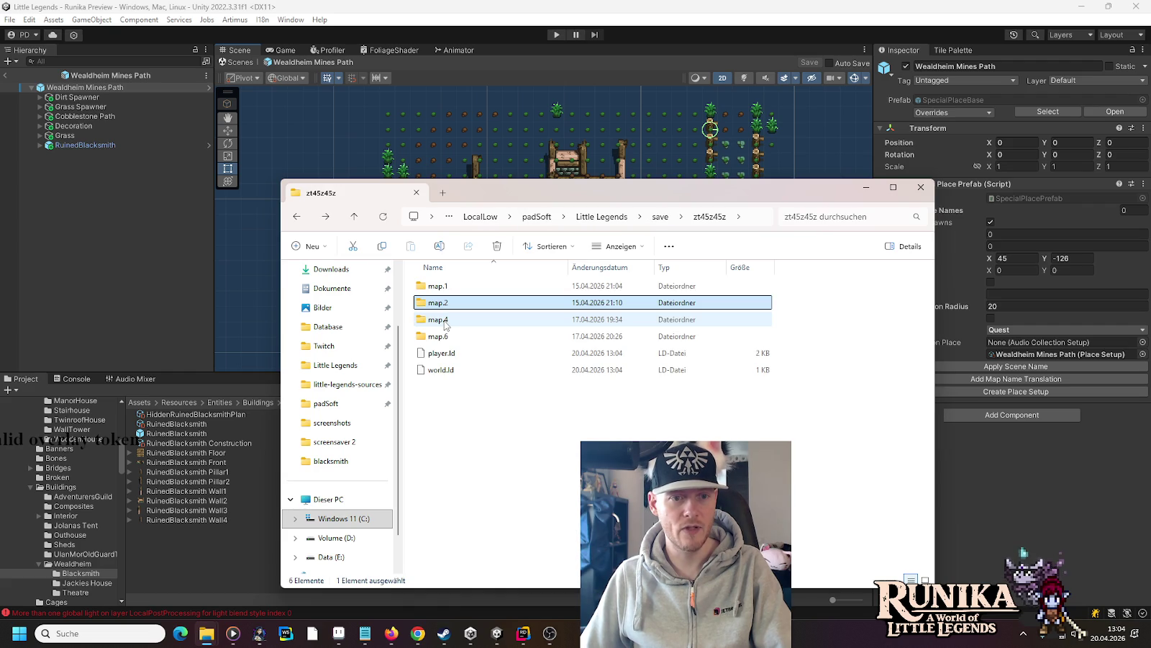
{"action": "double_click", "coordinate": [446, 321]}
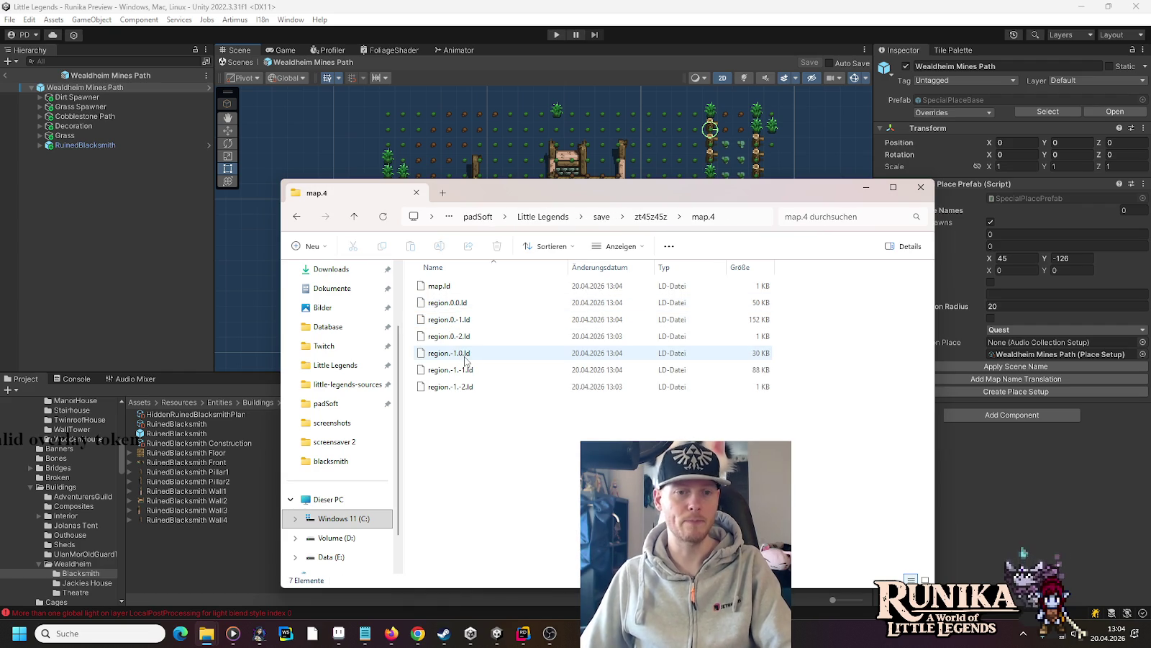
- Prefix region.-1.0.ld, region.-1.-1.ld and region.-1.-2.ld with x, then start Unity Play mode
{"action": "left_click", "coordinate": [459, 308]}
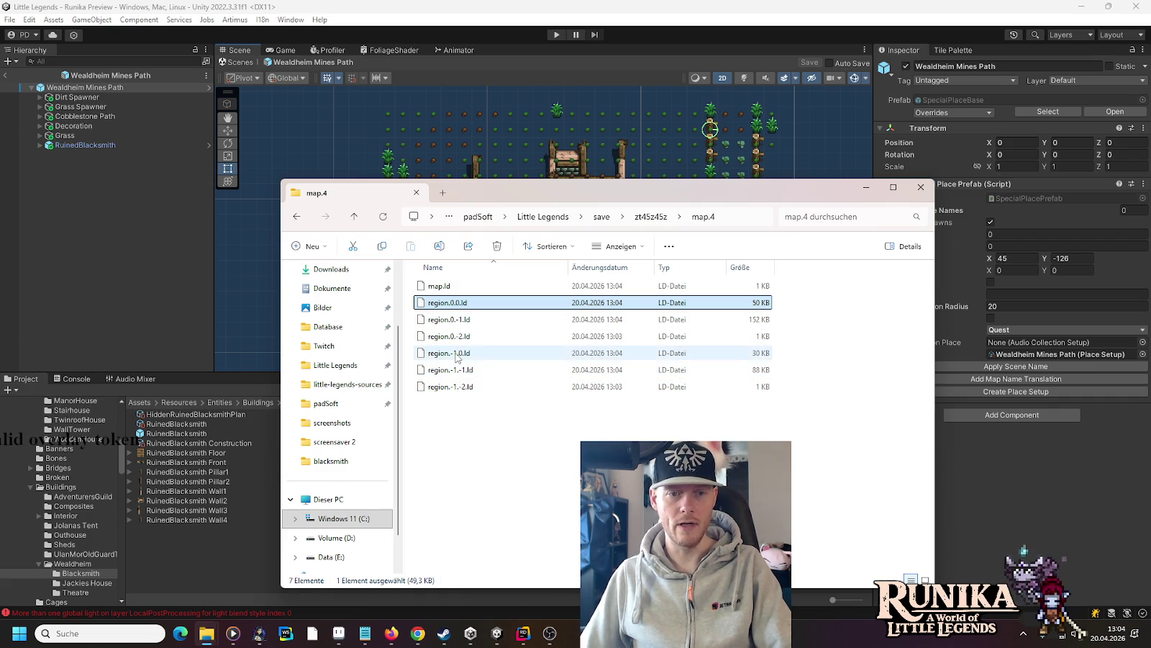
{"action": "left_click", "coordinate": [458, 354]}
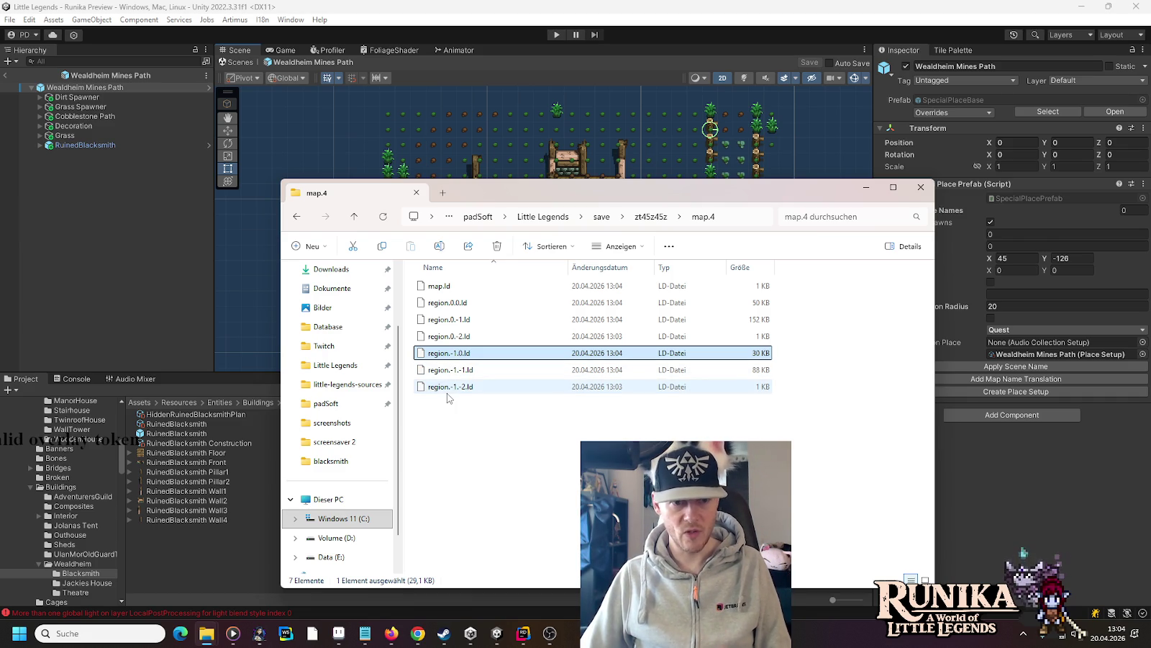
{"action": "left_click", "coordinate": [451, 354]}
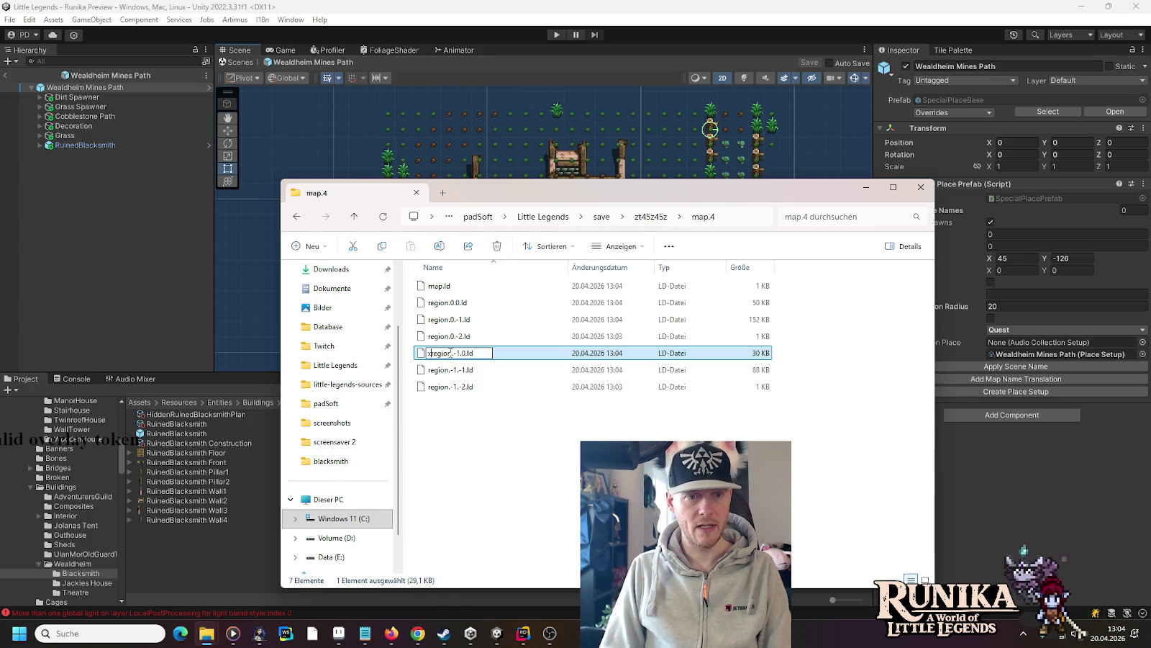
{"action": "key", "text": "Tab"}
{"action": "key", "text": "Tab"}
{"action": "key", "text": "Home"}
{"action": "type", "text": "x"}
{"action": "key", "text": "Return"}
{"action": "left_click", "coordinate": [559, 33]}
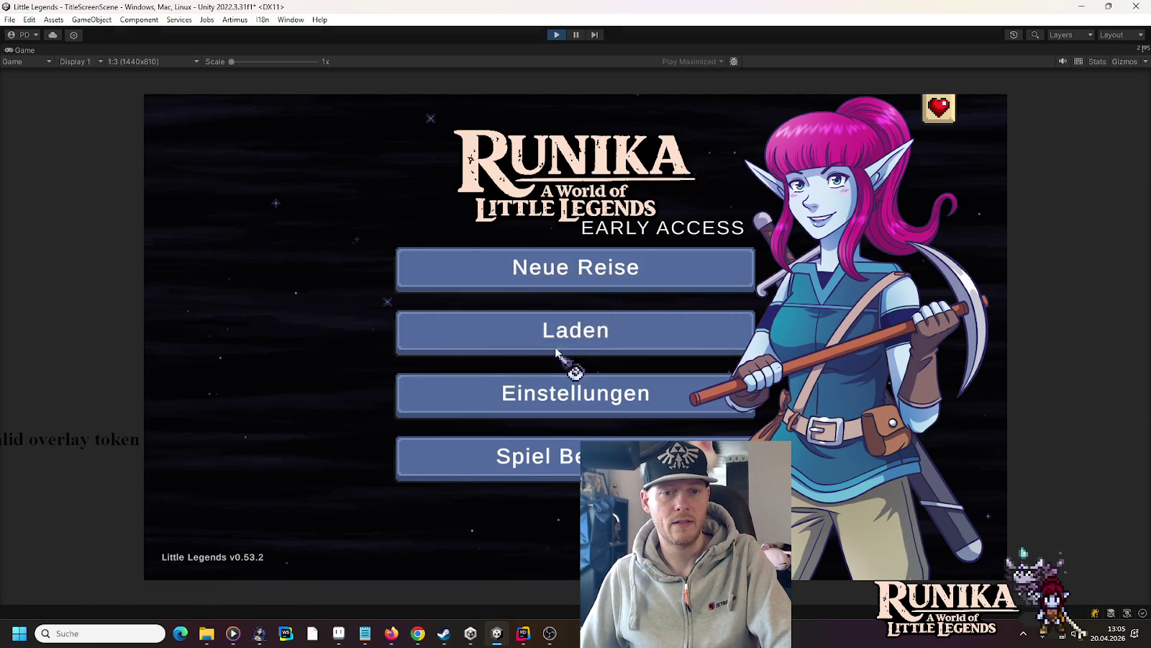
- Load the zt45z45z save from Laden and click Weiter past the loading screen
{"action": "left_click", "coordinate": [555, 346]}
{"action": "left_click", "coordinate": [491, 301]}
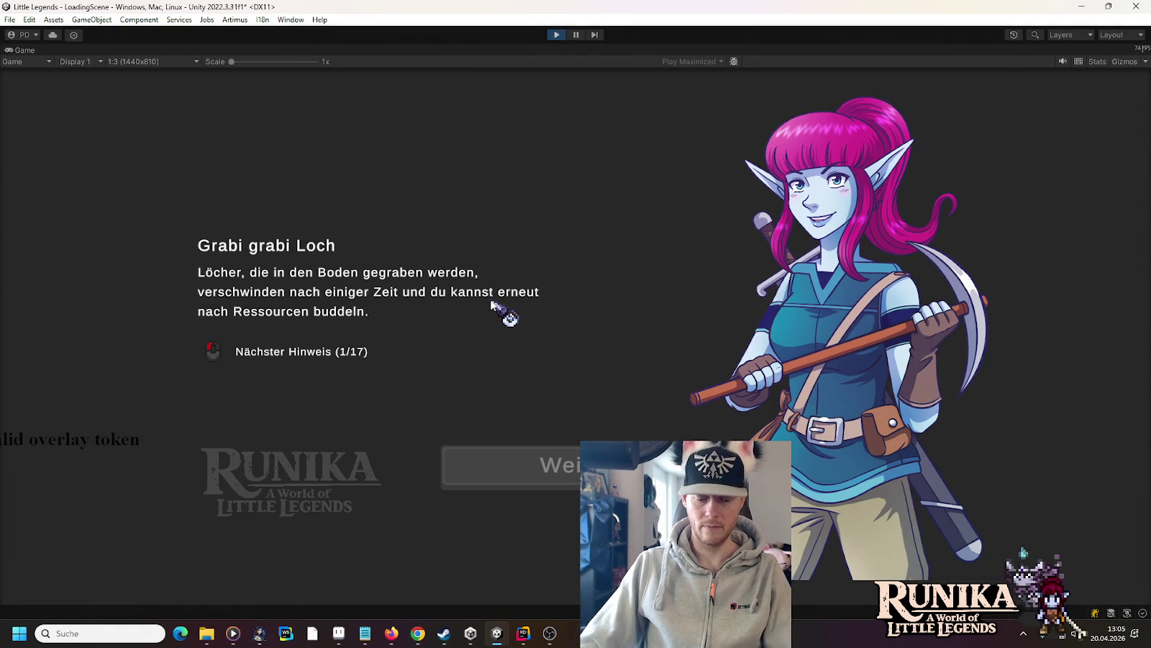
{"action": "left_click", "coordinate": [570, 474]}
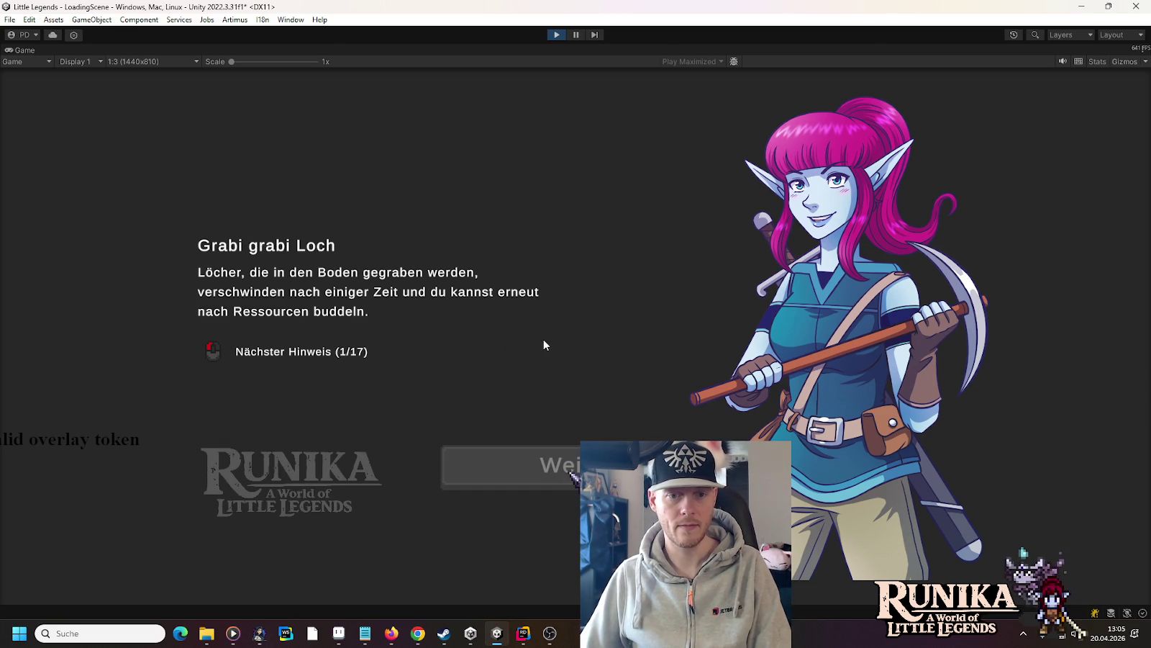